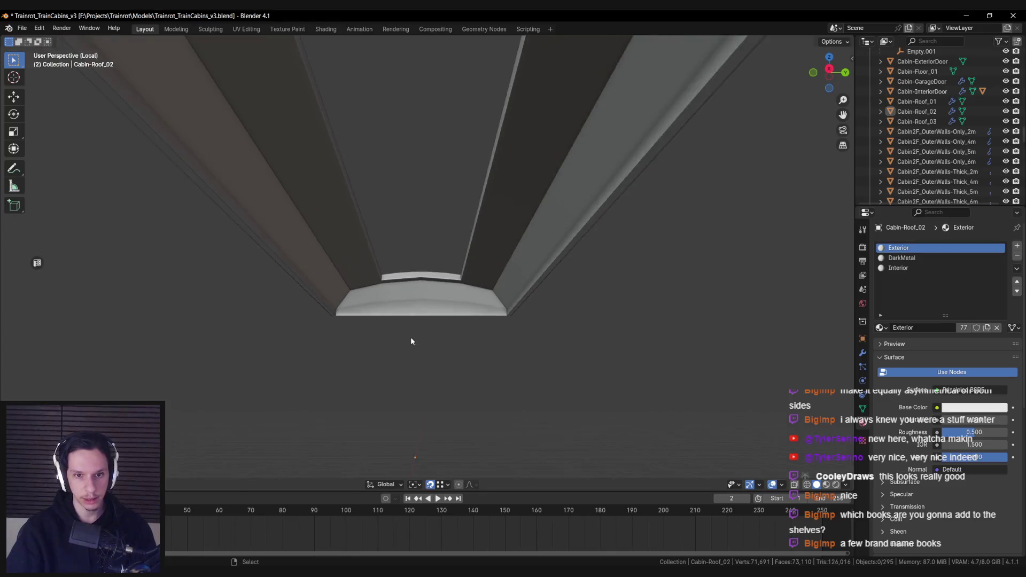
- Check the Library Car reference board, then grow the selection along the four roof-trim faces
mouse_move(412, 274)
left_mouse_down()
mouse_move(421, 298)
mouse_move(423, 254)
mouse_move(467, 277)
left_mouse_up()
key("alt+Tab")
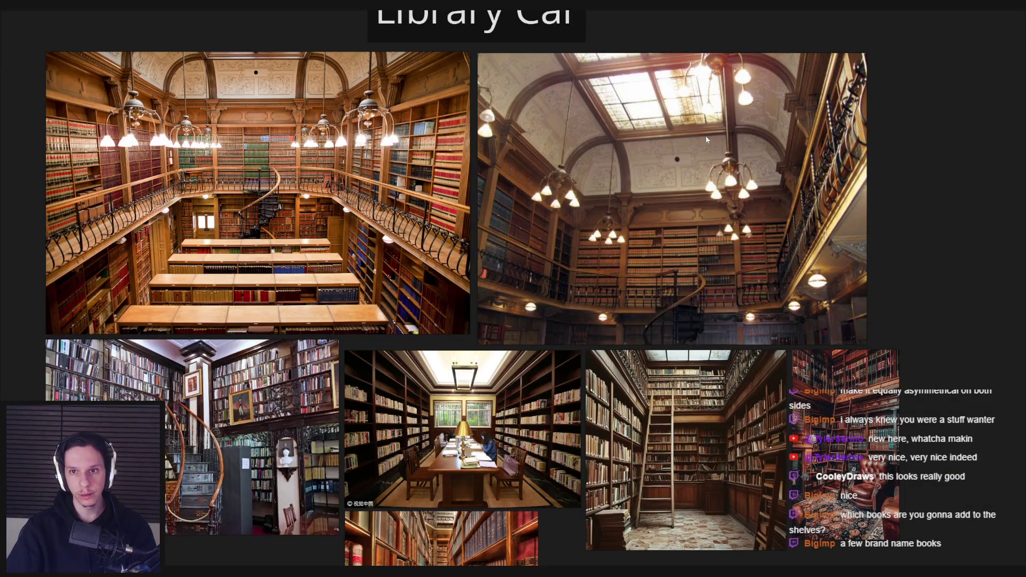
key("alt+Tab")
mouse_move(504, 270)
left_mouse_down()
mouse_move(355, 385)
mouse_move(394, 336)
mouse_move(396, 282)
mouse_move(372, 234)
mouse_move(372, 259)
mouse_move(465, 311)
left_mouse_up()
key("l")
scroll(465, 311, "up", 2)
- Tighten the roof-opening corner by scaling its vertices along X, then along Y
left_click(393, 287)
scroll(396, 280, "up", 3)
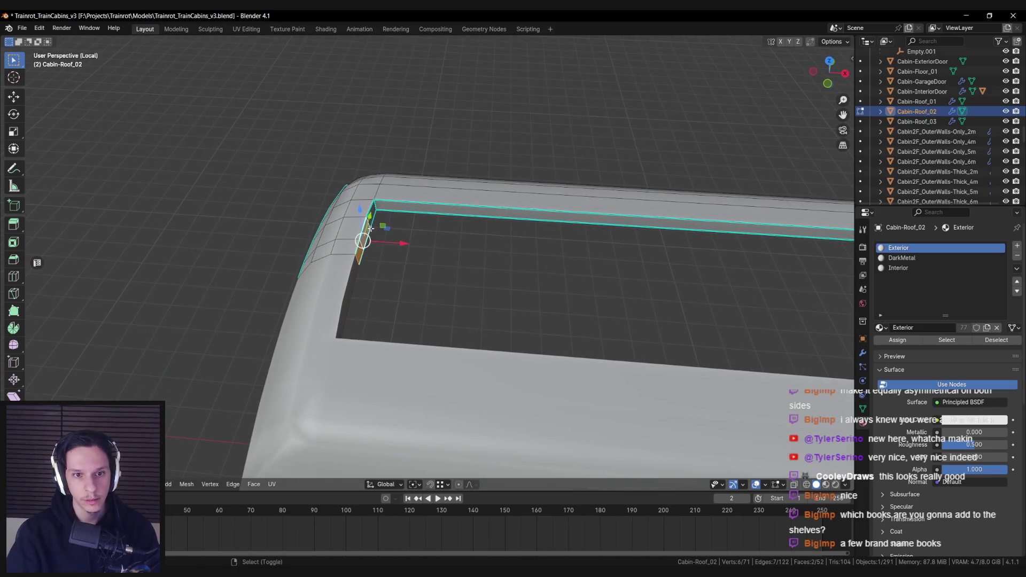
left_click(369, 231, "shift")
scroll(370, 231, "up", 2)
key("s")
key("x")
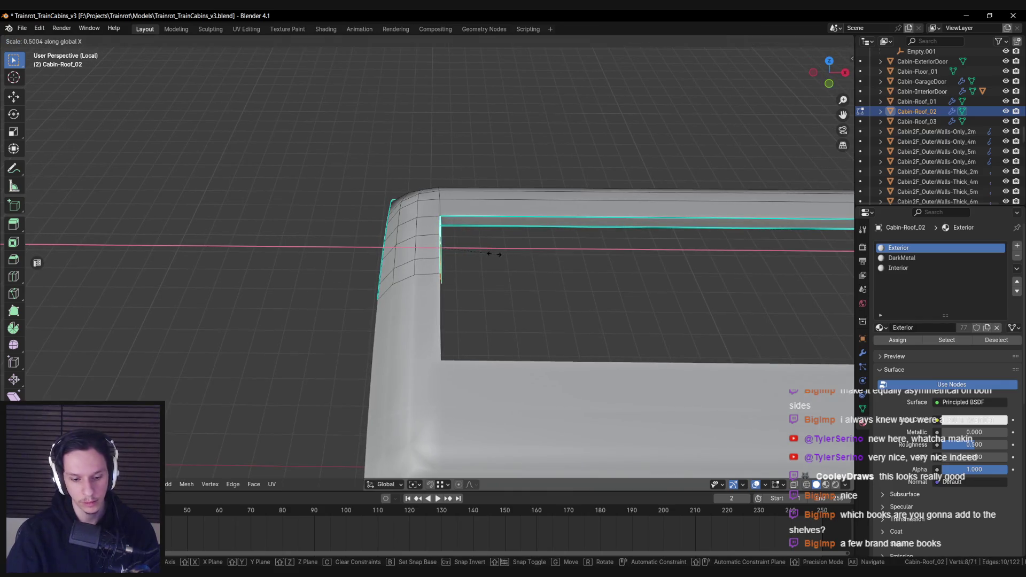
left_click(494, 254)
mouse_move(480, 274)
left_mouse_down()
mouse_move(408, 266)
mouse_move(481, 267)
mouse_move(431, 257)
mouse_move(443, 249)
left_mouse_up()
key("s")
key("y")
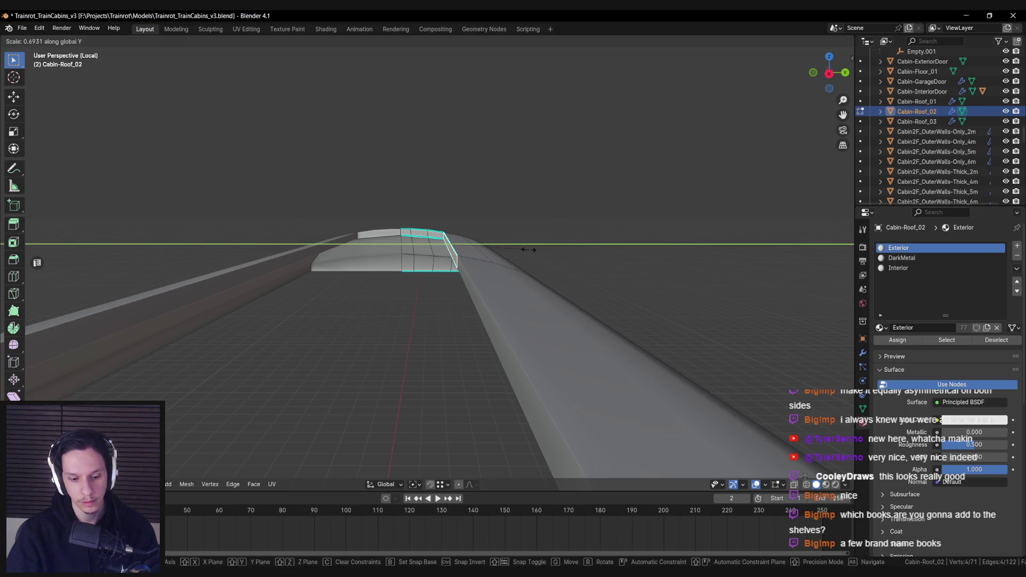
left_click(529, 249)
mouse_move(529, 249)
left_mouse_down()
mouse_move(502, 277)
mouse_move(526, 295)
mouse_move(422, 254)
mouse_move(384, 259)
left_mouse_up()
- Duplicate the roof lip strip in place and separate it into Cabin-Roof_02.001
key("Tab")
key("Tab")
left_click(295, 219, "alt")
key("shift+d")
right_click(412, 296)
left_click_drag(412, 296, 339, 238)
key("p")
key("Tab")
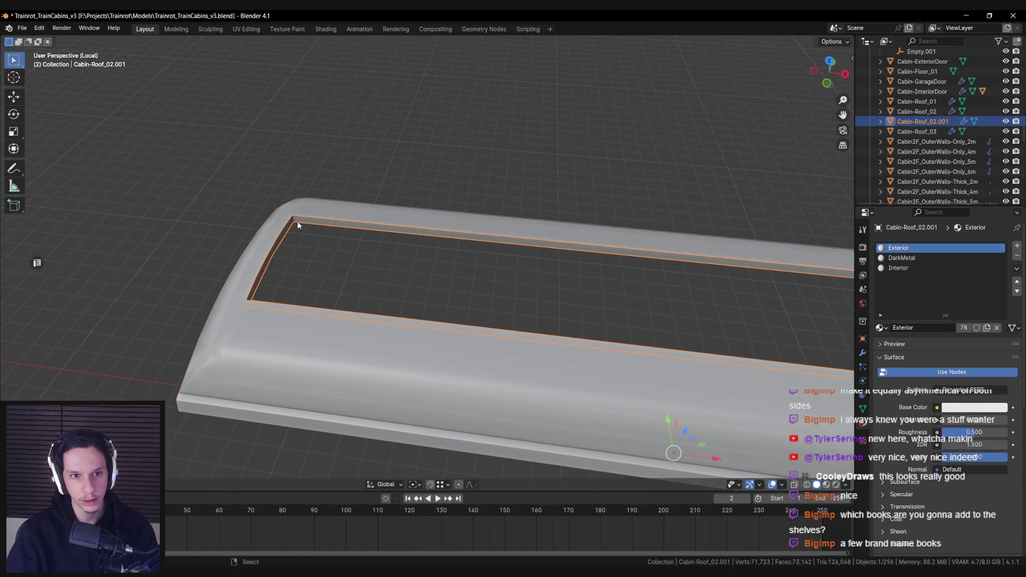
- Parent the separated strip to the roof and select its whole mesh
scroll(432, 245, "up", 2)
left_click(431, 242, "alt")
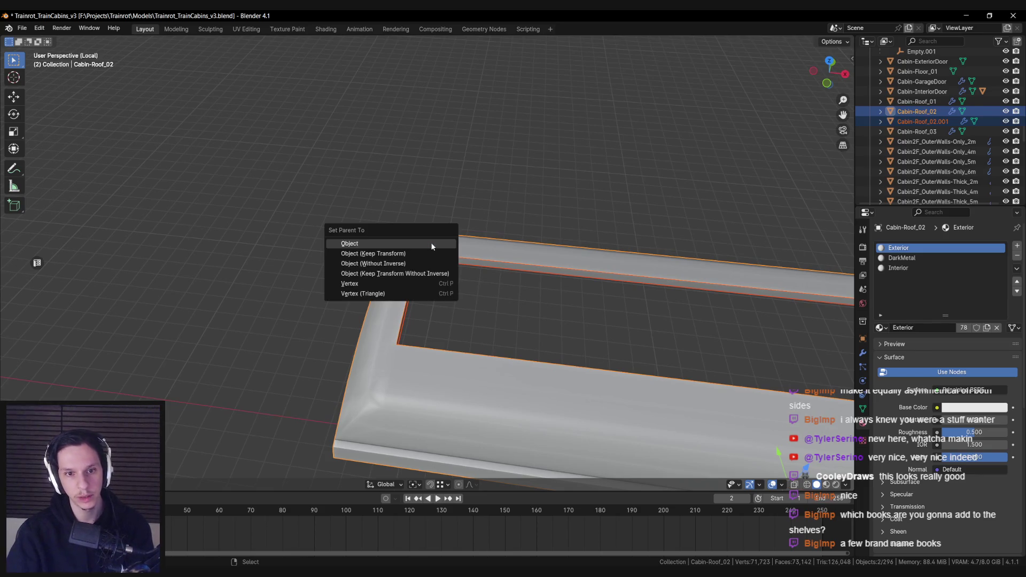
left_click(422, 251)
key("Tab")
key("a")
- Add a centred edge loop across the strip, trying a bevel on it and undoing it
mouse_move(406, 249)
left_mouse_down()
mouse_move(403, 187)
mouse_move(314, 205)
left_mouse_up()
key("alt+a")
key("ctrl+r")
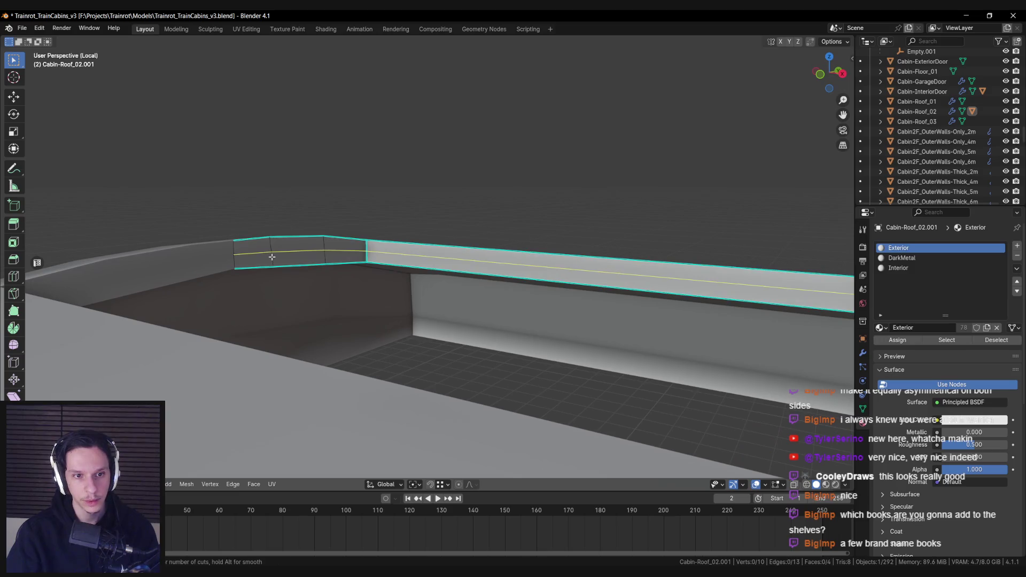
left_click(272, 257)
right_click(272, 257)
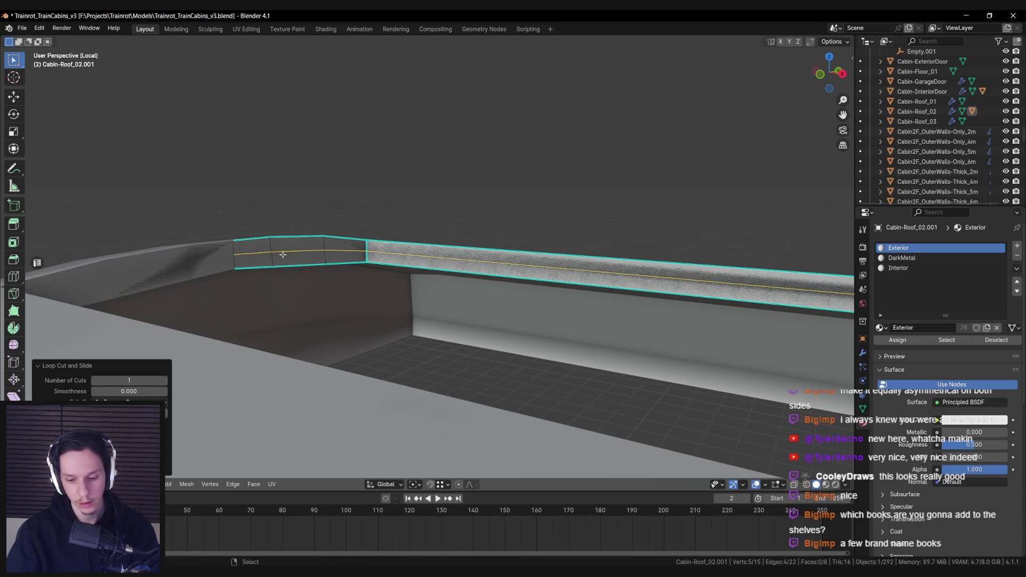
key("ctrl+b")
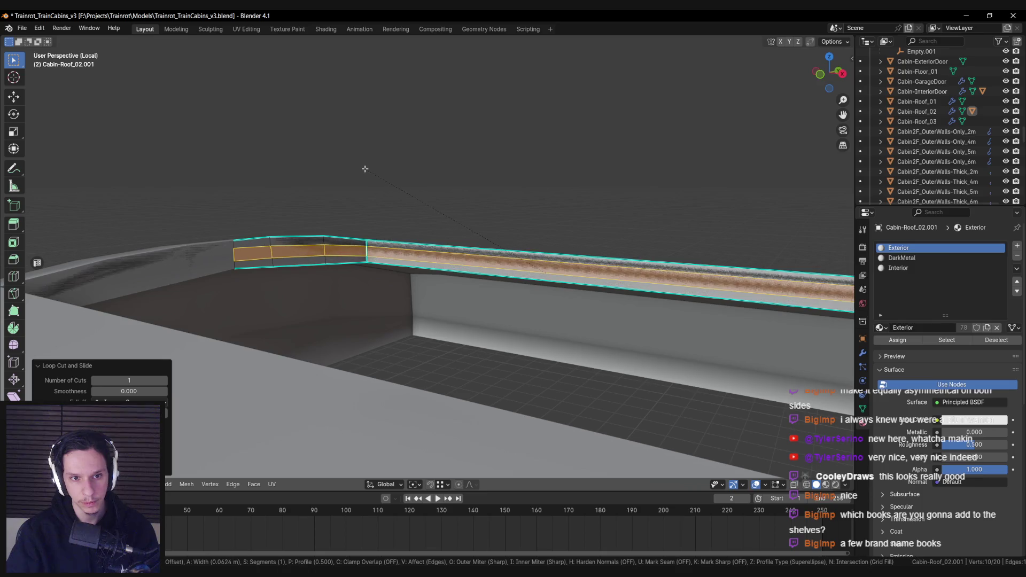
left_click(365, 169)
key("ctrl+z")
- Delete the four faces of the strip's corner section
key("ctrl+z")
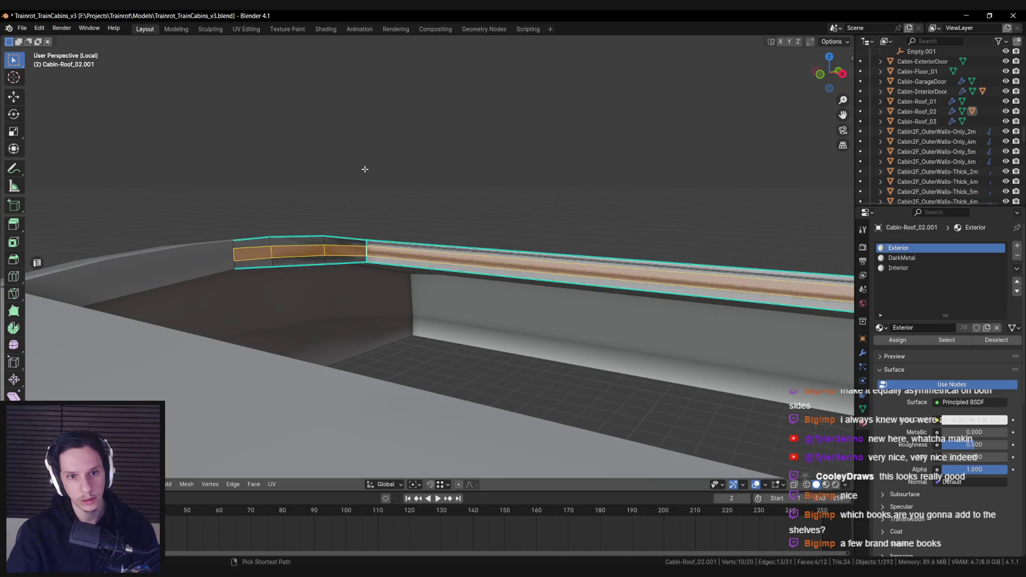
key("ctrl+z")
key("x")
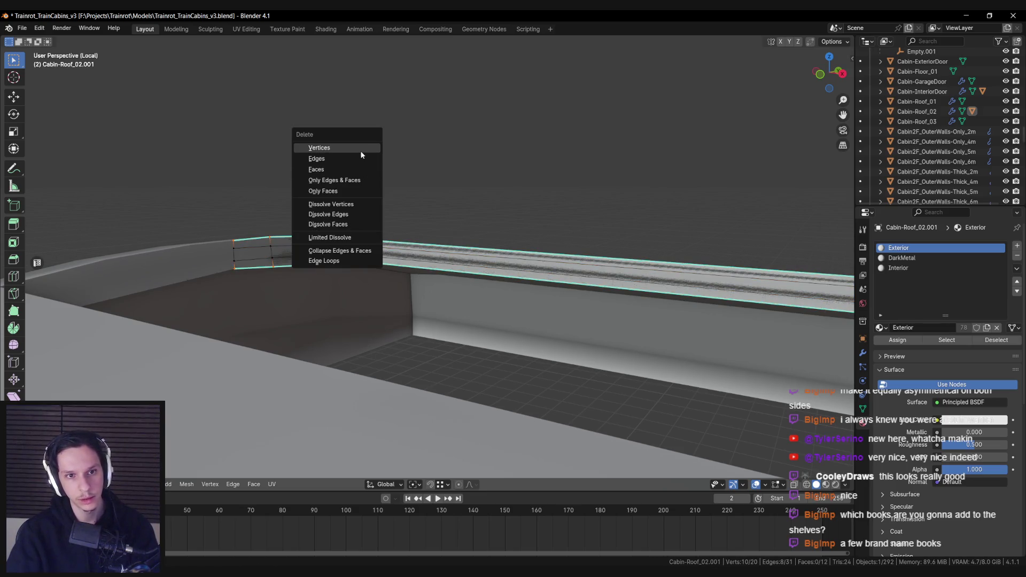
left_click(361, 153)
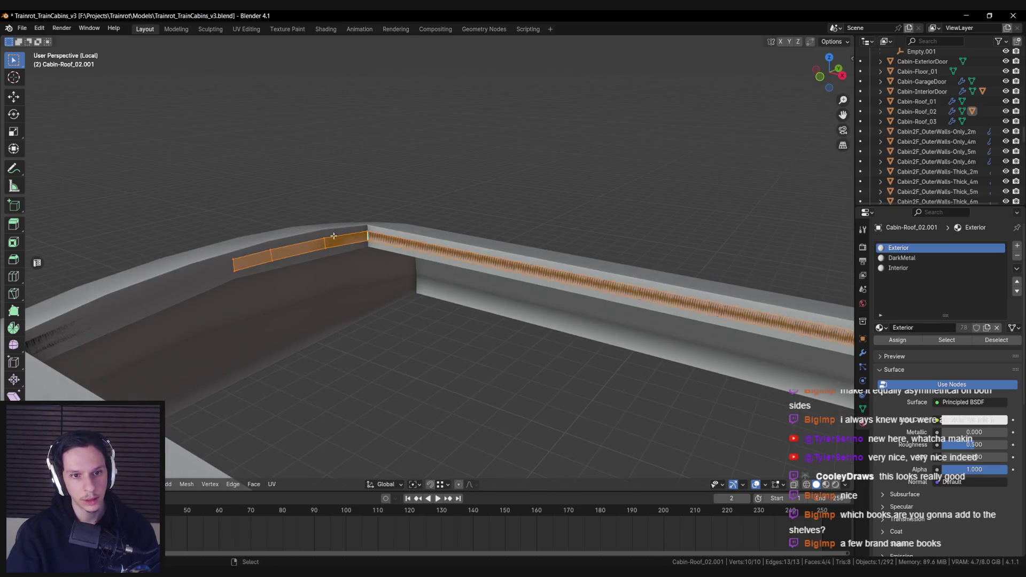
- Thicken the remaining strip faces by extruding them along their normals
key("a")
key("alt+e")
left_click(366, 224)
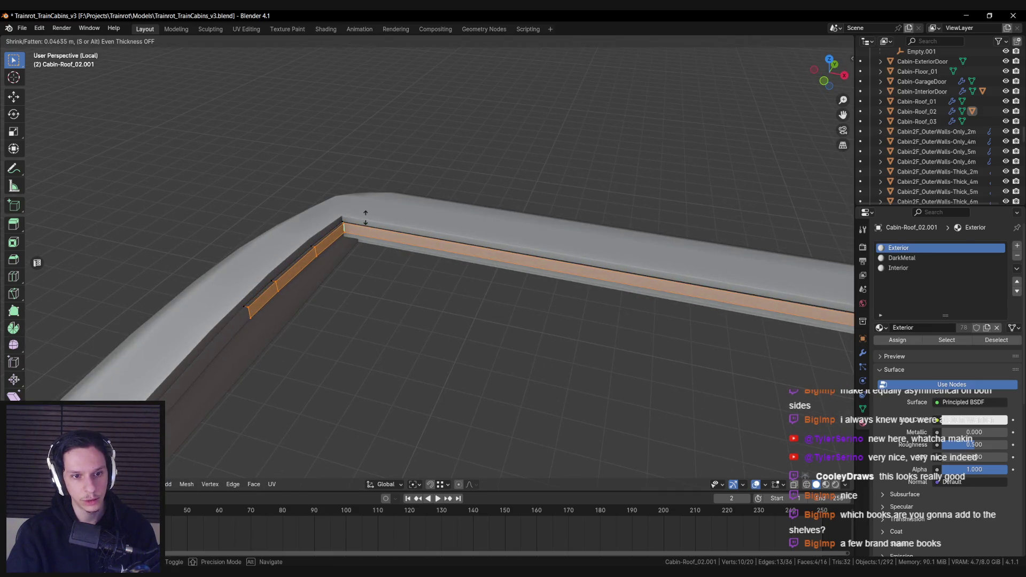
left_click(366, 217)
- Remove the face loop at the left end of the ledge
key("alt+a")
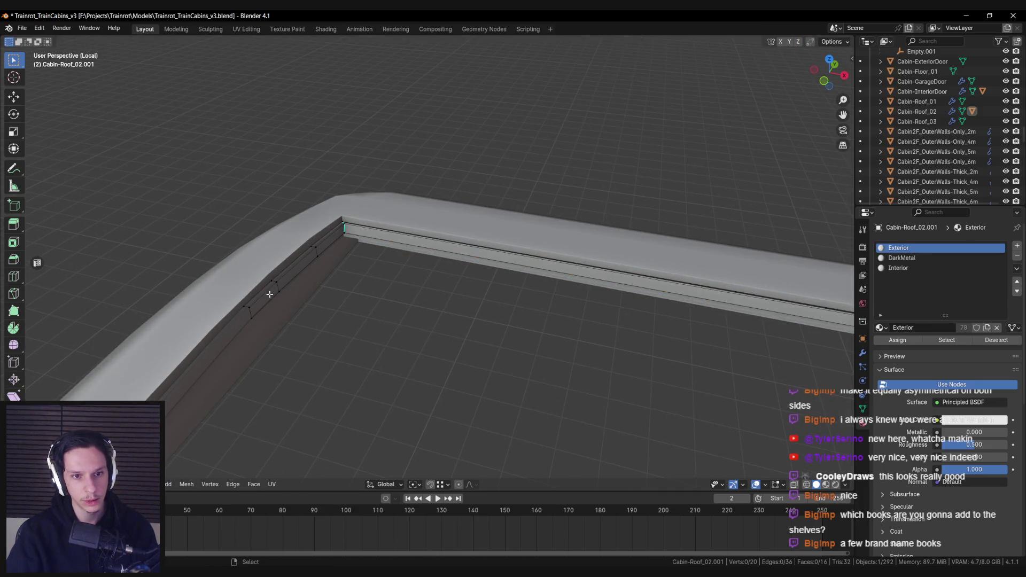
key("KP_1")
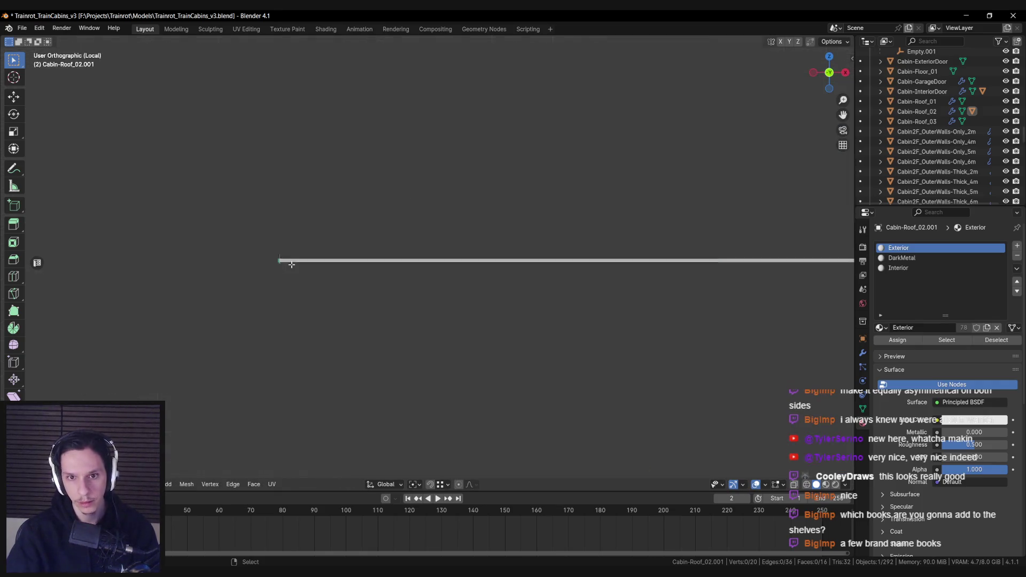
mouse_move(299, 264)
left_mouse_down()
mouse_move(291, 287)
mouse_move(392, 282)
mouse_move(238, 297)
left_mouse_up()
left_click(377, 270, "alt")
key("x")
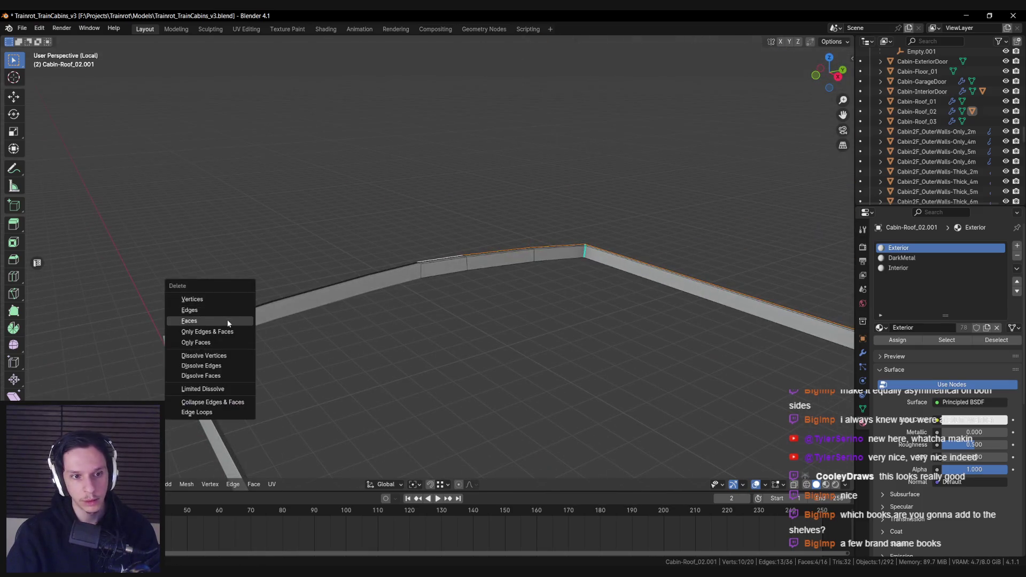
left_click(228, 321)
- Apply edge markings to the selected ledge edges
mouse_move(432, 306)
left_mouse_down()
mouse_move(371, 330)
mouse_move(395, 251)
mouse_move(402, 306)
left_mouse_up()
key("ctrl+e")
left_click(397, 257)
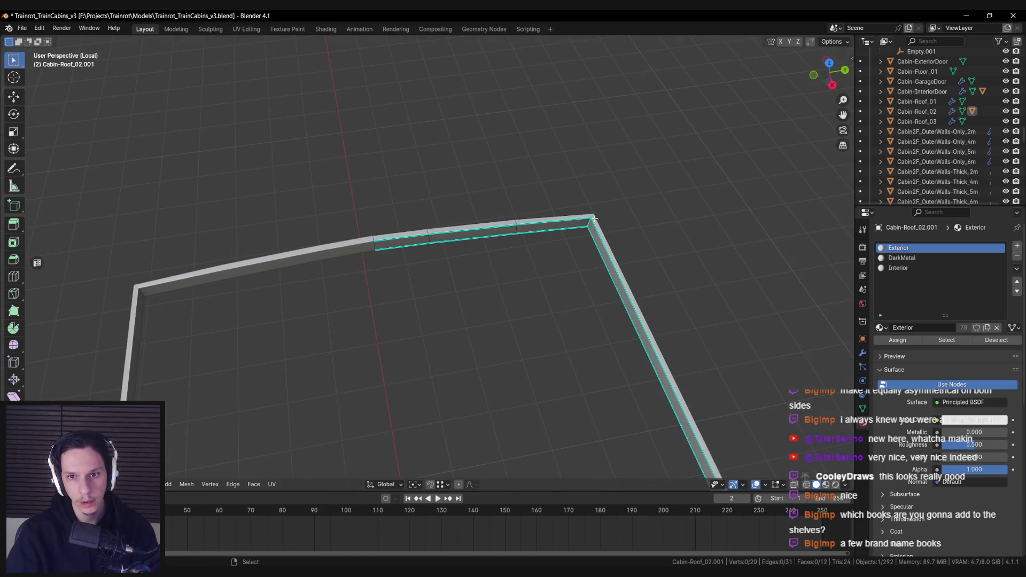
mouse_move(574, 274)
left_mouse_down()
mouse_move(431, 271)
mouse_move(422, 348)
mouse_move(418, 337)
mouse_move(451, 357)
mouse_move(527, 371)
mouse_move(361, 270)
left_mouse_up()
key("ctrl+e")
left_click(427, 265)
- Return to Object Mode and exit local view to show the whole scene
key("Tab")
scroll(421, 296, "down", 3)
key("KP_Divide")
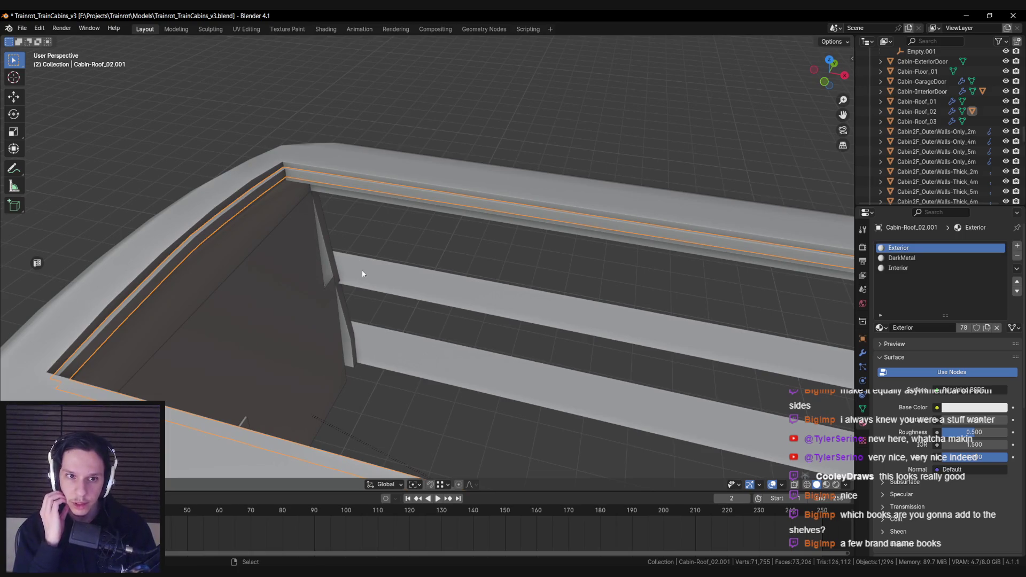
key("Tab")
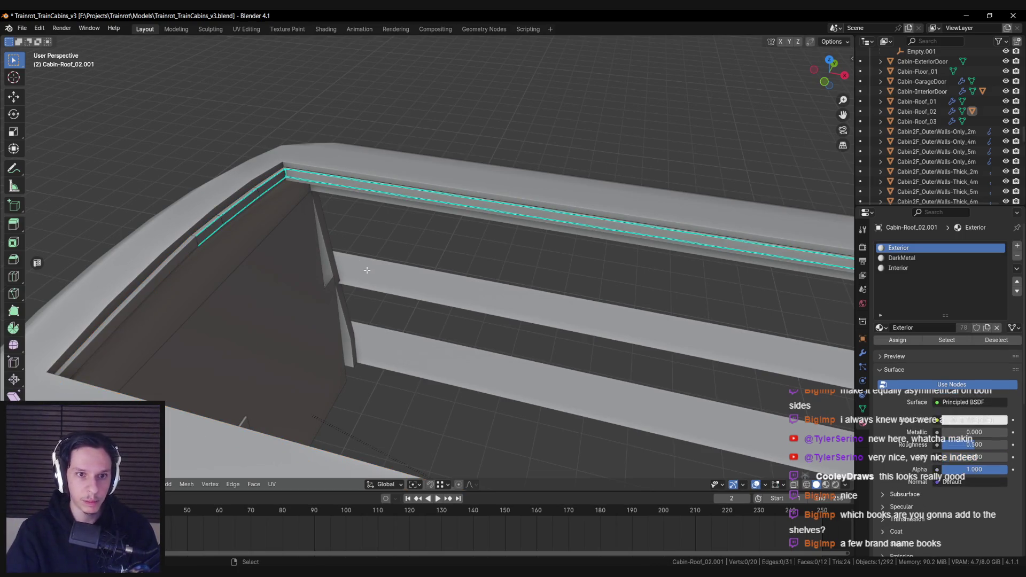
key("Tab")
scroll(424, 294, "down", 3)
left_click_drag(424, 294, 405, 285)
key("alt+Tab")
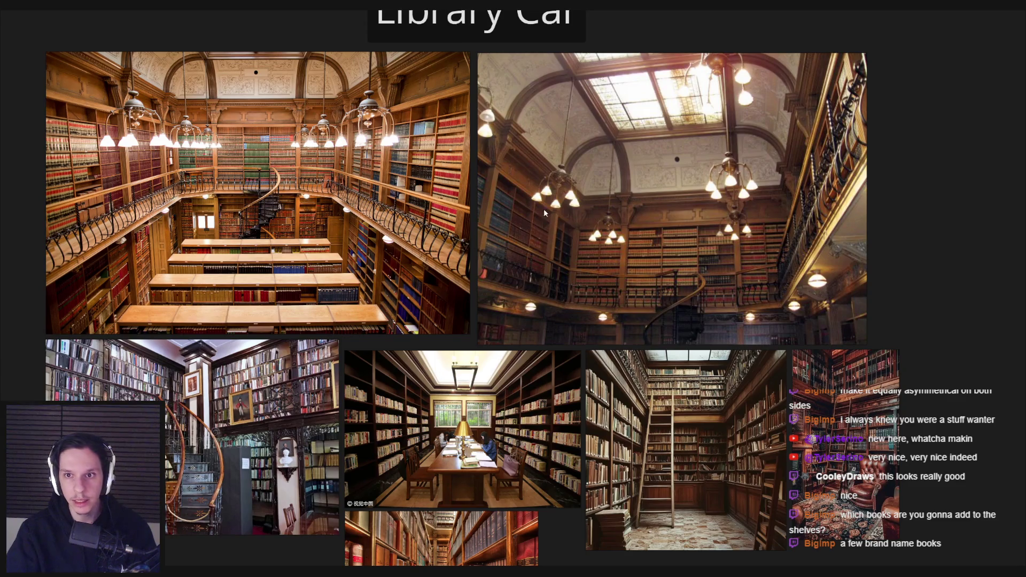
scroll(627, 142, "up", 3)
key("alt+Tab")
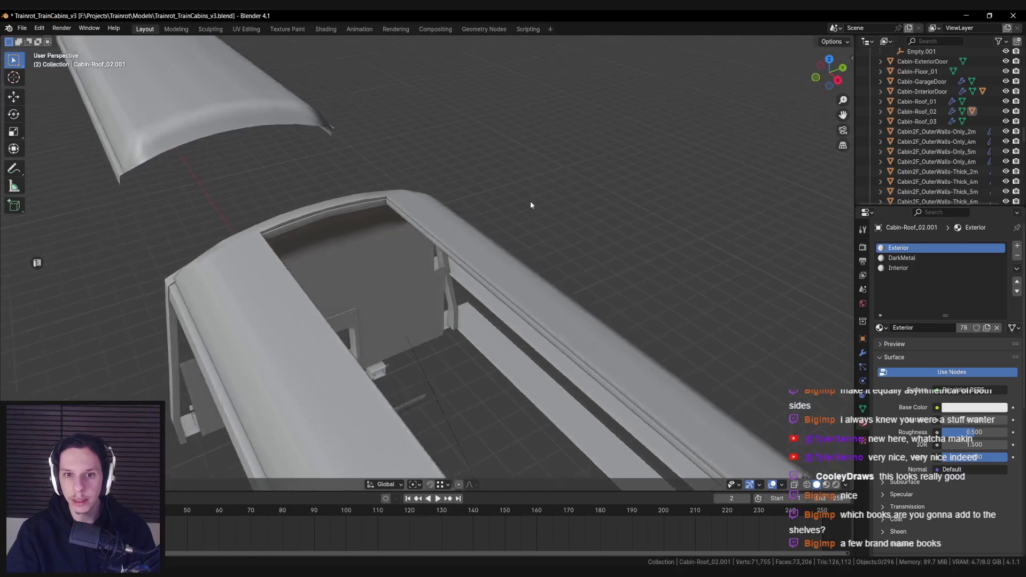
left_click(358, 204)
key("Tab")
scroll(422, 237, "up", 2)
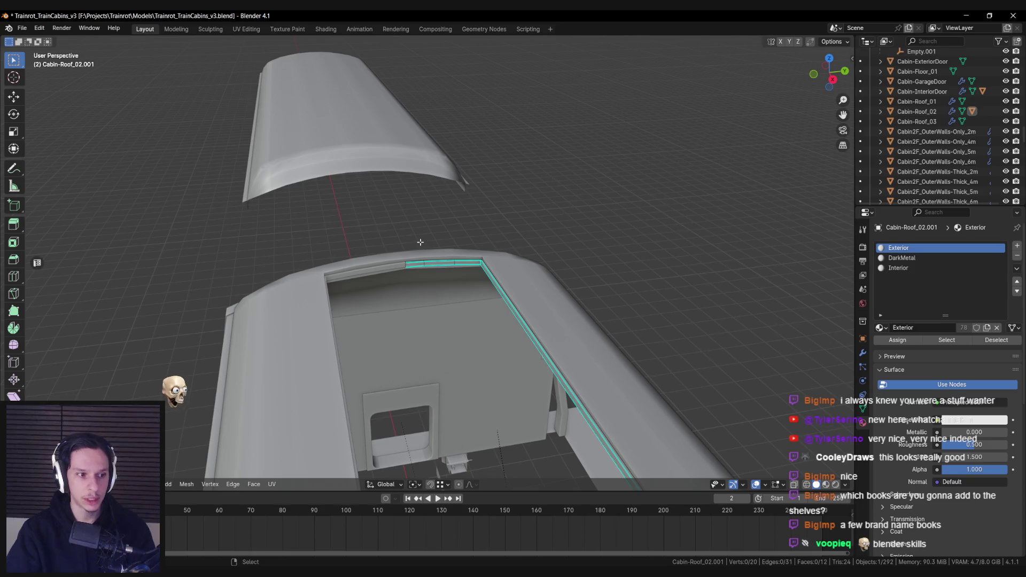
key("KP_Decimal")
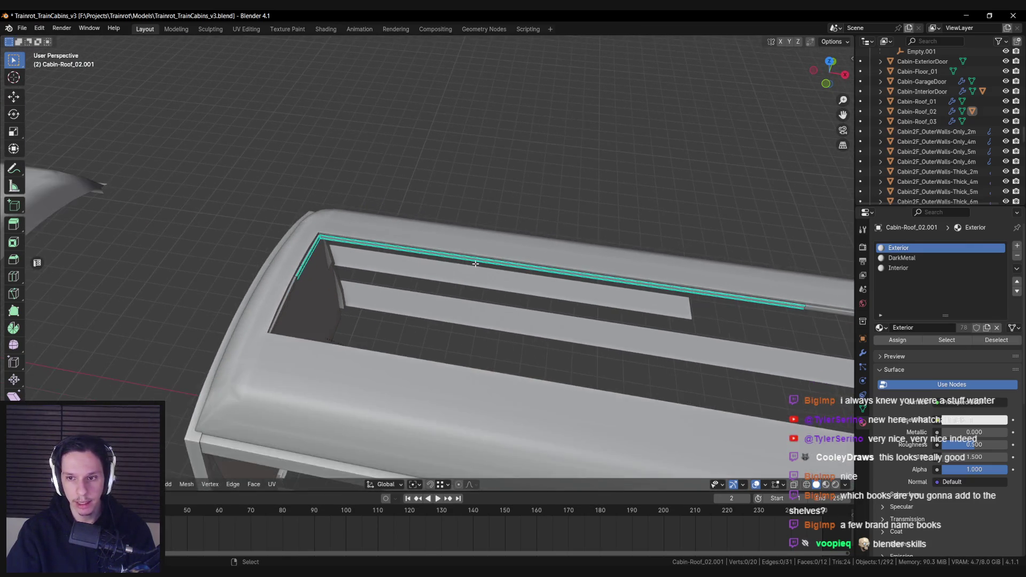
key("alt+Tab")
scroll(704, 122, "down", 3)
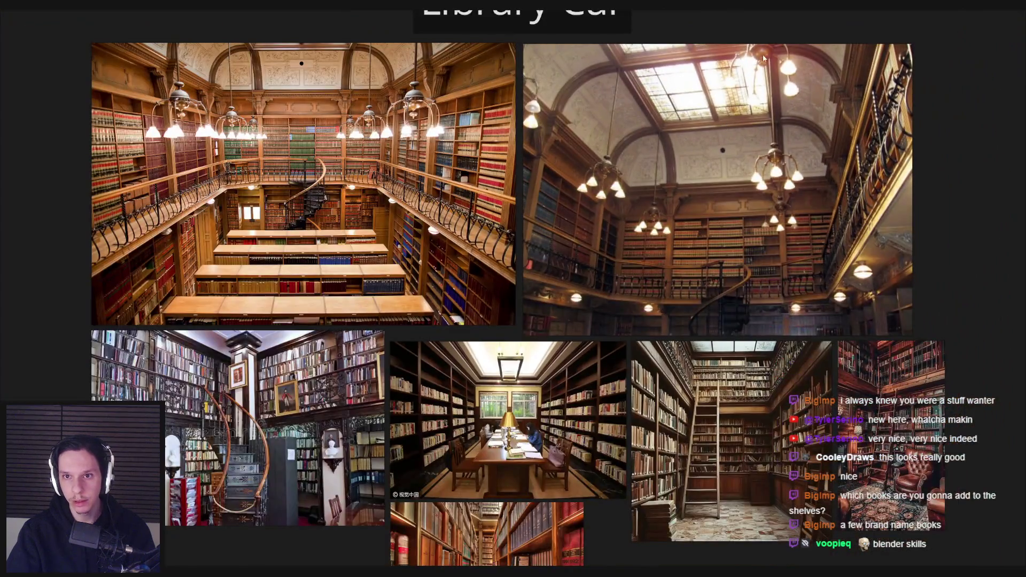
key("alt+Tab")
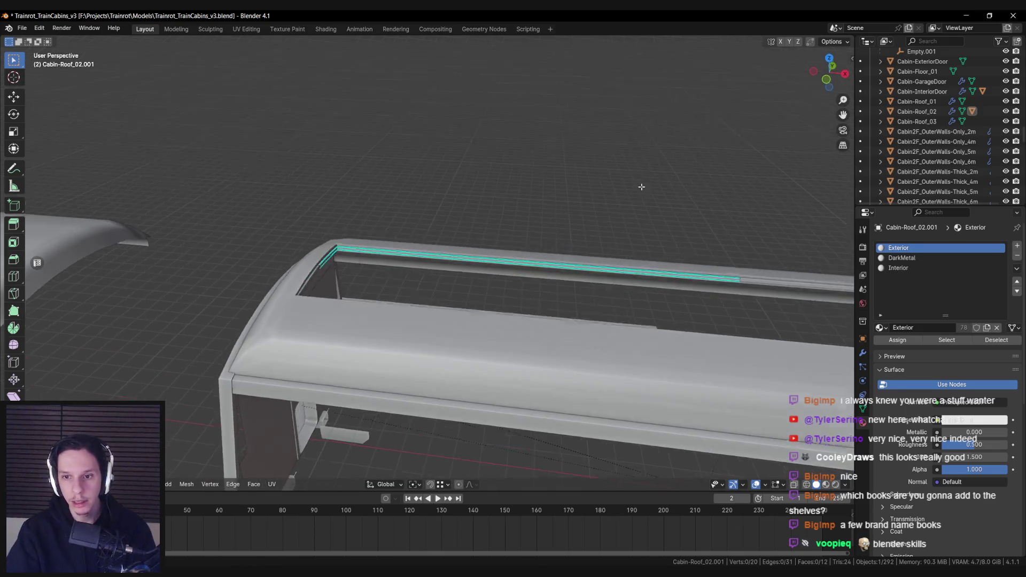
- Edit the roof ledge strip and add a new edge loop across it
scroll(538, 255, "up", 4)
mouse_move(453, 254)
left_mouse_down()
mouse_move(374, 190)
mouse_move(397, 260)
left_mouse_up()
left_click(372, 274)
key("Tab")
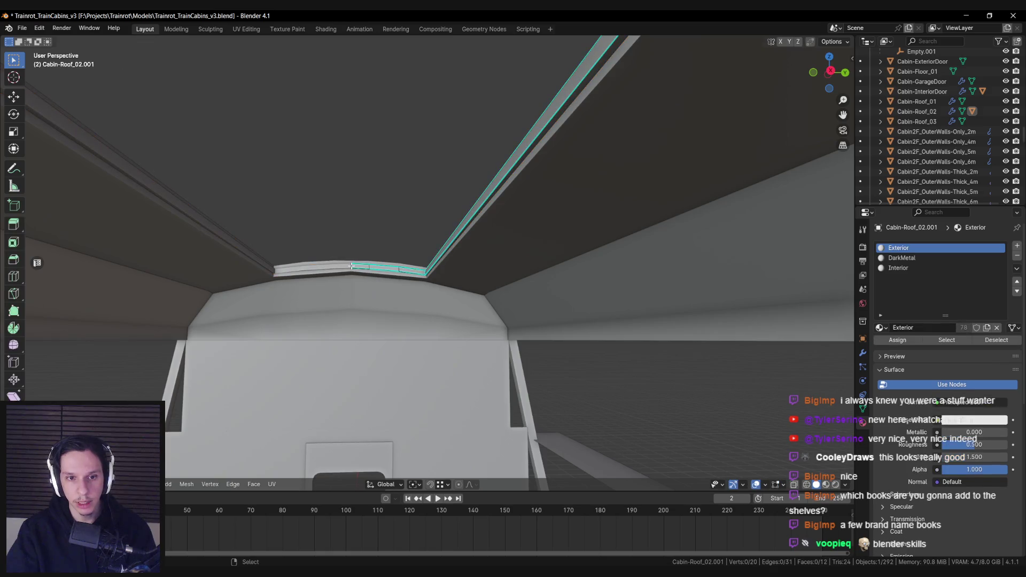
scroll(354, 266, "up", 2)
left_click_drag(400, 259, 409, 253)
scroll(409, 252, "up", 2)
key("ctrl+r")
left_click(406, 250)
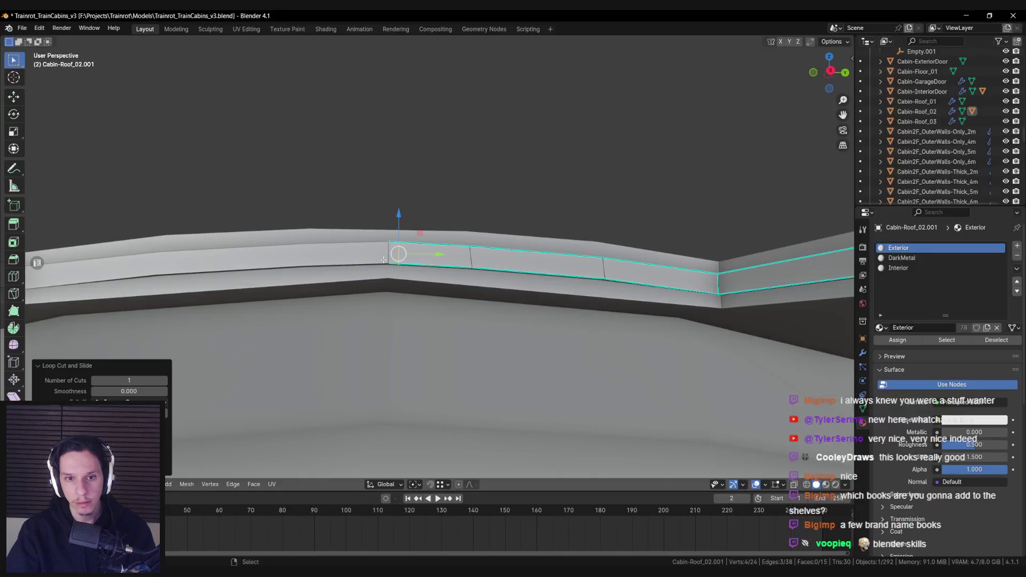
- Extend the ledge end along the roof as a rail piece and delete the leftover face
scroll(412, 280, "down", 5)
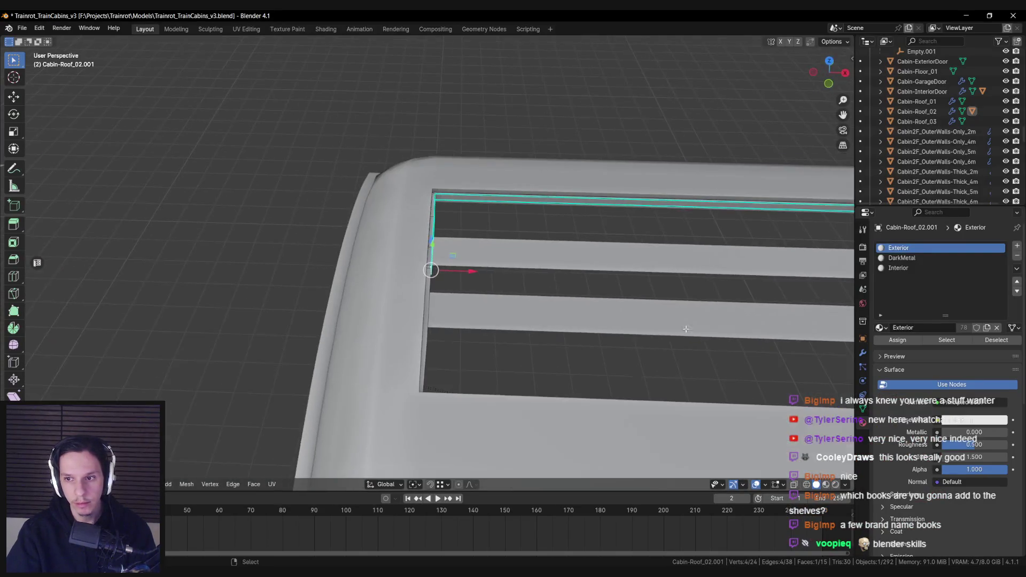
left_click(862, 353)
key("g")
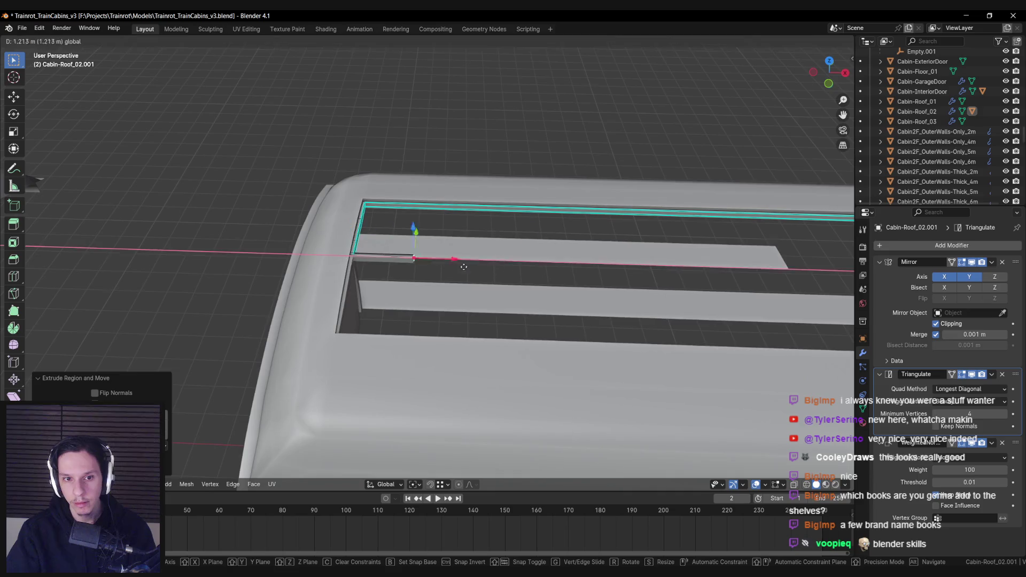
left_click(826, 286)
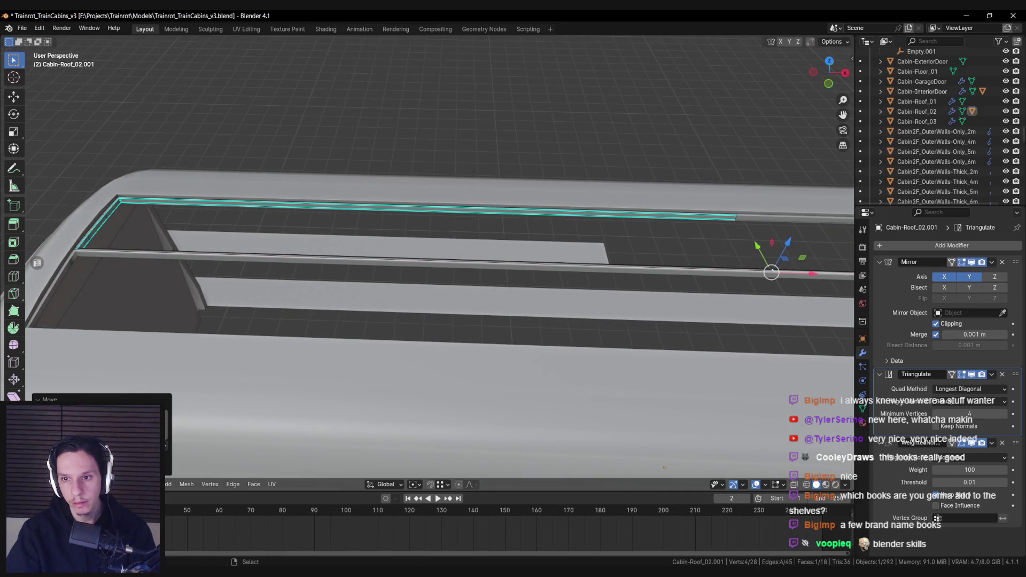
key("x")
left_click(456, 300)
- Select a face of the new rail and apply an option from the mesh context menu
mouse_move(409, 261)
left_mouse_down()
mouse_move(453, 274)
mouse_move(441, 277)
left_mouse_up()
left_click(439, 277)
right_click(441, 279)
left_click(441, 279)
scroll(441, 321, "down", 5)
left_click_drag(438, 317, 439, 297)
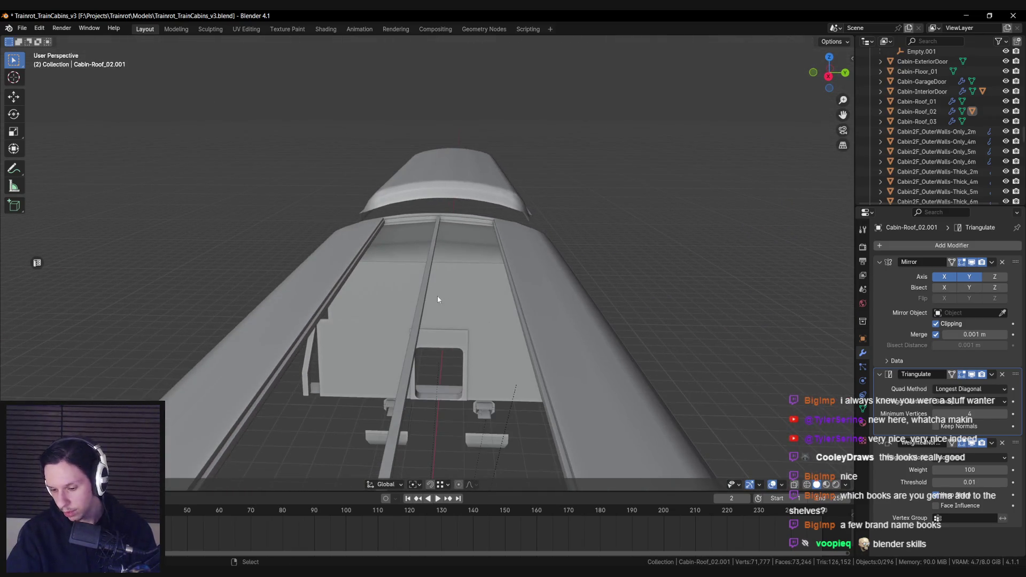
- Save Trainrot_TrainCabins_v3.blend and glance at the PureRef board
left_click_drag(451, 297, 457, 256)
key("ctrl+s")
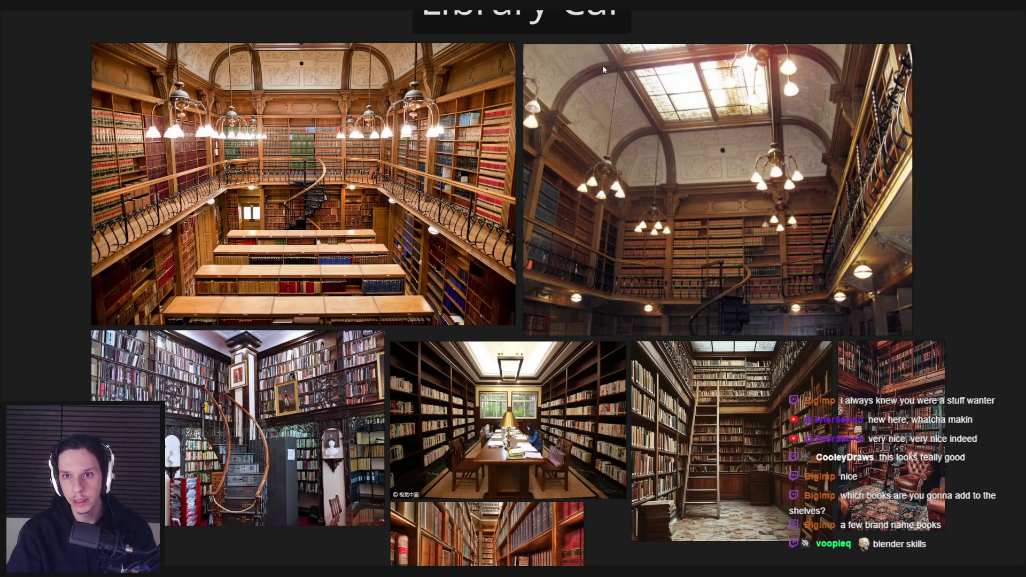
key("alt+Tab")
- Open the Cabin-Roof_02.001 strip in Edit Mode and place loop cuts along the rails
mouse_move(390, 226)
left_mouse_down()
mouse_move(383, 237)
mouse_move(397, 249)
left_mouse_up()
left_click(422, 286)
key("Tab")
key("ctrl+r")
left_click_drag(422, 288, 431, 259)
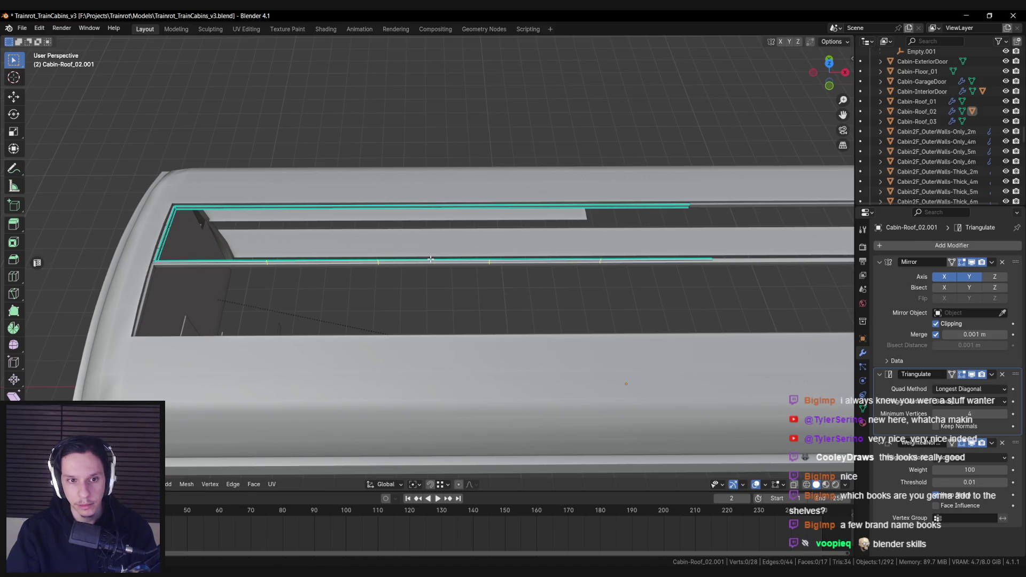
- Add centred loop cuts across the roof strip's rails, five first and then one more
left_click(431, 259)
right_click(432, 261)
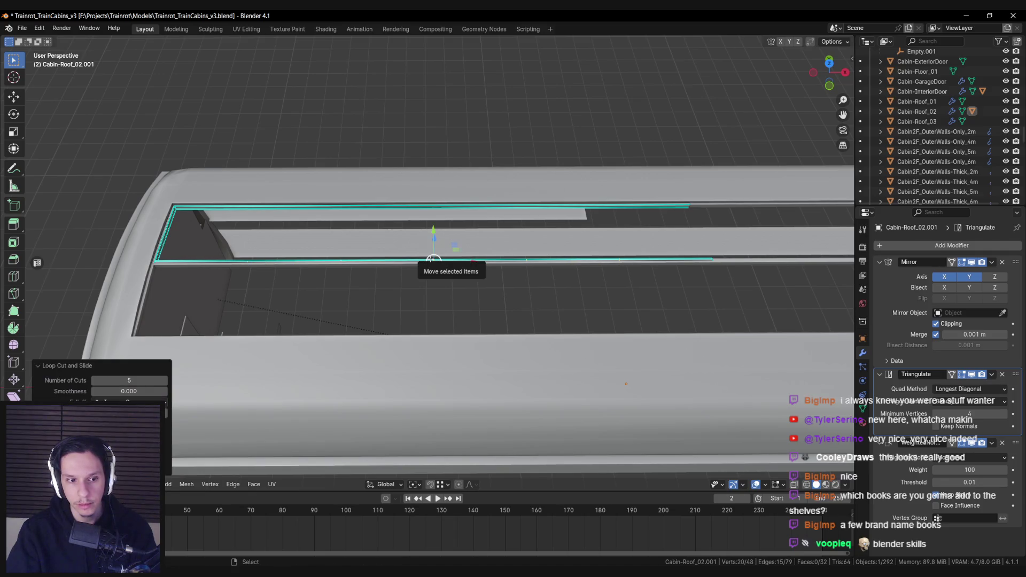
key("alt+a")
left_click(434, 204)
right_click(430, 206)
key("alt+a")
key("ctrl+r")
- In wireframe top view, select the cut edge loops on both rails and bevel them
key("shift+z")
scroll(367, 204, "down", 2)
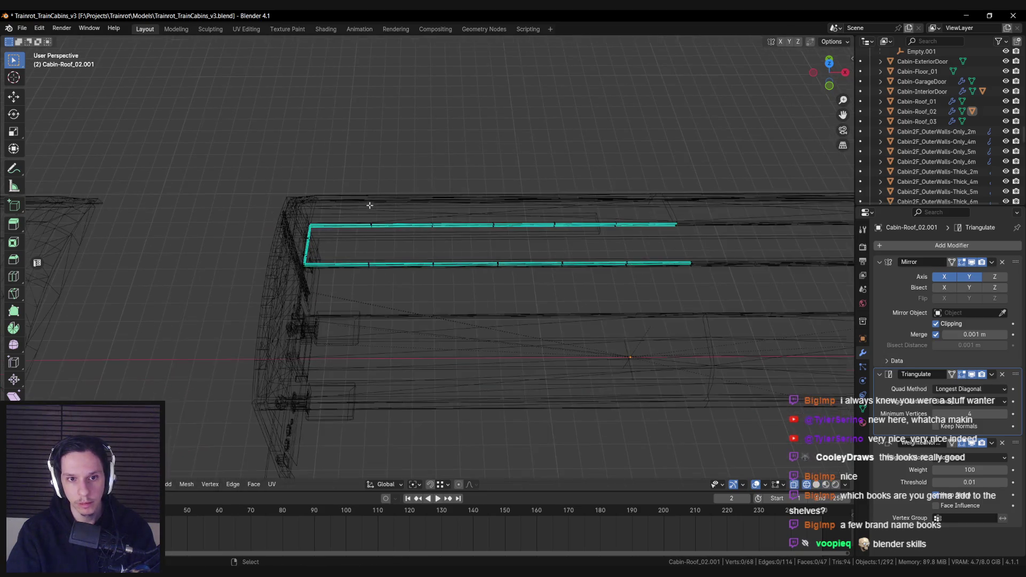
left_click_drag(352, 182, 642, 318)
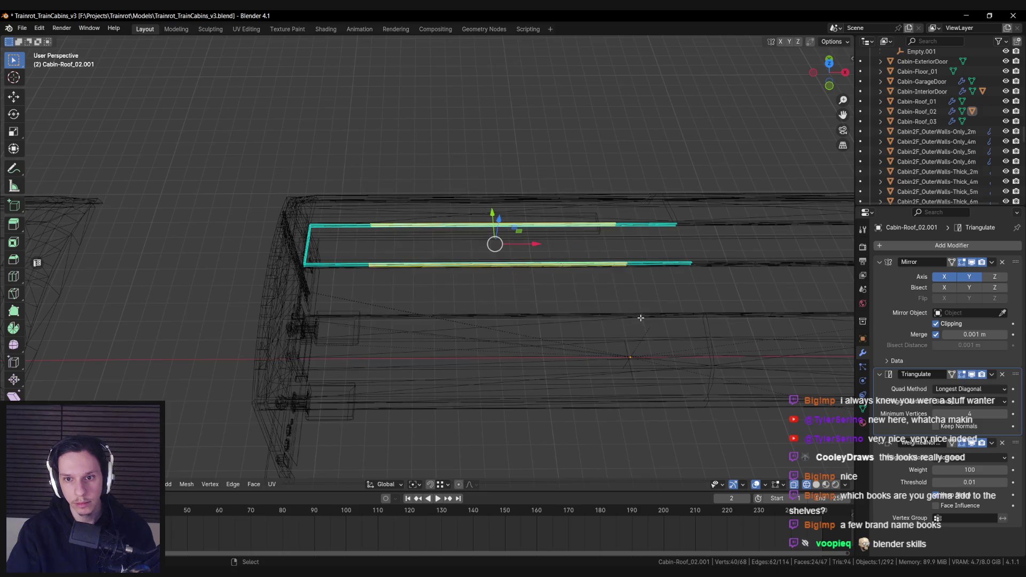
key("KP_Decimal")
left_click(401, 270)
key("KP_7")
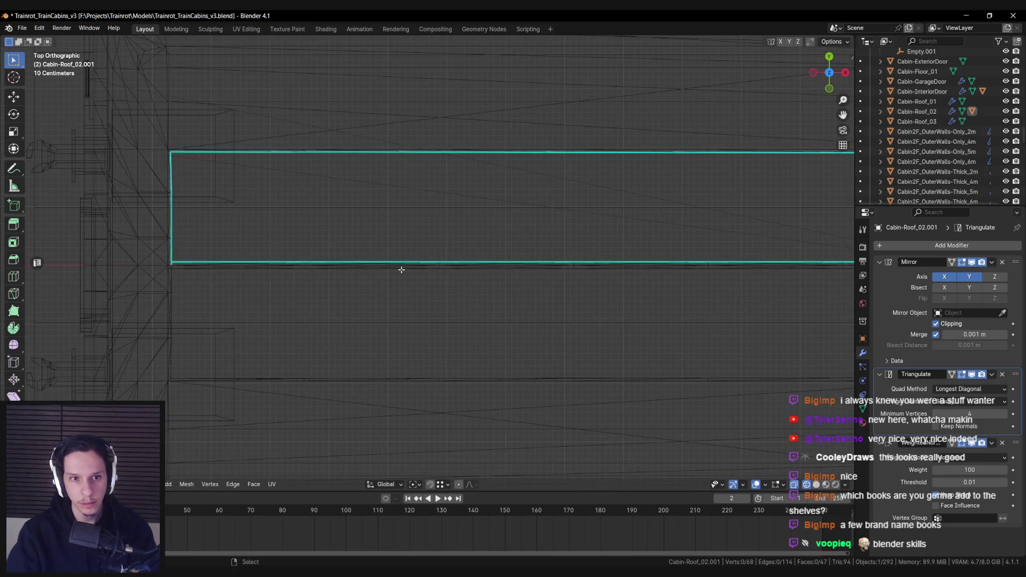
left_click_drag(399, 113, 468, 238)
scroll(367, 290, "right", 3)
mouse_move(356, 133)
left_mouse_down()
mouse_move(561, 232)
mouse_move(589, 358)
left_mouse_up()
scroll(536, 316, "left", 2)
key("ctrl+b")
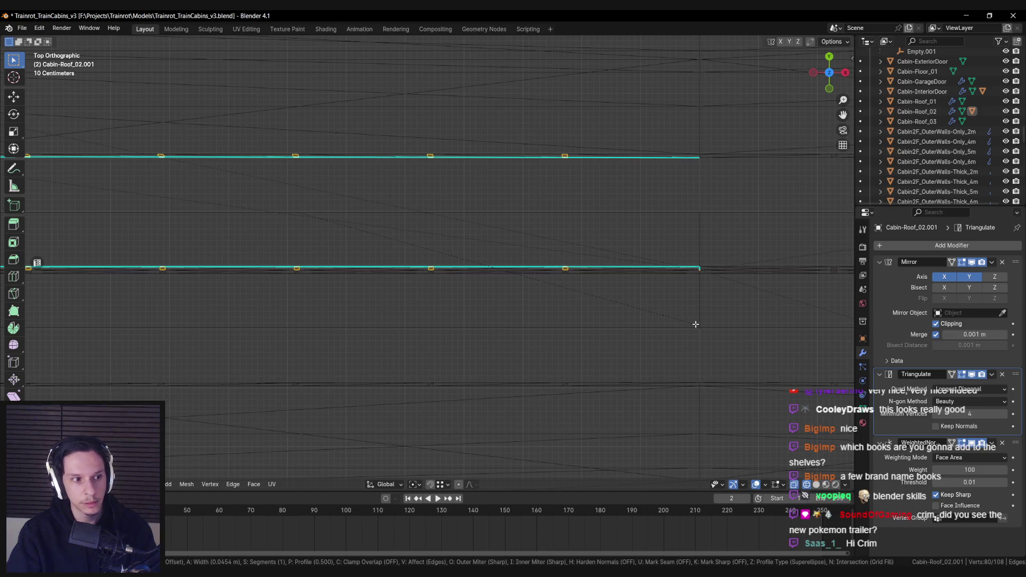
left_click(695, 324)
mouse_move(549, 297)
left_mouse_down()
mouse_move(464, 282)
mouse_move(451, 264)
mouse_move(440, 281)
mouse_move(413, 259)
mouse_move(434, 283)
left_mouse_up()
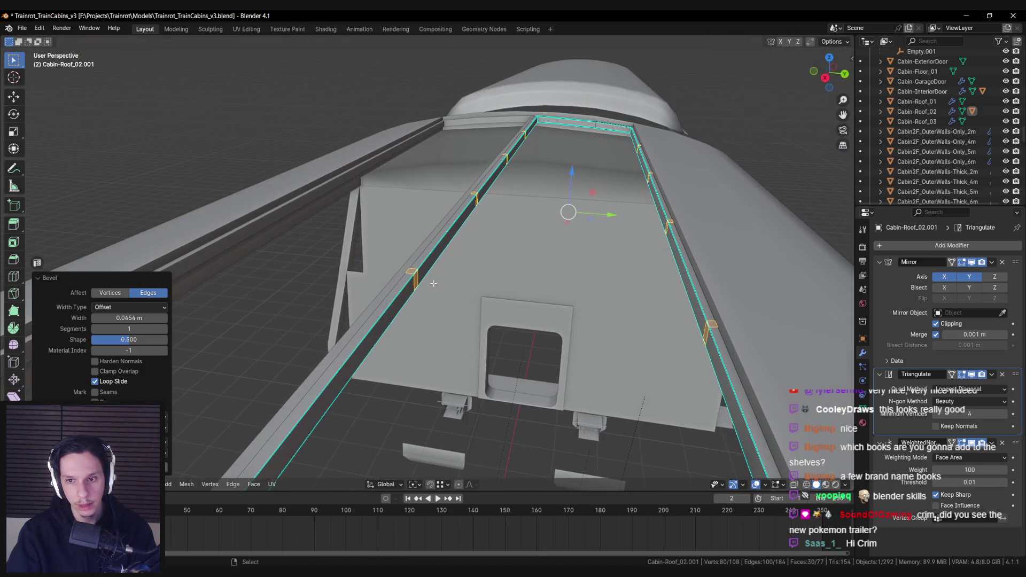
- From top view, scale the first two bevelled cuts' vertices to zero on X to straighten them
key("alt+a")
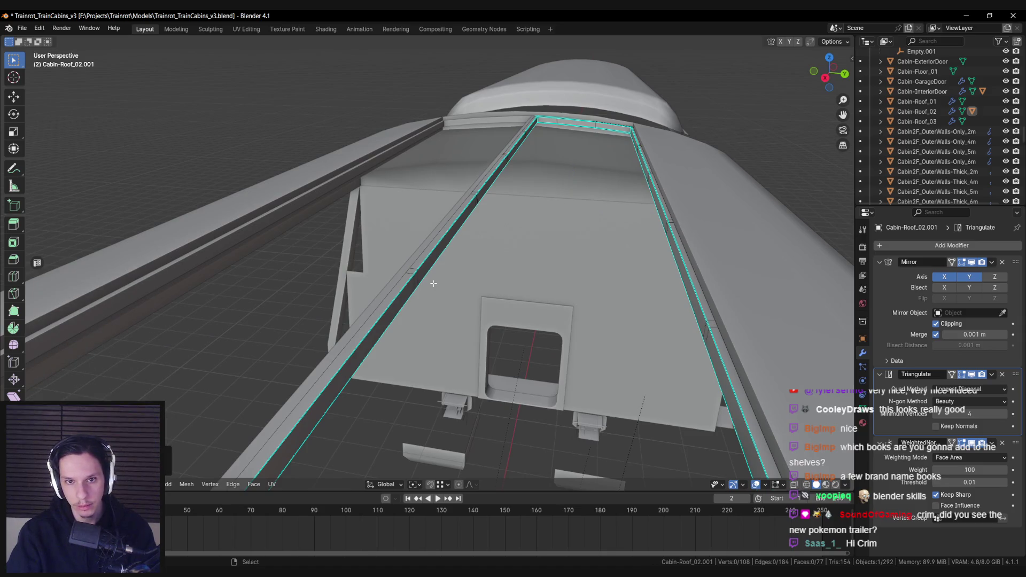
key("KP_7")
scroll(440, 278, "up", 3)
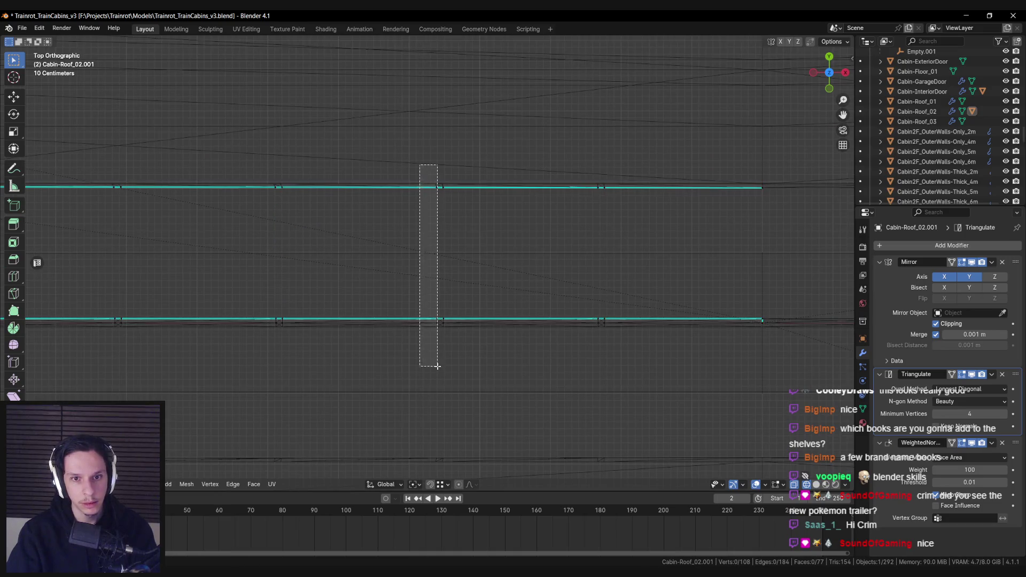
left_click_drag(440, 369, 440, 369)
key("b")
left_click_drag(444, 174, 508, 378)
key("s")
key("x")
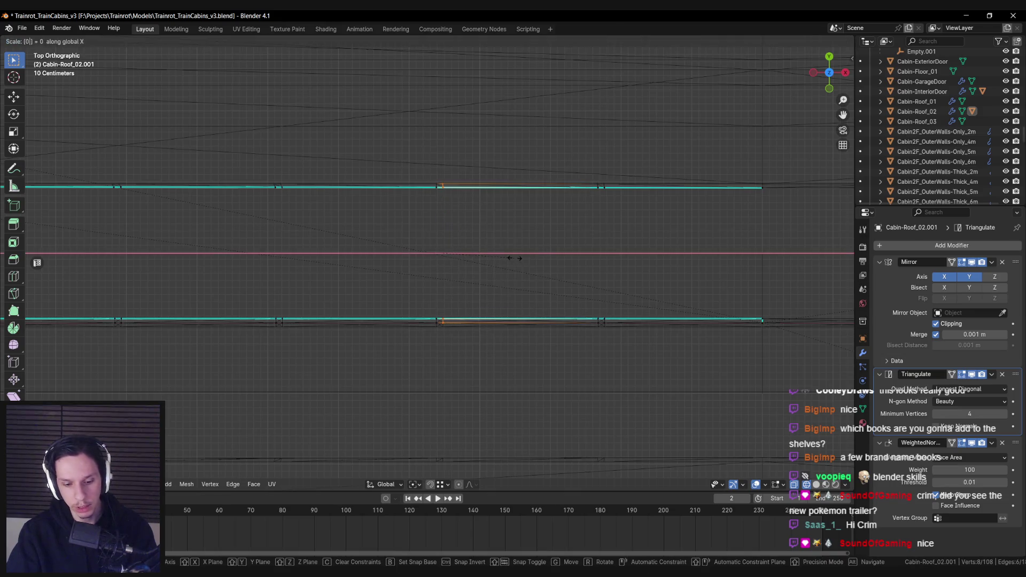
left_click(514, 258)
key("alt+a")
left_click_drag(524, 367, 524, 367)
key("alt+a")
key("b")
left_click_drag(525, 178, 587, 398)
key("s")
key("x")
left_click(624, 284)
- Line up the vertices of the next three cuts with X-axis scaling
scroll(405, 265, "left", 3)
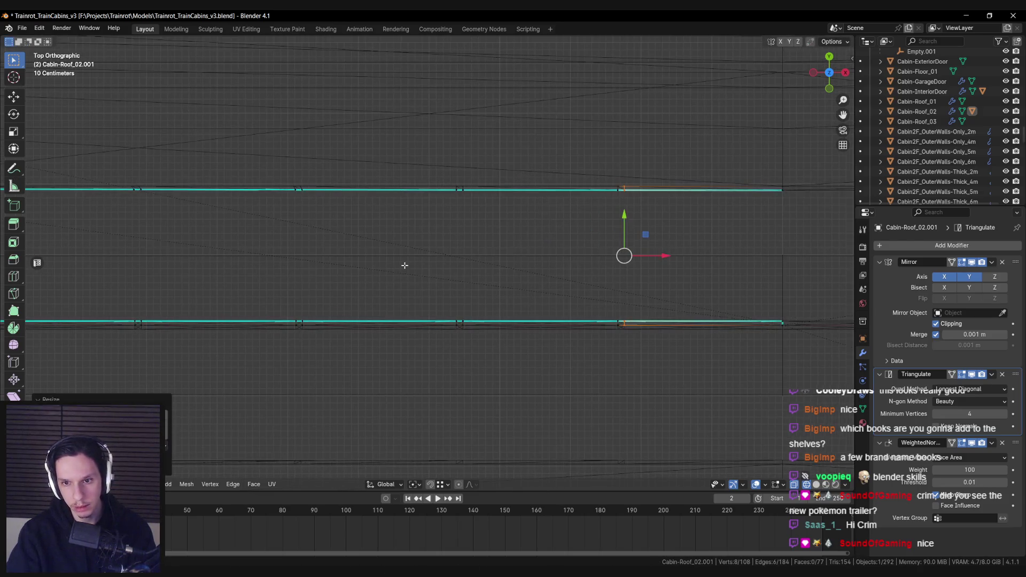
left_click_drag(295, 175, 335, 302)
key("s")
key("x")
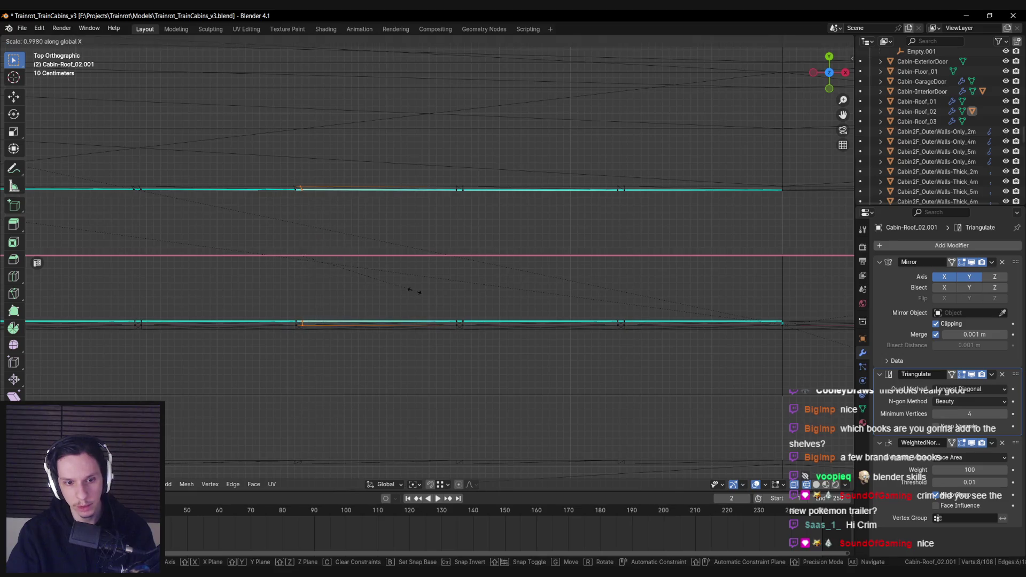
key("Return")
left_click_drag(450, 176, 465, 408)
key("s")
key("x")
left_click(536, 286)
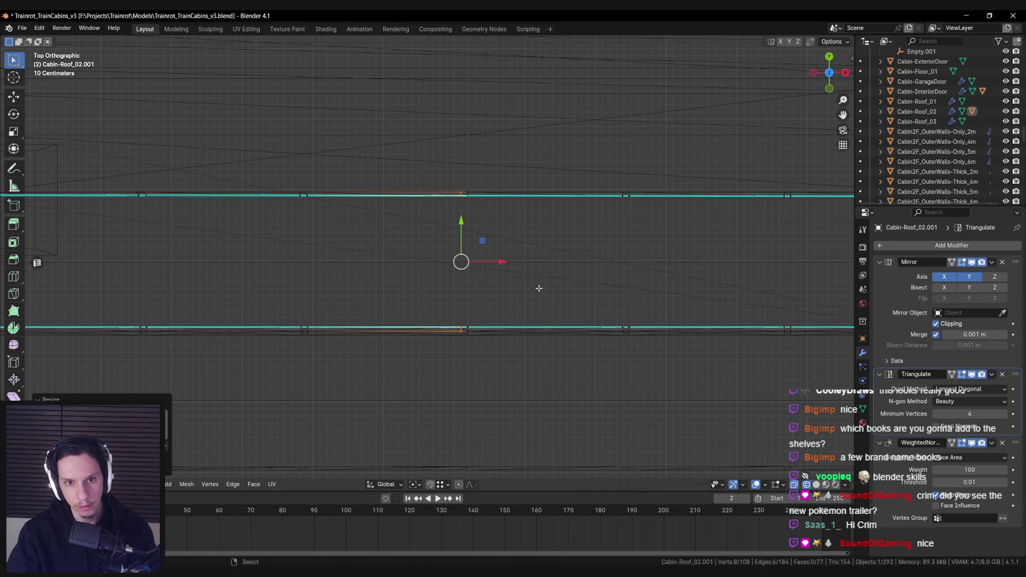
scroll(465, 254, "left", 3)
key("b")
left_click_drag(426, 187, 507, 420)
key("s")
key("x")
key("Return")
- Flatten the last three cuts' vertices with S X 0, then deselect and orbit back to perspective
scroll(502, 286, "up", 2)
left_click_drag(392, 136, 422, 399)
key("s")
key("x")
key("Return")
scroll(406, 181, "left", 3)
left_click_drag(356, 149, 437, 432)
type("sx0")
key("Return")
left_click_drag(339, 149, 360, 412)
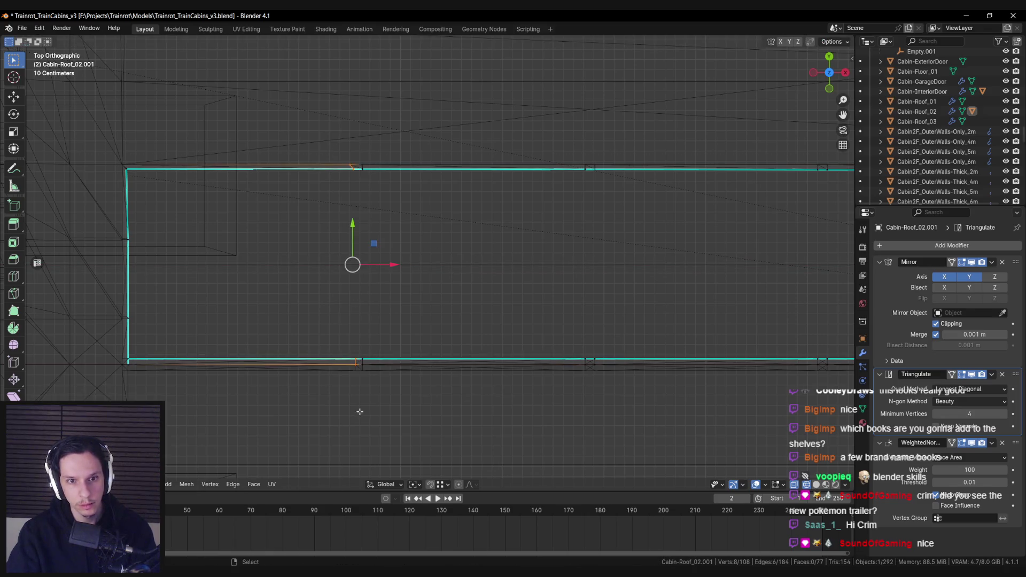
type("sx0")
key("Return")
left_click(416, 309)
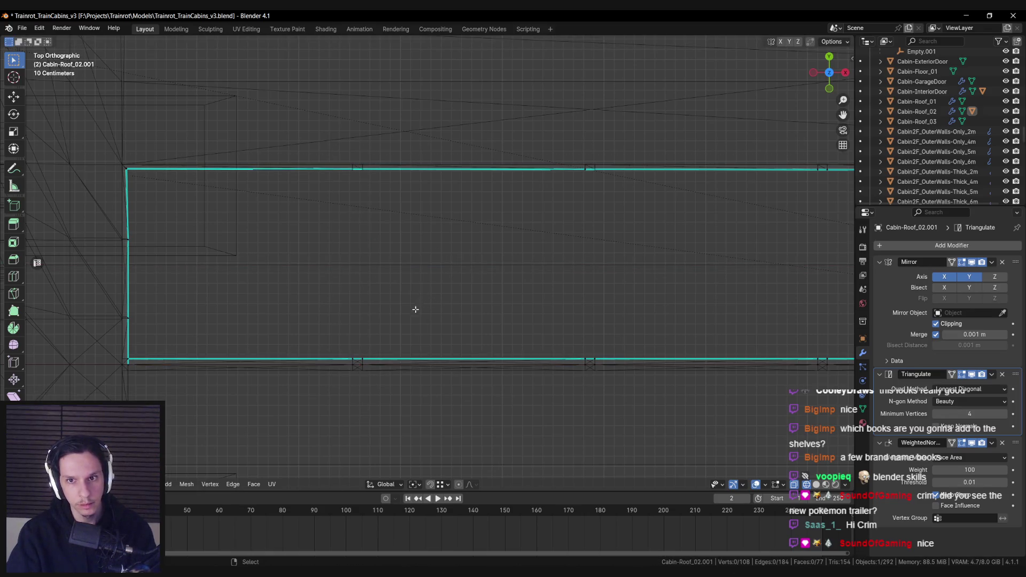
left_click_drag(408, 311, 368, 302)
- Select several roof rail faces and delete them to open gaps in the rail
left_click(341, 260)
left_click(297, 267, "shift")
left_click(280, 263, "shift")
mouse_move(292, 251)
left_mouse_down()
mouse_move(563, 315)
mouse_move(240, 336)
mouse_move(455, 309)
left_mouse_up()
left_click(589, 289, "shift")
left_click(182, 335, "shift")
mouse_move(443, 249)
left_mouse_down()
mouse_move(359, 286)
mouse_move(96, 239)
mouse_move(309, 300)
mouse_move(493, 280)
mouse_move(462, 252)
left_mouse_up()
key("x")
left_click(309, 299)
- Add a loop cut on the rail and delete the face beside it
key("ctrl+r")
left_click(459, 251)
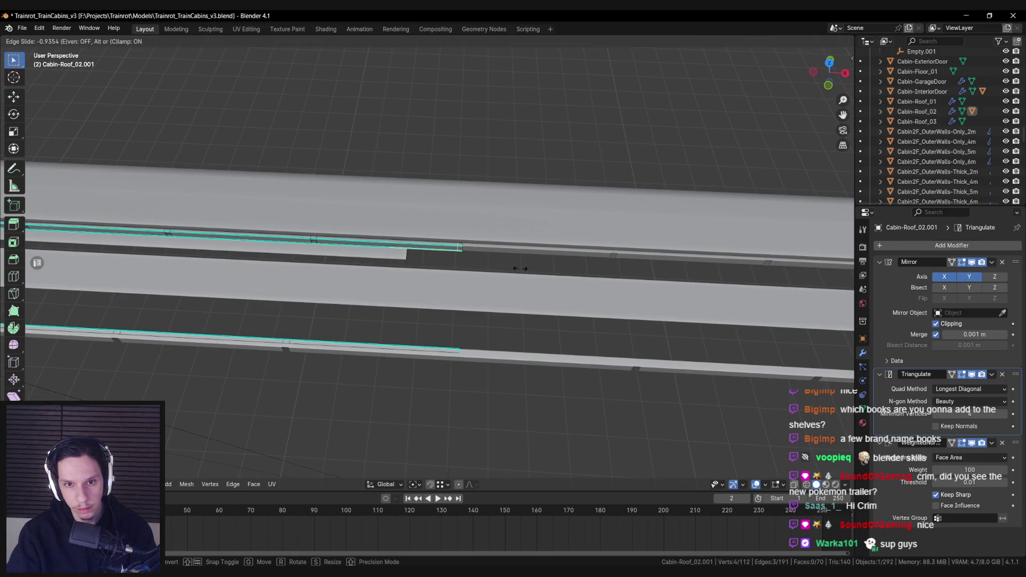
left_click(457, 327)
key("alt+a")
left_click(460, 253)
left_click_drag(460, 253, 192, 190)
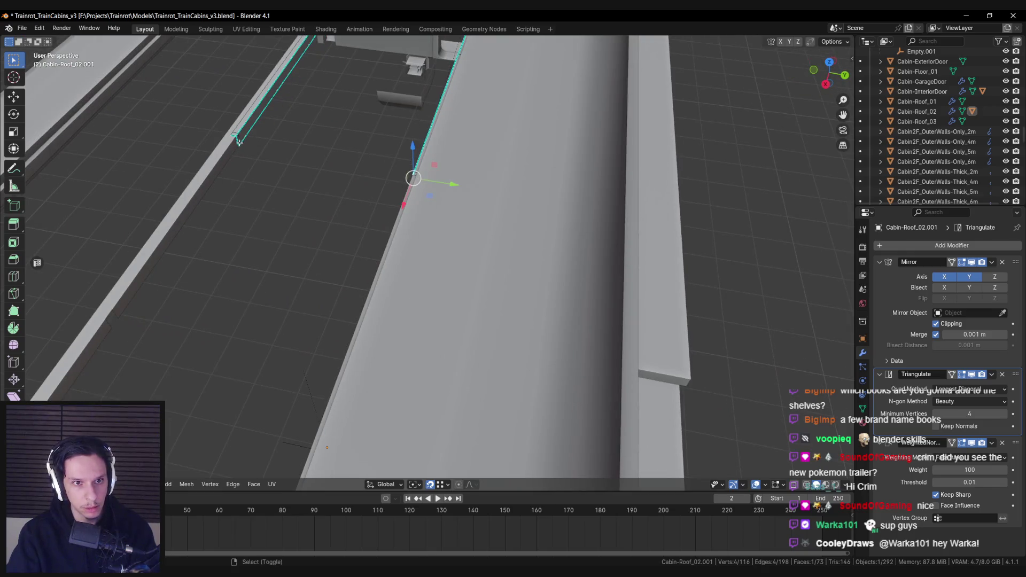
key("x")
left_click(284, 290)
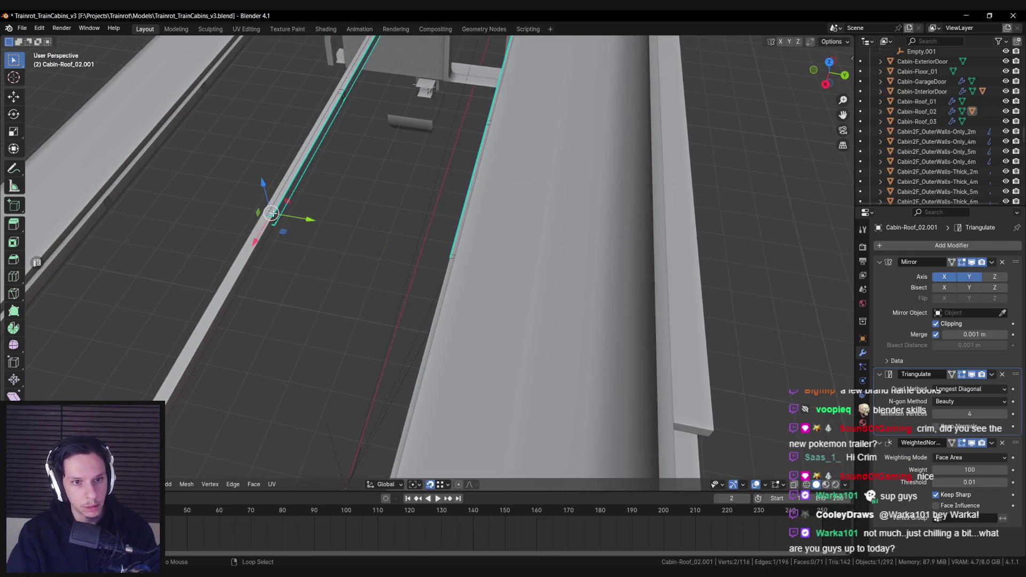
- Bridge the open edge loops into a crossbeam spanning the two rails
left_click_drag(274, 221, 529, 220)
key("ctrl+e")
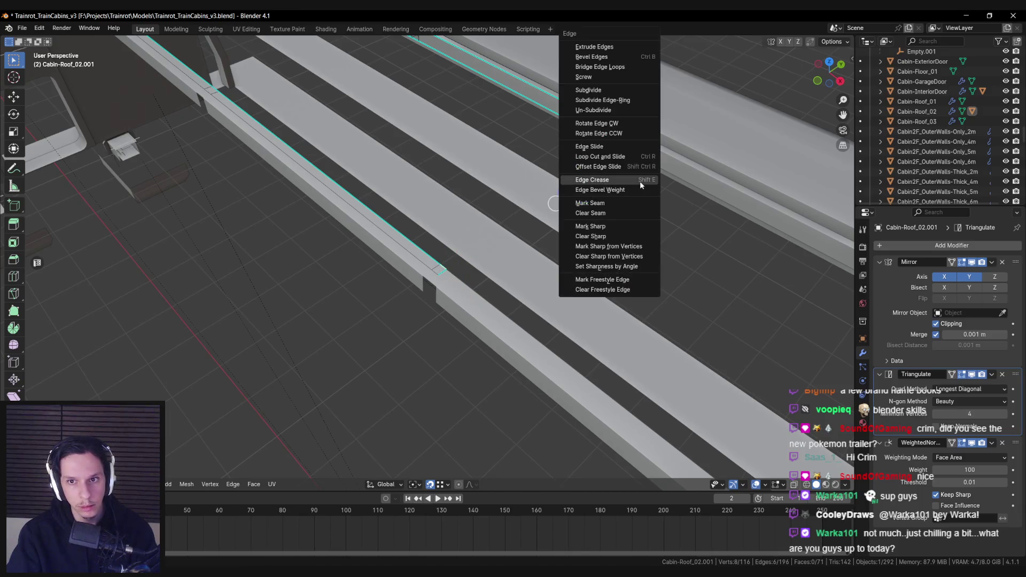
left_click(626, 67)
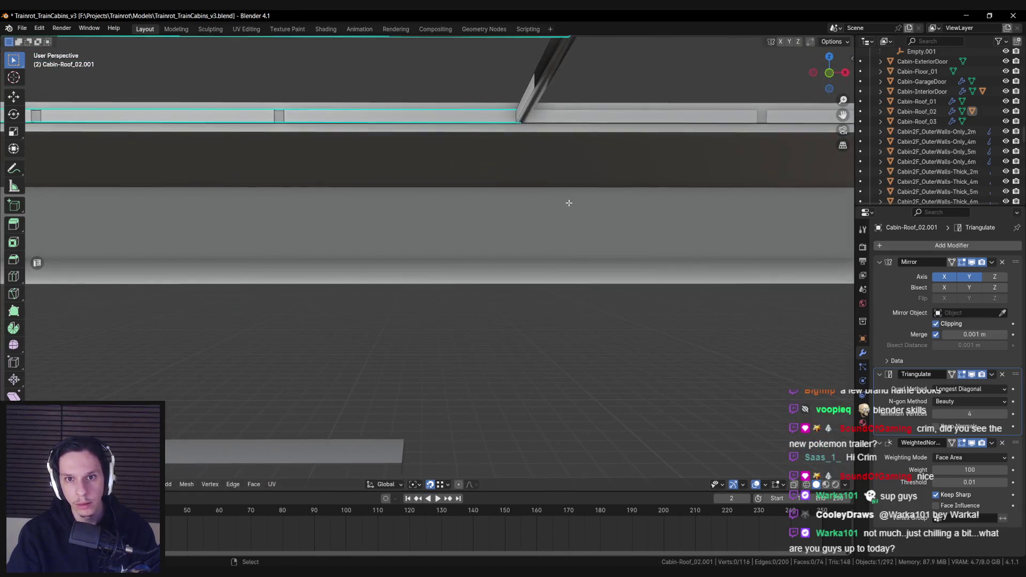
key("Tab")
left_click_drag(661, 199, 682, 204)
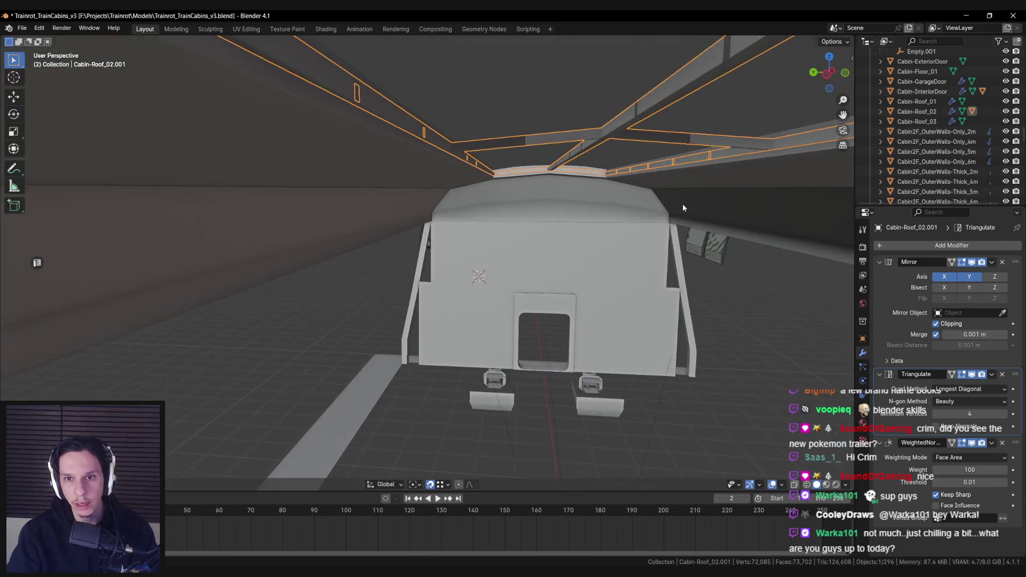
key("Tab")
- Mark the crossbeam's edge as sharp and check the rails from new angles
mouse_move(504, 219)
left_mouse_down()
mouse_move(456, 273)
mouse_move(516, 164)
mouse_move(566, 107)
left_mouse_up()
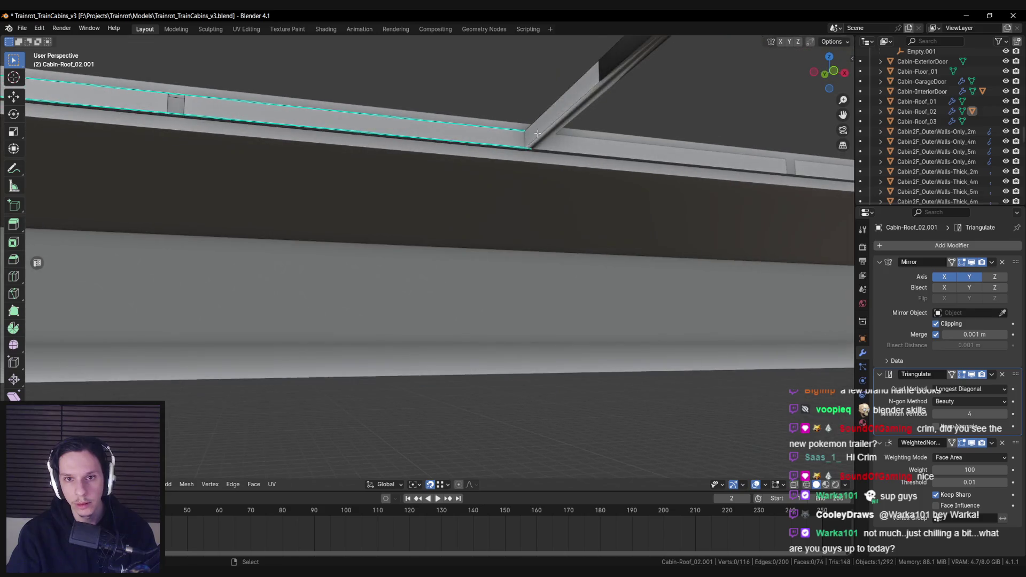
left_click(598, 71)
key("ctrl+e")
left_click(486, 280)
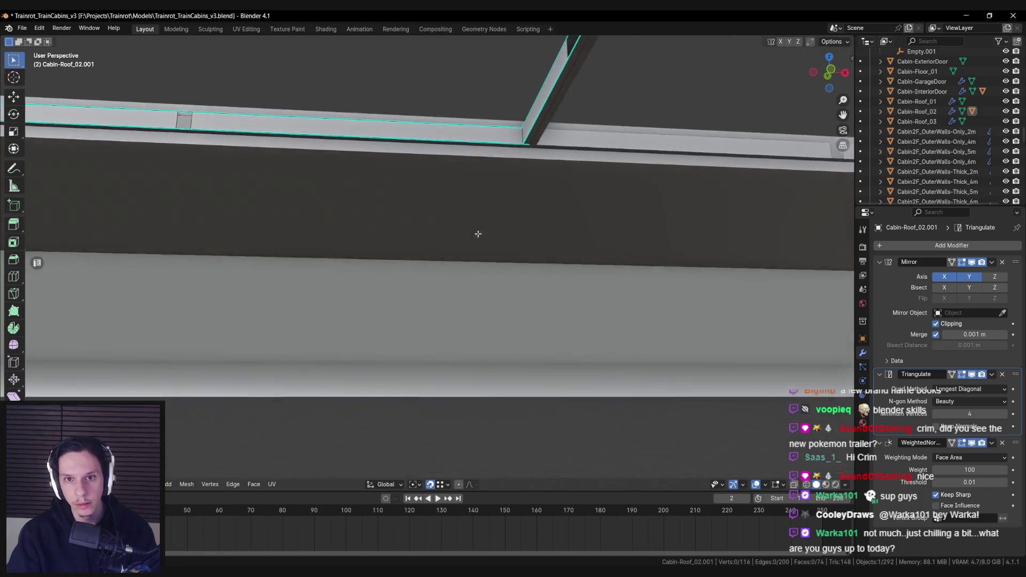
key("Tab")
left_click_drag(477, 232, 509, 295)
key("Tab")
mouse_move(573, 258)
left_mouse_down()
mouse_move(488, 322)
mouse_move(450, 234)
mouse_move(498, 270)
mouse_move(425, 253)
mouse_move(424, 293)
mouse_move(535, 250)
left_mouse_up()
key("ctrl+e")
left_click(428, 224)
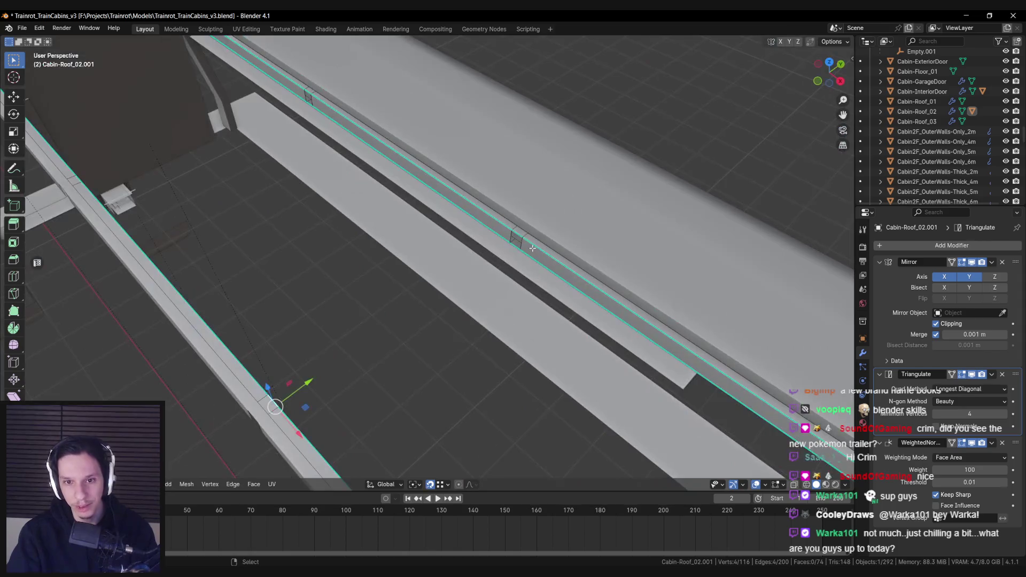
key("ctrl+e")
- Bridge the first rail gaps on Cabin-Roof_02.001 into crossbeams
left_click(498, 85)
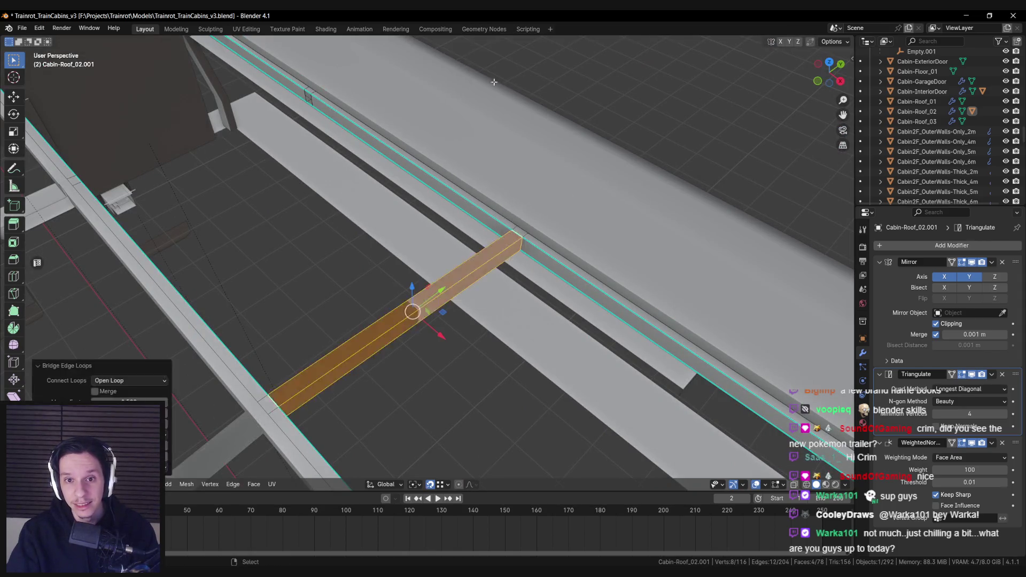
left_click_drag(498, 85, 532, 281)
key("ctrl+e")
left_click(374, 311)
left_click_drag(374, 311, 486, 153)
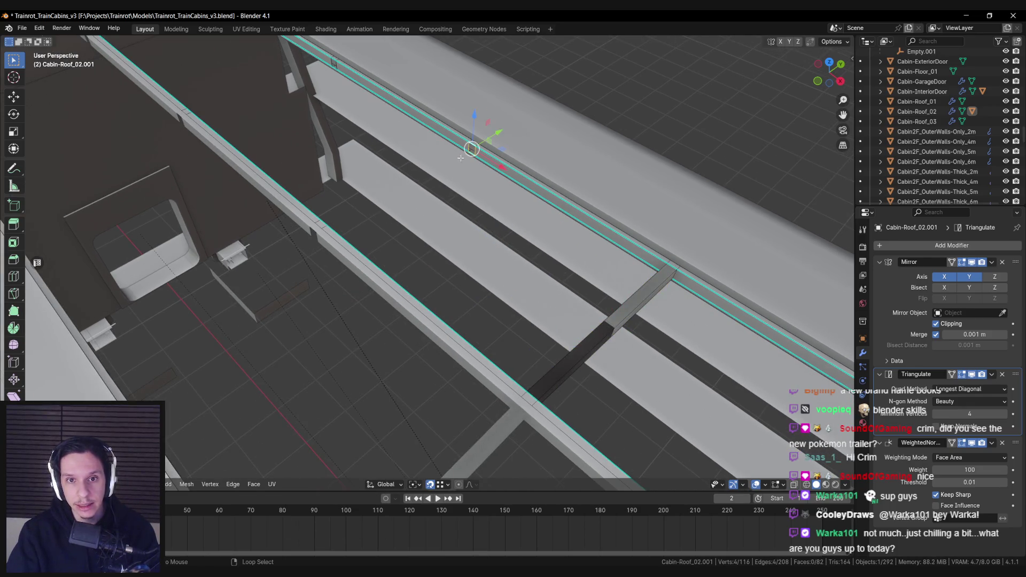
left_click_drag(327, 219, 470, 235)
key("ctrl+e")
left_click(481, 246)
left_click(408, 124)
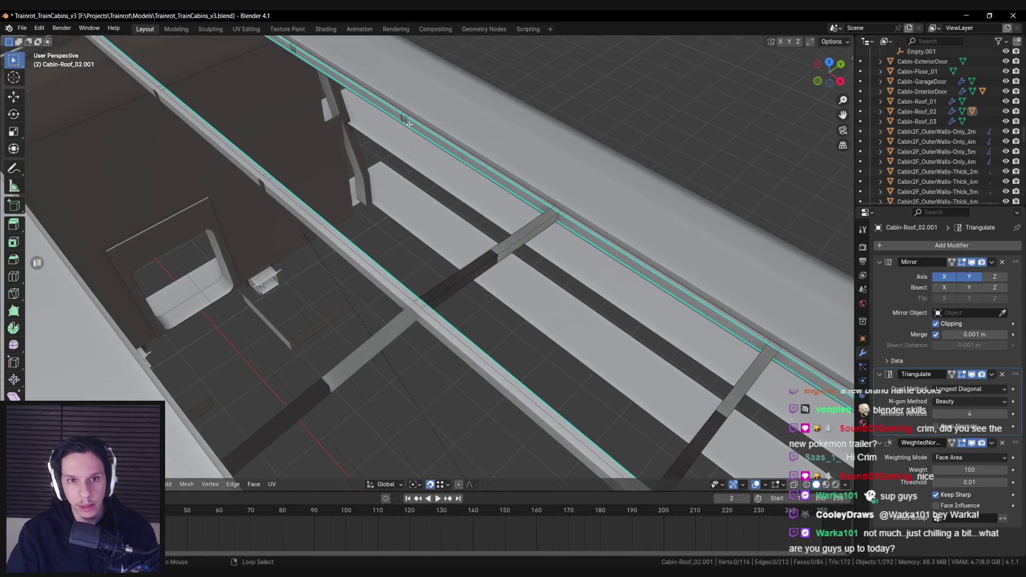
- Bridge the remaining rail gaps into crossbeams, redoing one bridge after a mistaken edge-ring command
mouse_move(271, 170)
left_mouse_down()
mouse_move(424, 266)
mouse_move(384, 183)
left_mouse_up()
key("ctrl+e")
left_click(424, 267)
left_click(128, 364, "alt+shift")
key("ctrl+e")
left_click(121, 365)
key("ctrl+e")
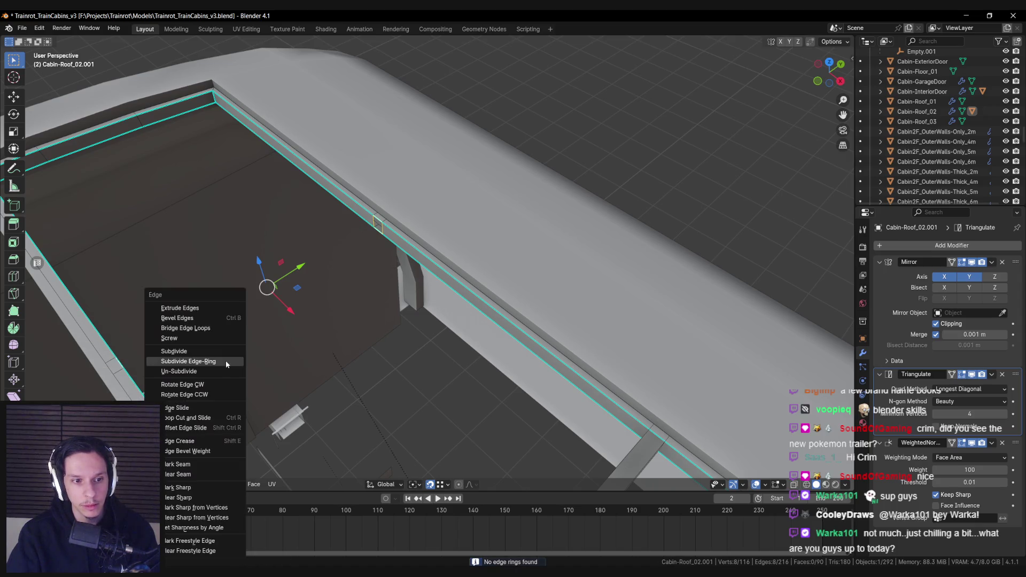
left_click(209, 328)
mouse_move(209, 328)
left_mouse_down()
mouse_move(377, 314)
mouse_move(328, 266)
mouse_move(336, 315)
left_mouse_up()
- Mark the three new crossbeam loops and another roof beam loop as sharp
left_click(327, 274, "alt")
left_click(337, 315, "alt+shift")
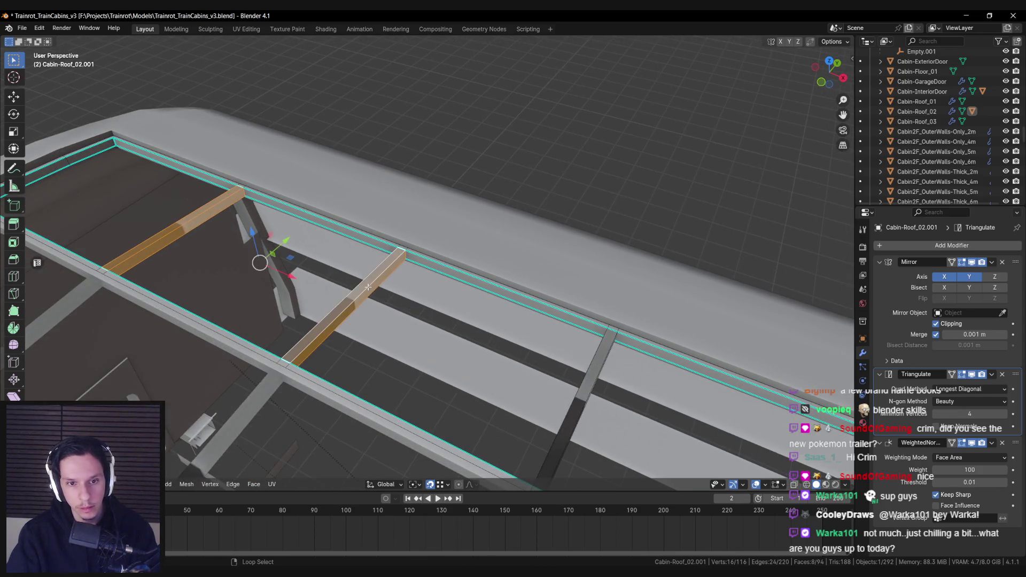
left_click(577, 383, "alt+shift")
left_click_drag(578, 383, 282, 286)
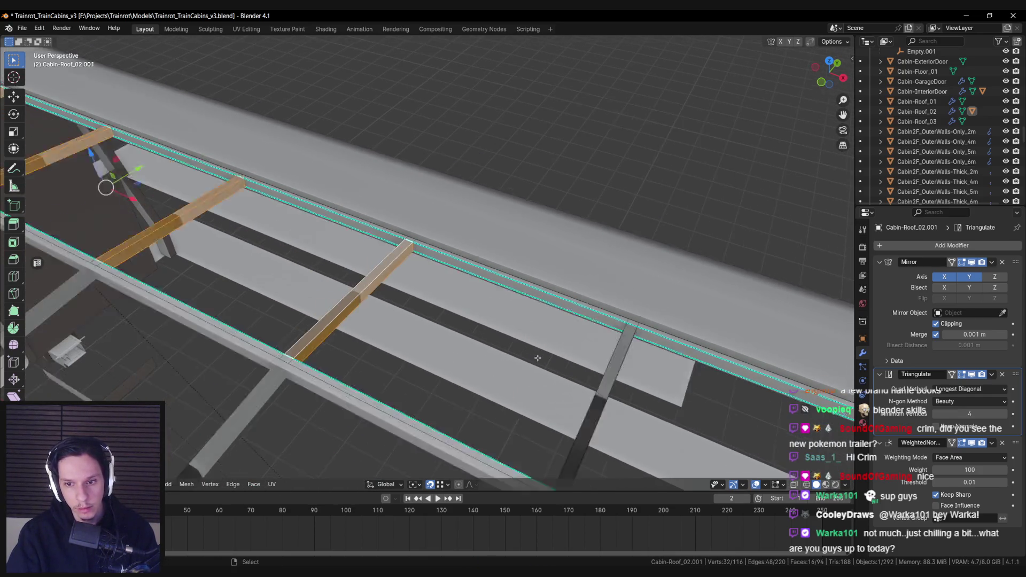
left_click(550, 369, "alt+shift")
key("ctrl+e")
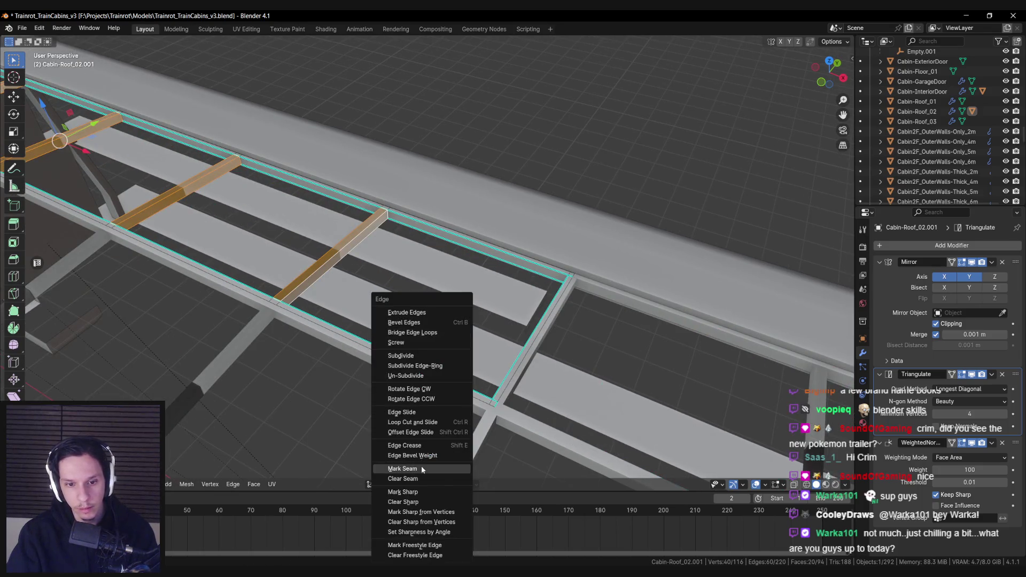
left_click(417, 492)
left_click_drag(416, 492, 430, 345)
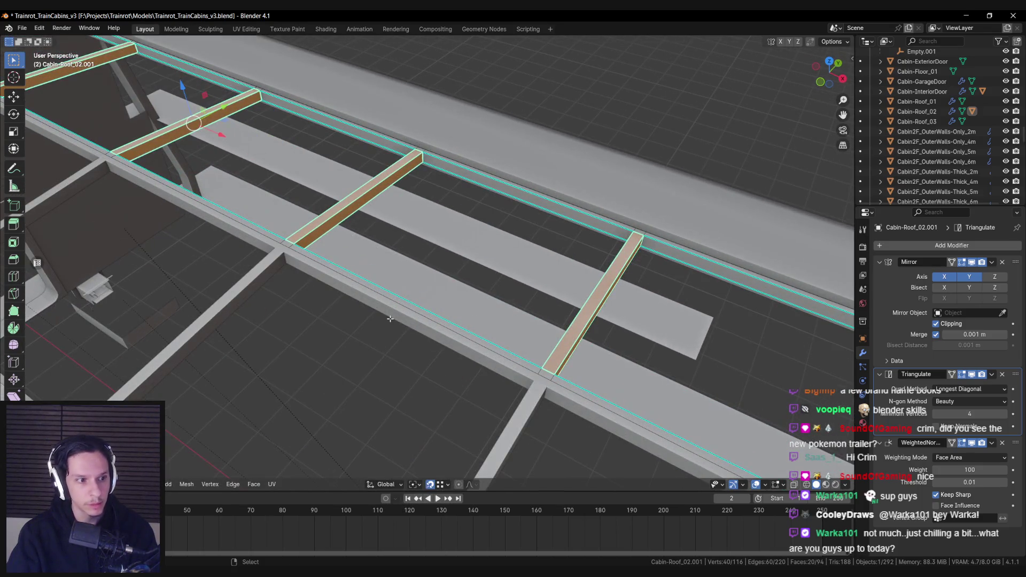
mouse_move(495, 333)
left_mouse_down()
mouse_move(343, 303)
mouse_move(447, 242)
left_mouse_up()
key("alt+a")
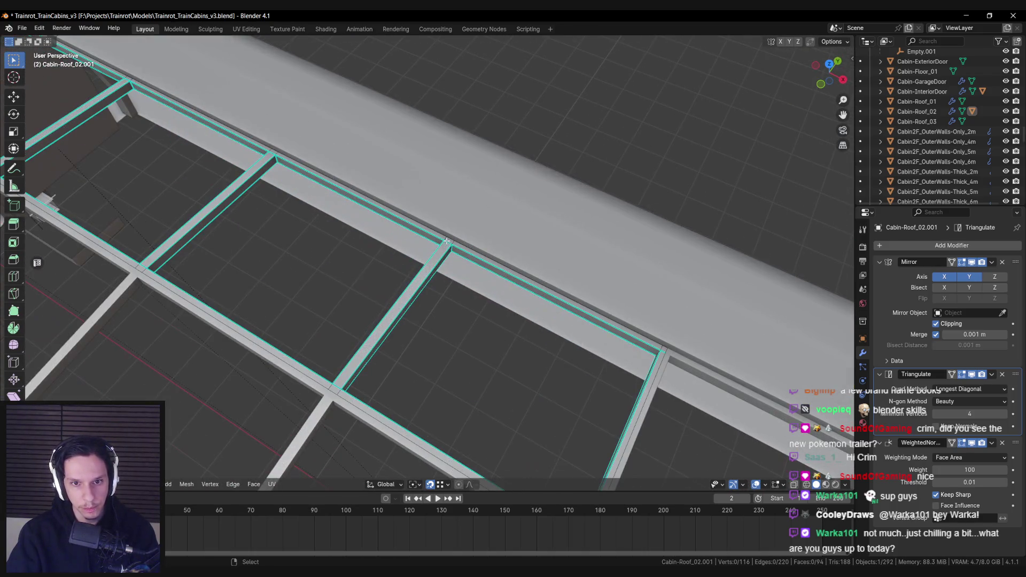
- Mark another roof beam edge as sharp from a top-down view, then clear the selection
left_click_drag(663, 352, 445, 310)
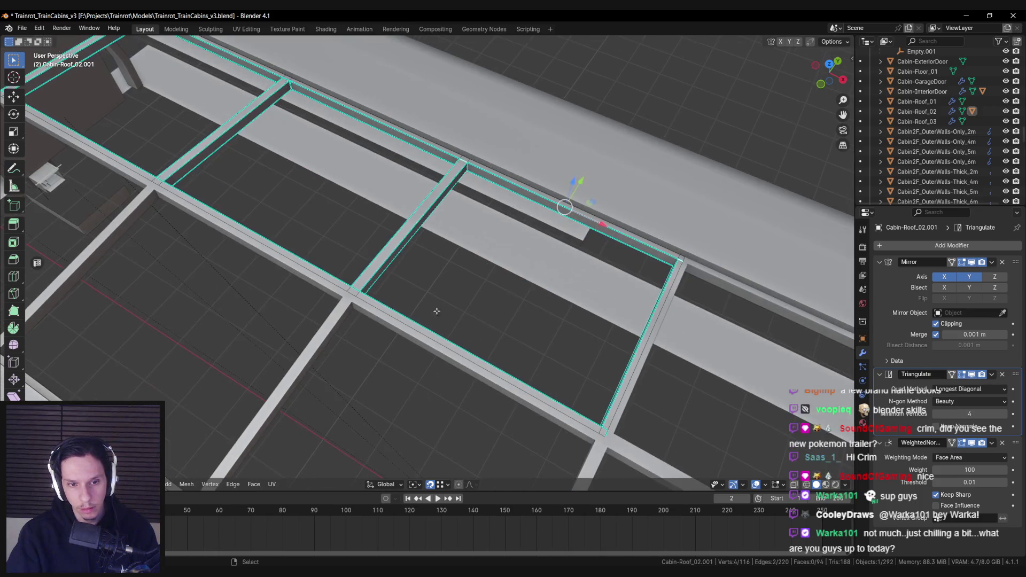
left_click_drag(585, 426, 422, 335)
scroll(415, 331, "up", 3)
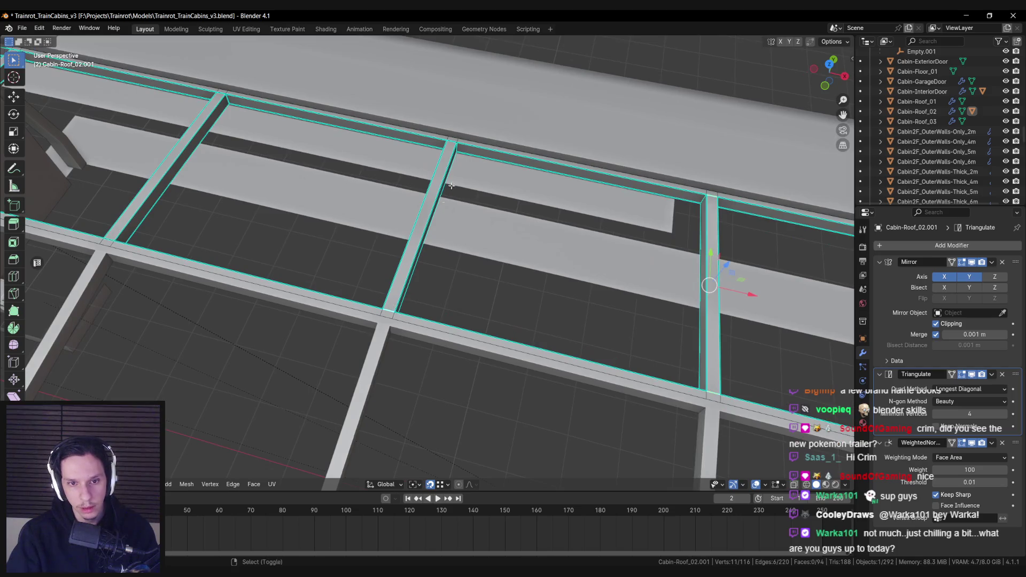
mouse_move(451, 141)
left_mouse_down()
mouse_move(348, 258)
mouse_move(438, 298)
mouse_move(421, 320)
left_mouse_up()
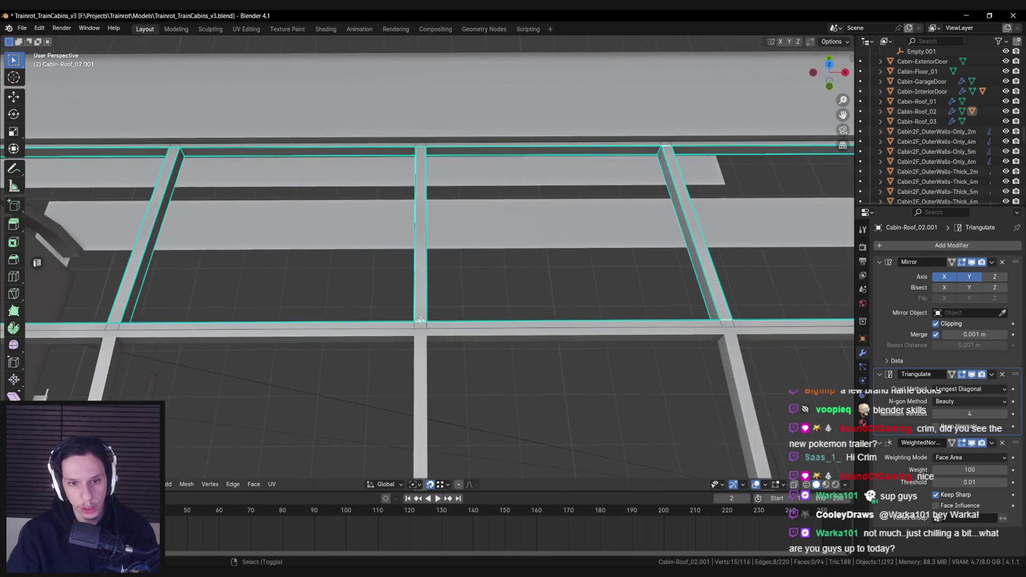
left_click(420, 147, "shift")
left_click_drag(419, 147, 412, 169)
left_click_drag(400, 348, 491, 330)
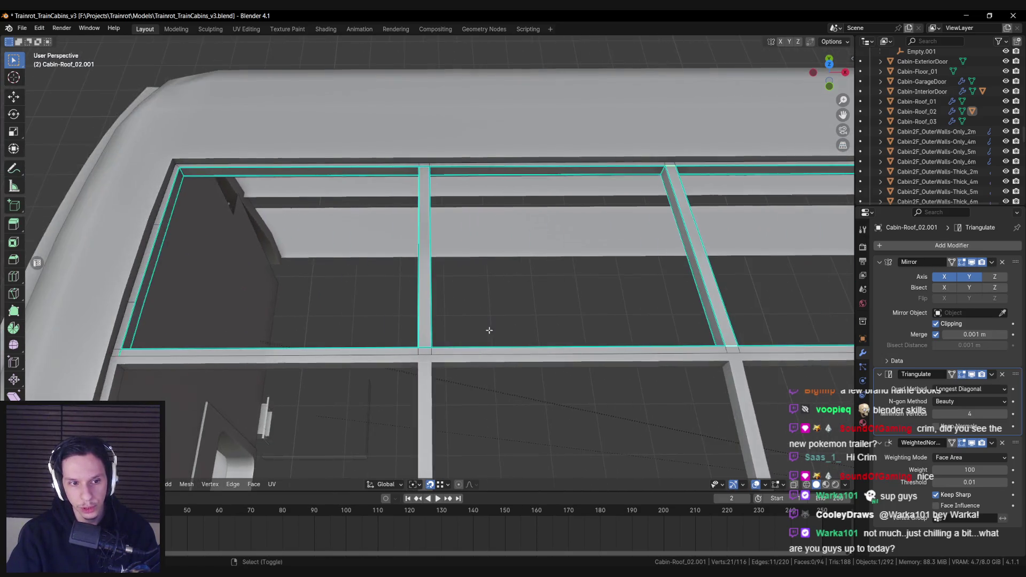
mouse_move(424, 168)
left_mouse_down()
mouse_move(408, 227)
mouse_move(503, 268)
mouse_move(406, 274)
mouse_move(499, 232)
mouse_move(550, 270)
mouse_move(426, 313)
left_mouse_up()
key("ctrl+e")
left_click(402, 235)
key("alt+a")
- Select the beam edges at the roof beam junctions
mouse_move(339, 422)
left_mouse_down()
mouse_move(385, 309)
mouse_move(420, 277)
mouse_move(425, 247)
left_mouse_up()
left_click(419, 277, "shift")
left_click_drag(377, 366, 419, 251)
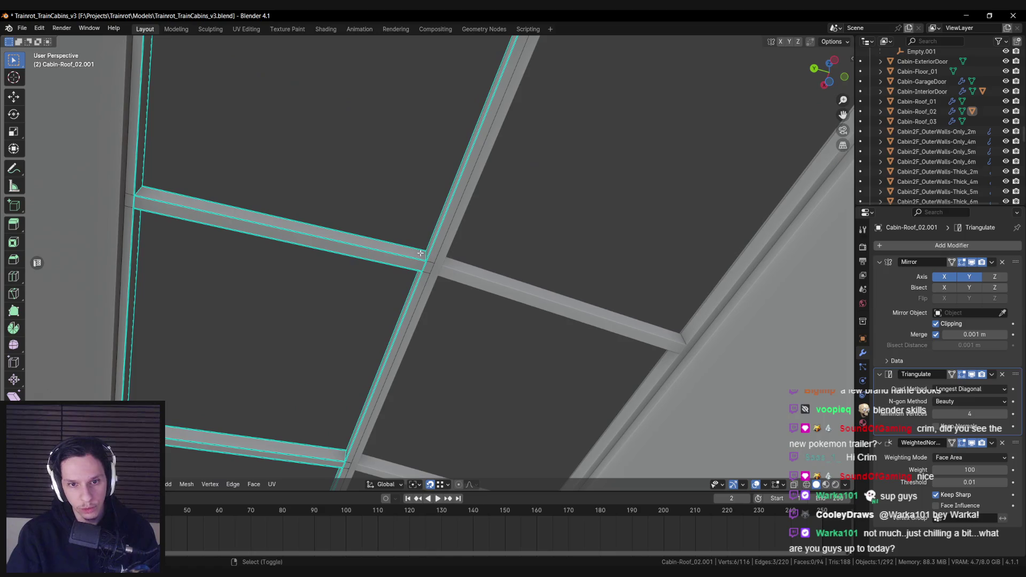
mouse_move(413, 287)
left_mouse_down()
mouse_move(449, 214)
mouse_move(414, 327)
mouse_move(430, 232)
left_mouse_up()
left_click(415, 328, "shift")
- Mark the selected junction edges sharp, leave edit mode and save the blend file
right_click(360, 365)
left_click(358, 366)
key("Tab")
scroll(382, 313, "down", 5)
key("ctrl+s")
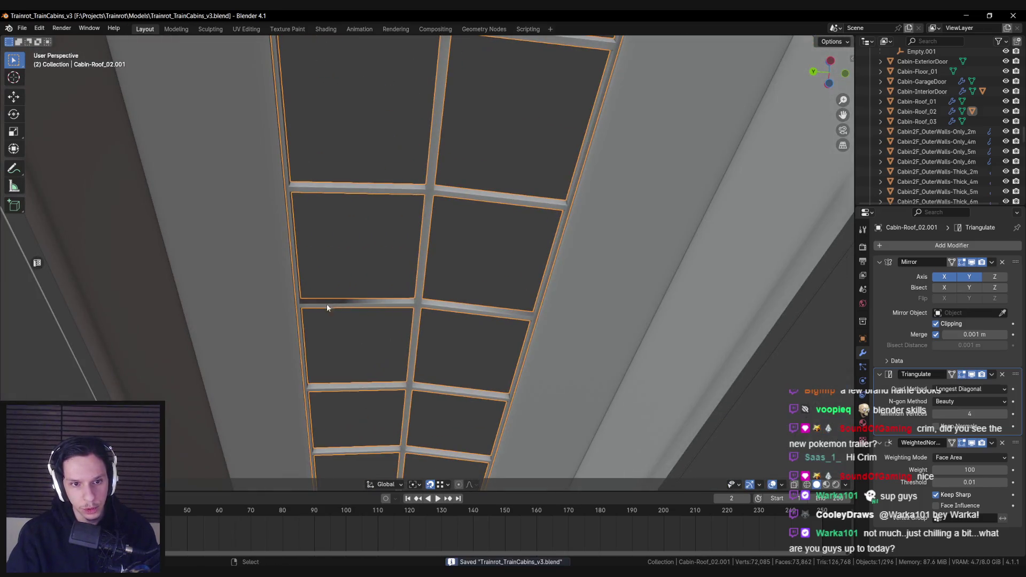
- Mark the last remaining roof edges sharp and leave edit mode
key("Tab")
scroll(339, 304, "up", 5)
right_click(384, 271)
left_click(373, 262)
scroll(347, 299, "down", 5)
key("Tab")
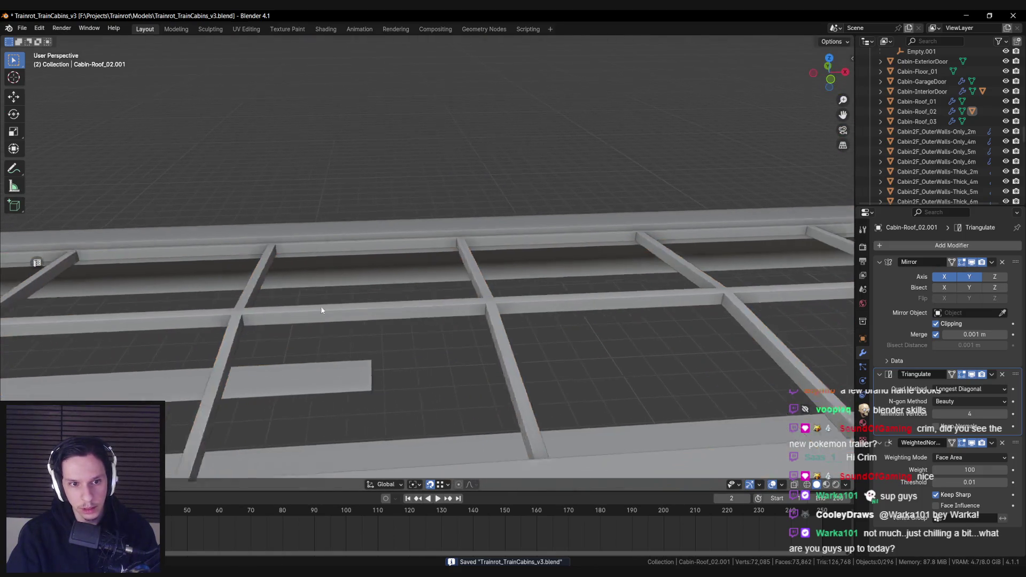
- Select Cabin-Roof_02, save, and export it to Unreal Engine from the N-panel
scroll(482, 297, "down", 5)
scroll(568, 330, "down", 4)
left_click(508, 316)
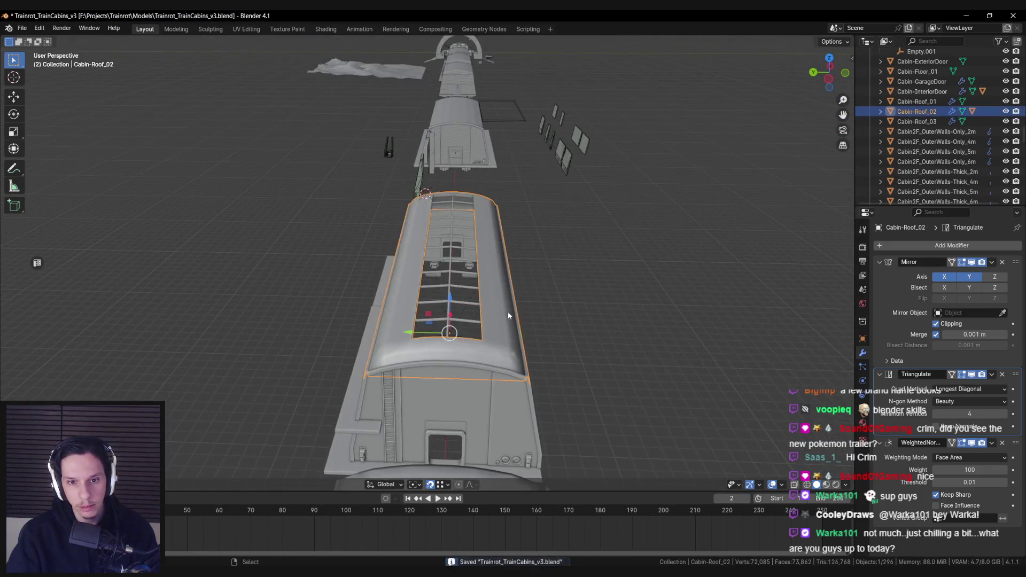
key("ctrl+s")
key("n")
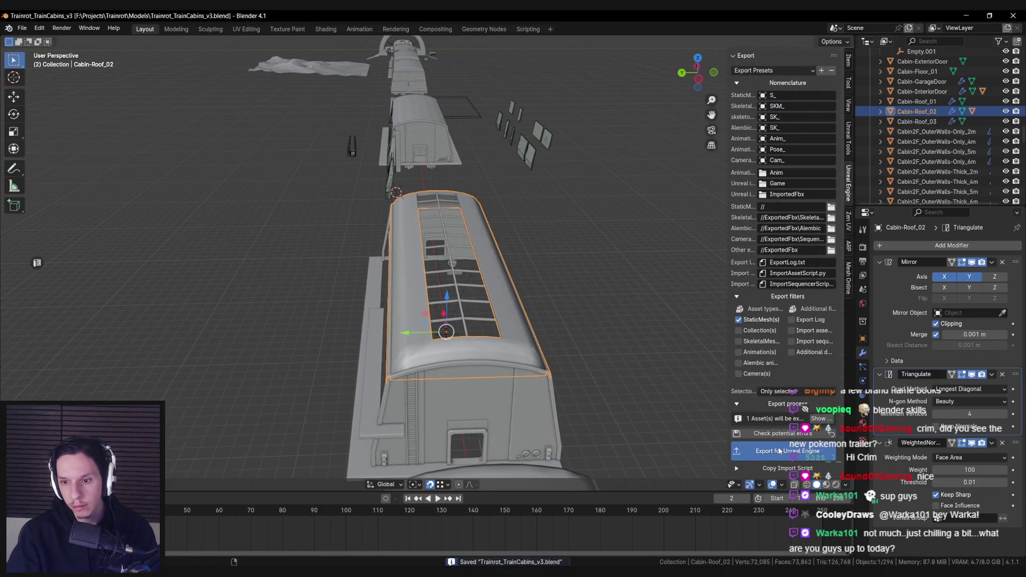
left_click(779, 450)
left_click(328, 543)
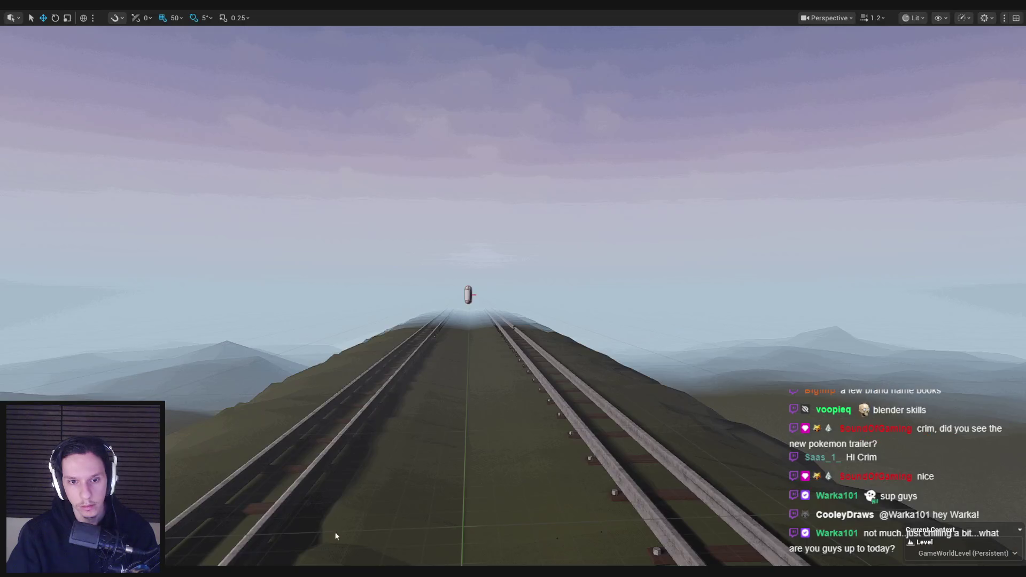
- Reimport S_Cabin-Roof_02 from the Train folder so it picks up the Blender changes
key("F11")
left_click(60, 346)
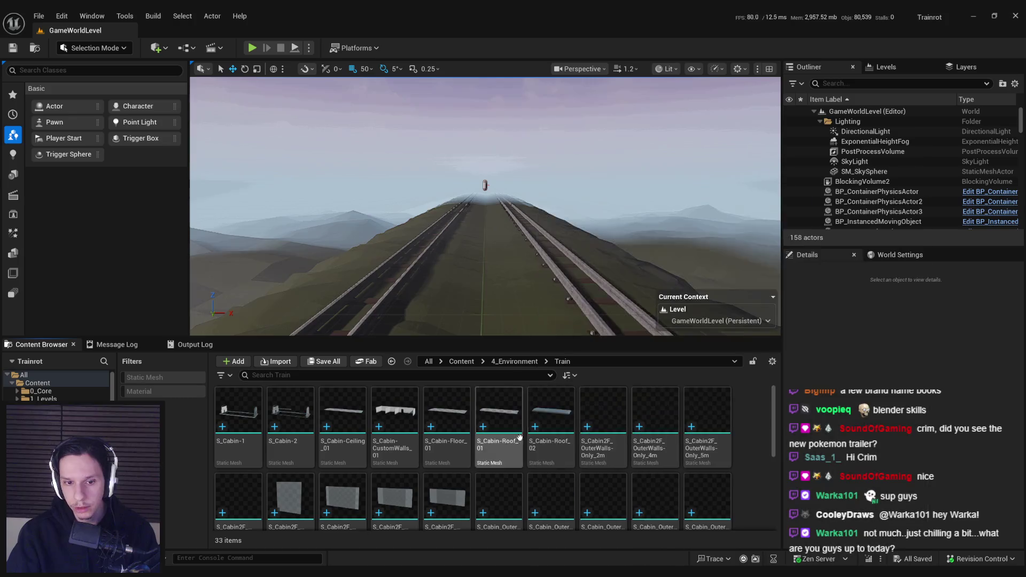
double_click(549, 407)
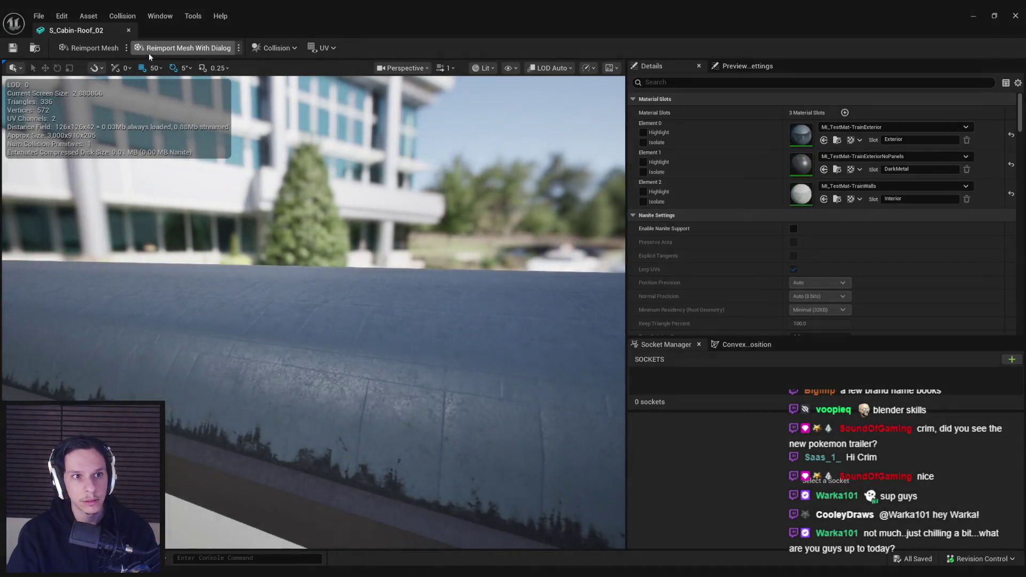
left_click(106, 51)
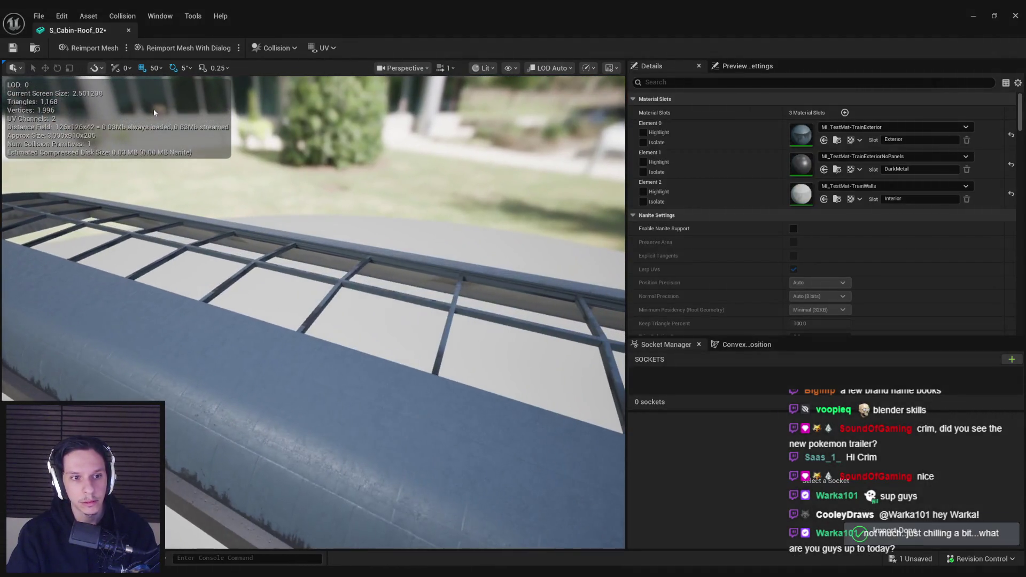
left_click(128, 29)
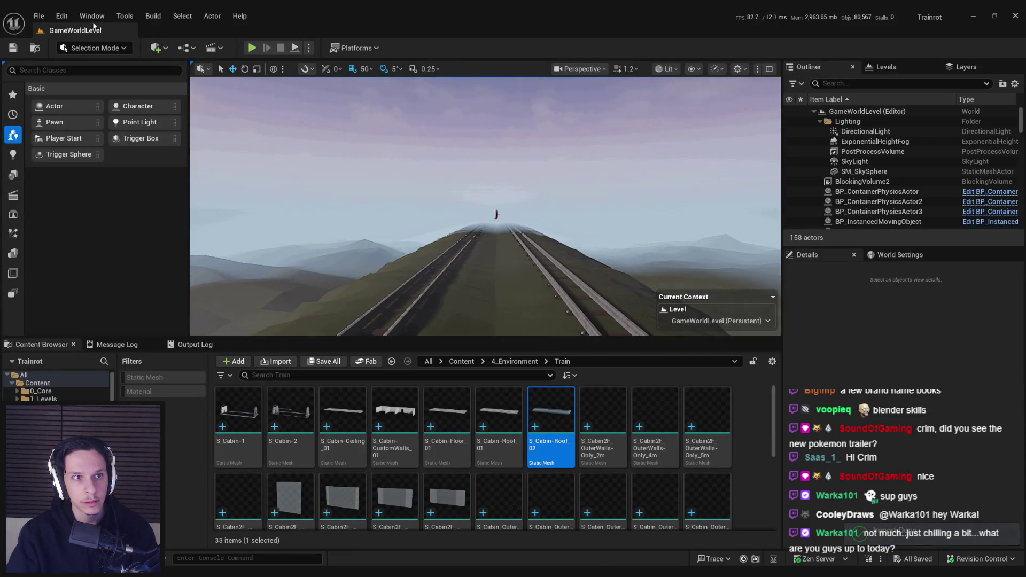
- Playtest full-screen, walking up to the cabin door and stepping inside
left_click(252, 48)
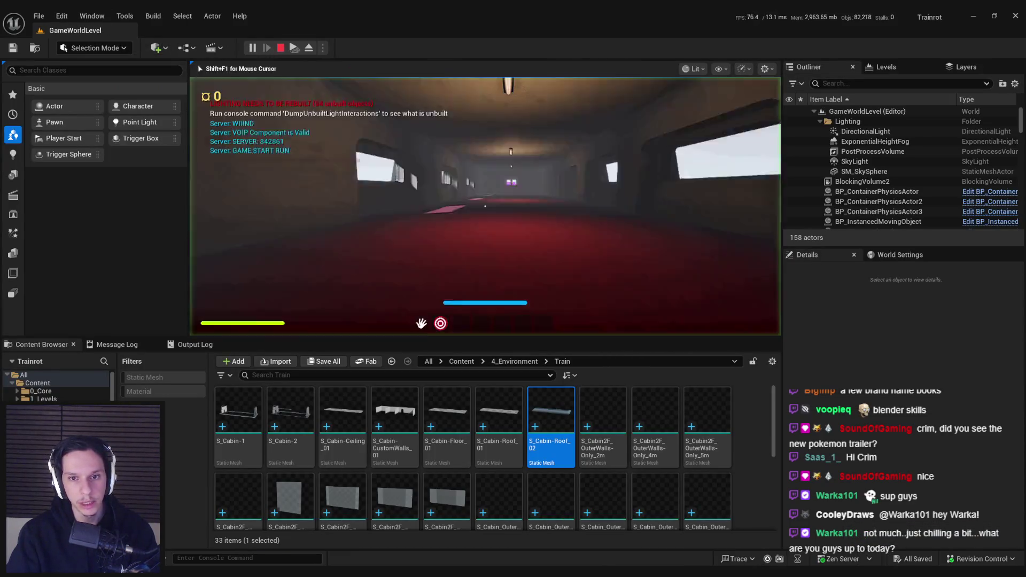
key("Escape")
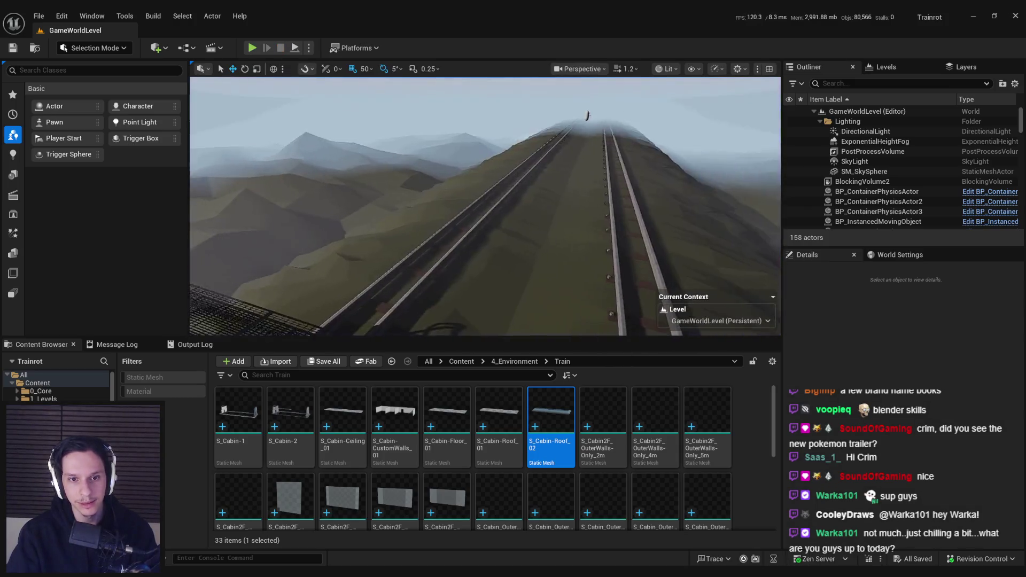
left_click(252, 48)
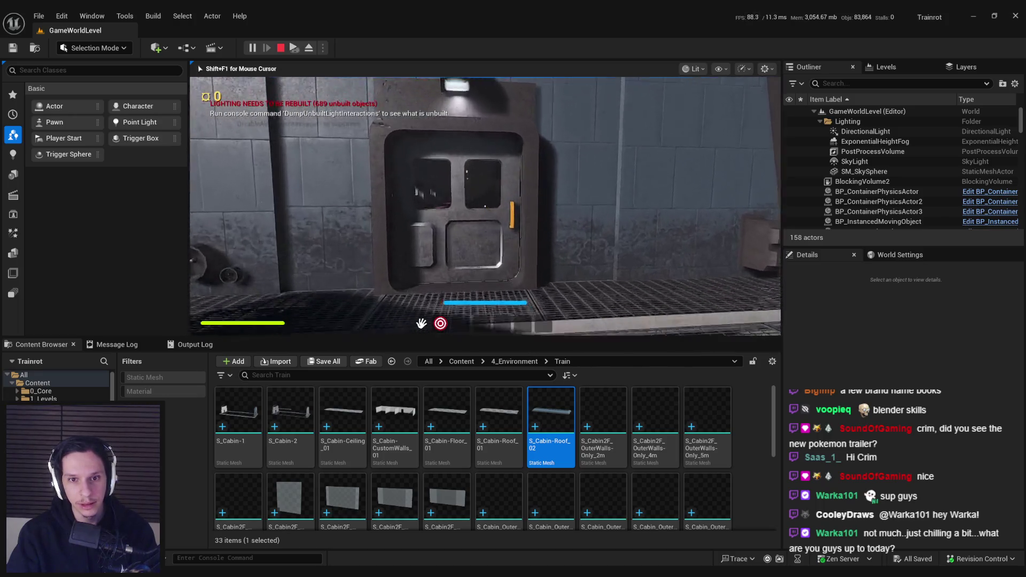
key("w")
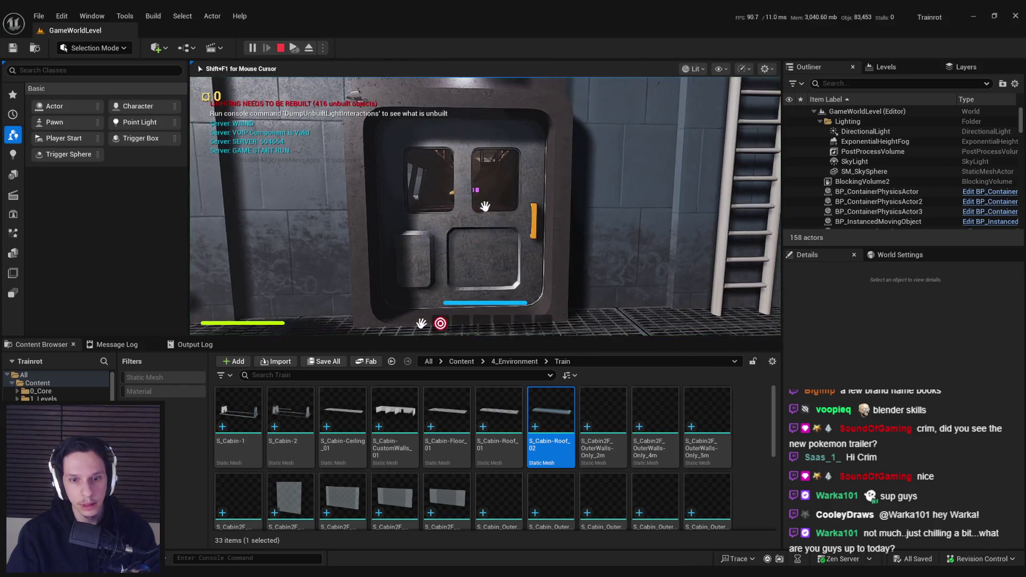
key("F11")
key("w")
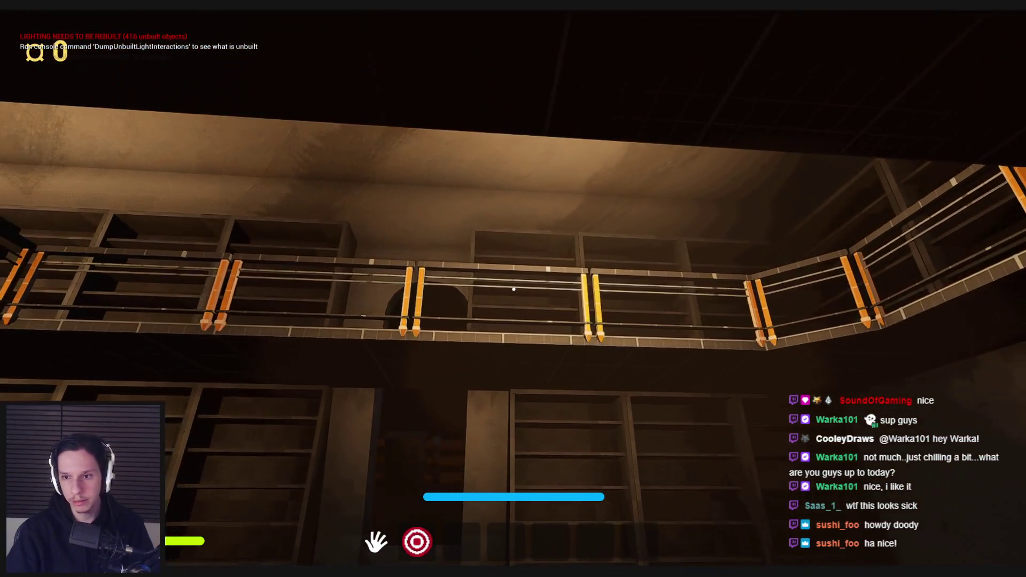
- Walk through the skylit stair hall, climb the spiral staircase, follow the upper walkway, and exit the far door
key("w")
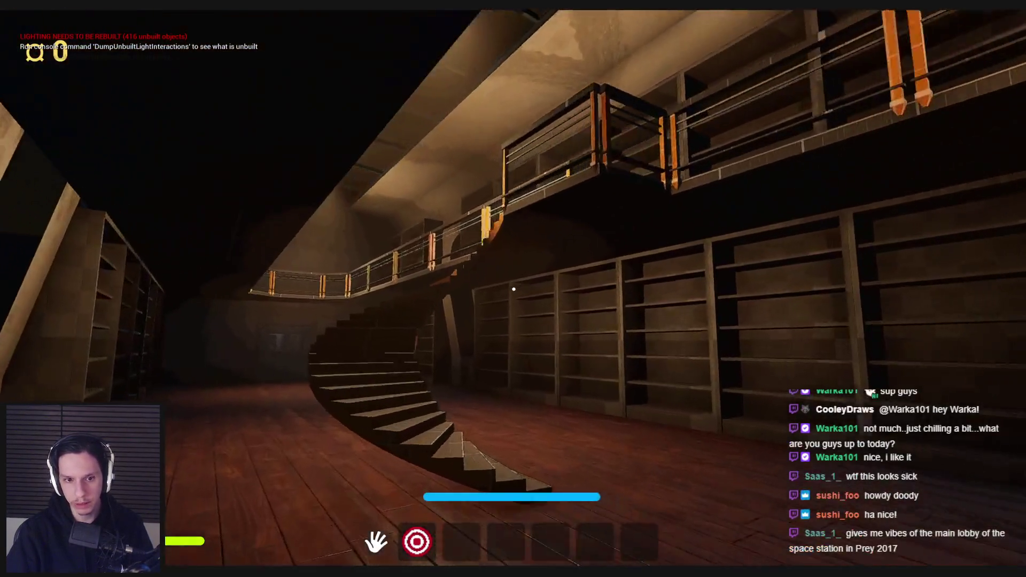
key("w")
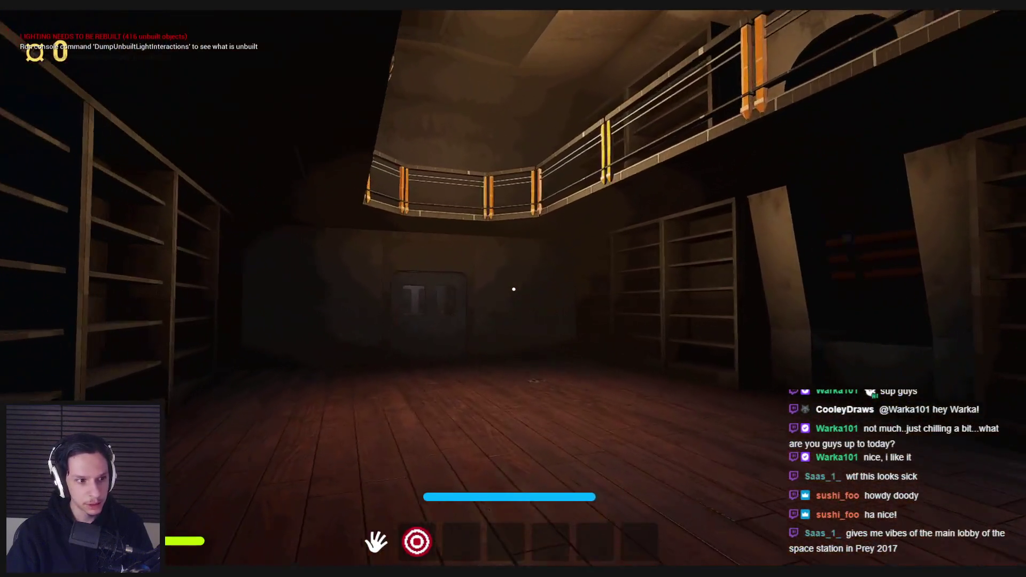
key("w")
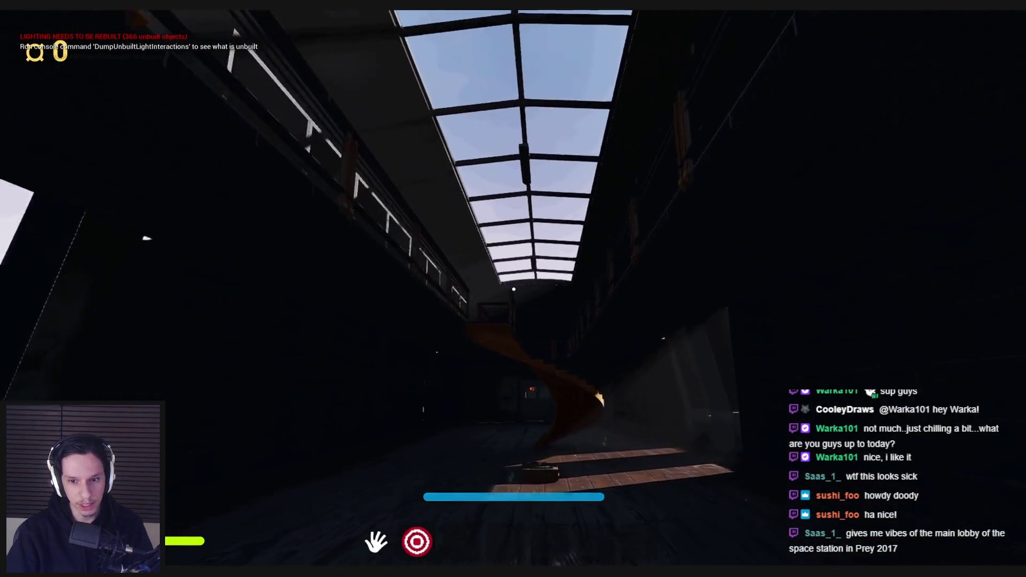
key("w")
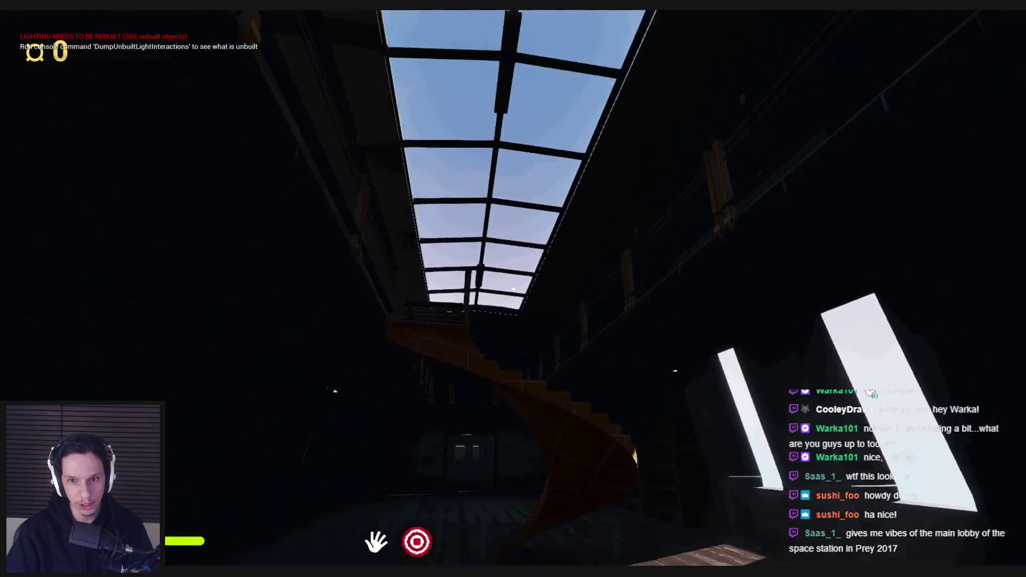
key("w")
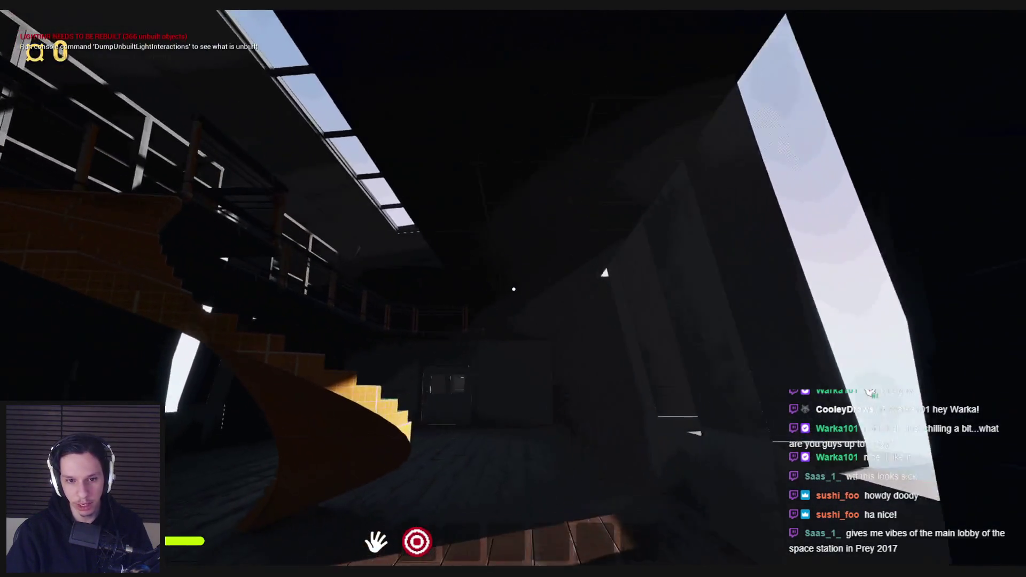
key("w")
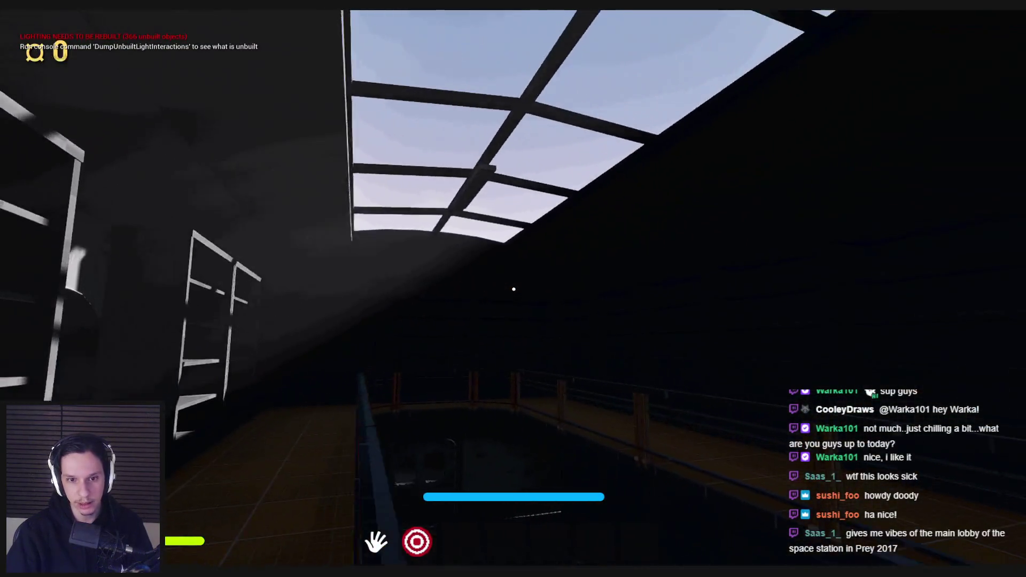
key("w")
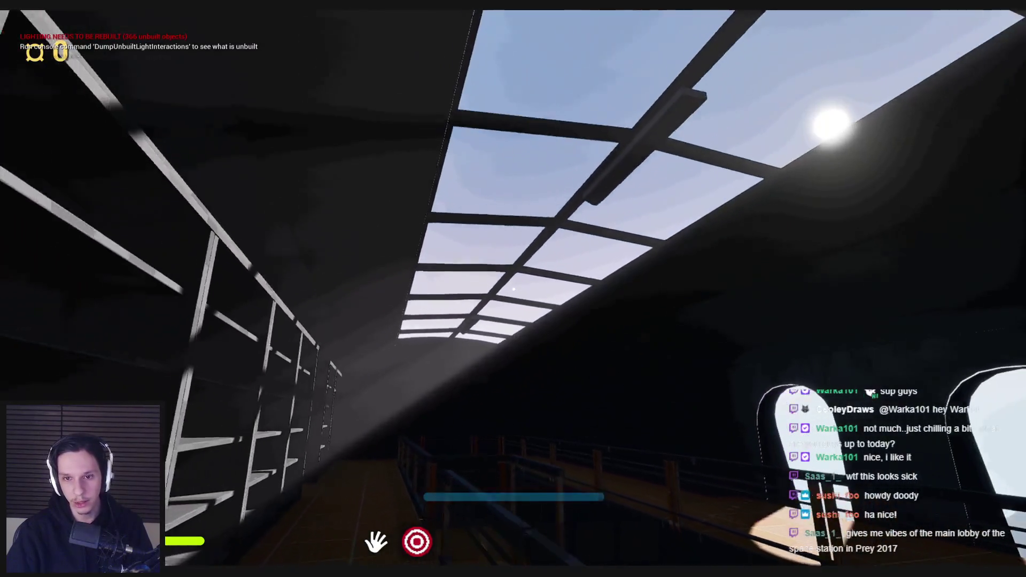
key("w")
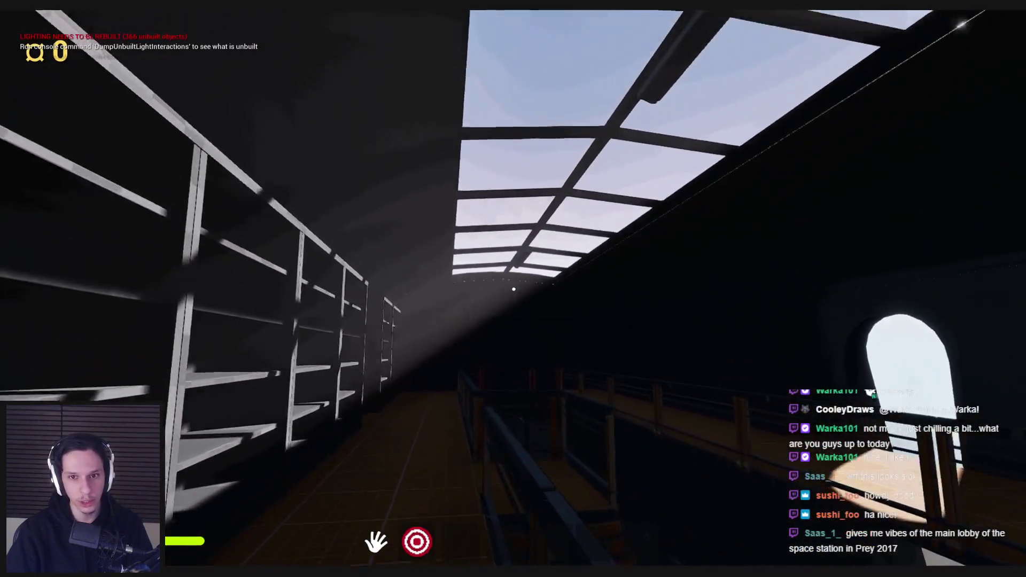
key("w")
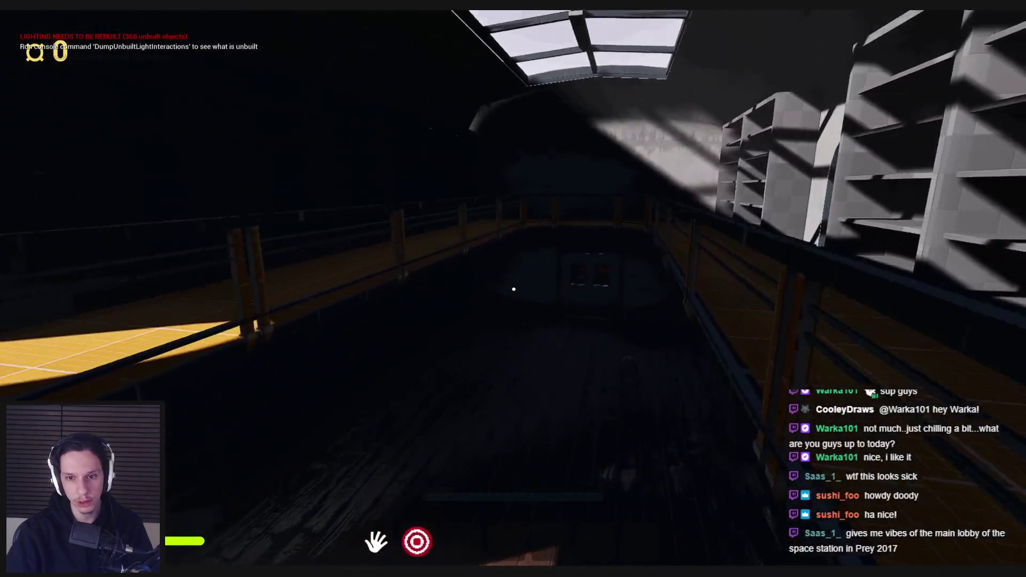
key("w")
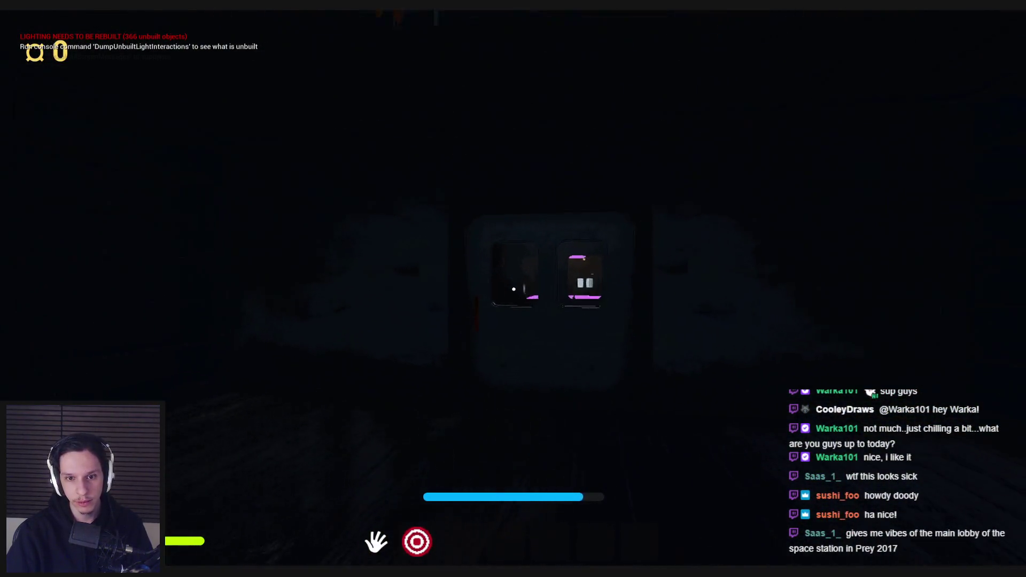
key("w")
key("w")
- Walk along the exterior catwalk, duck back to the staircase room, and return outside
key("w")
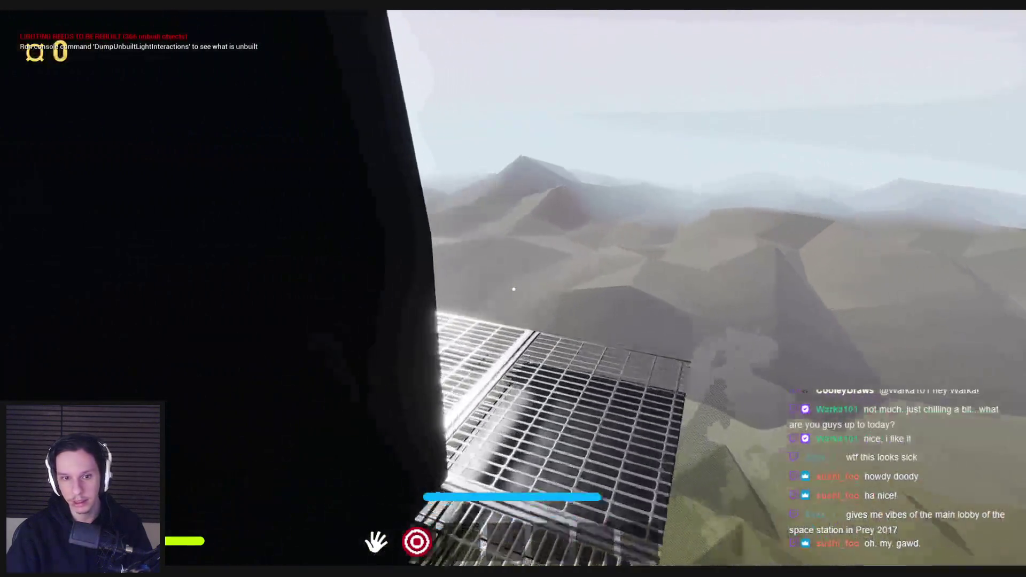
key("w")
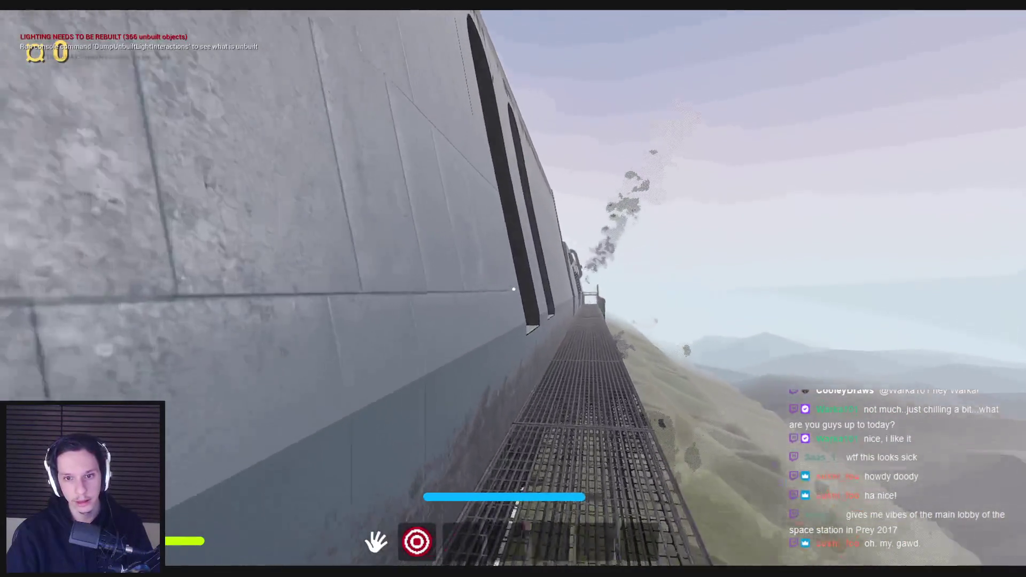
key("w")
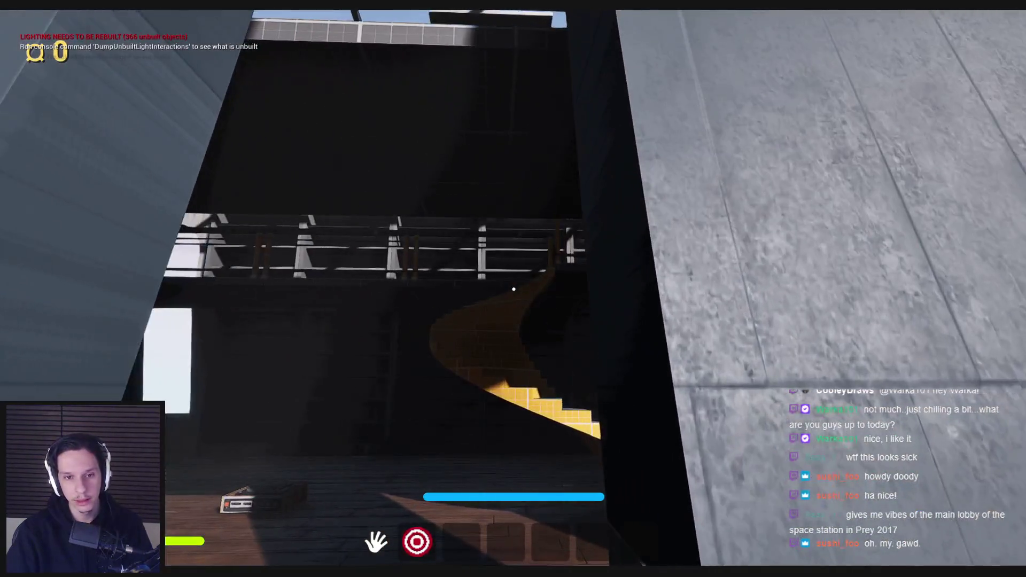
key("w")
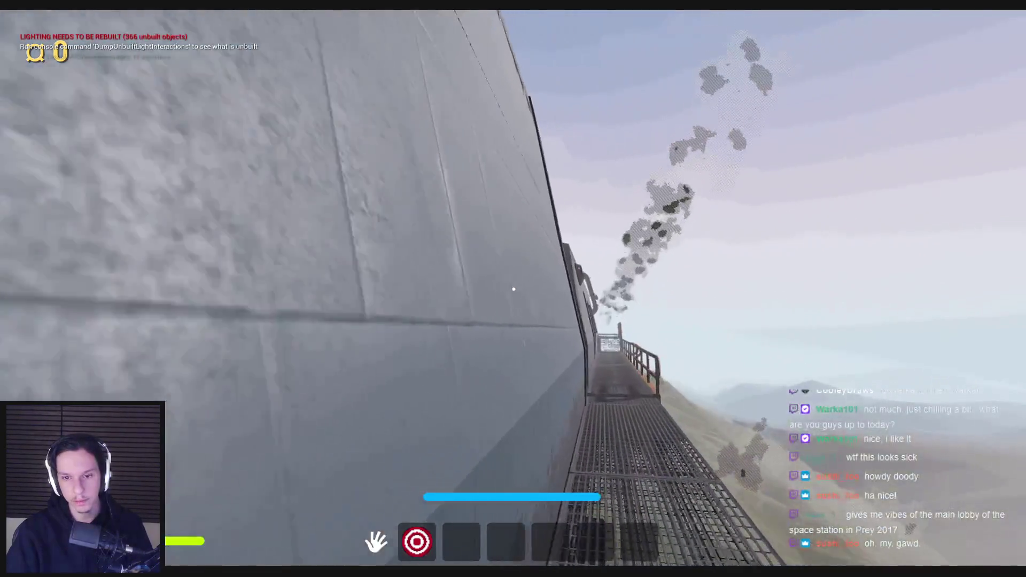
key("w")
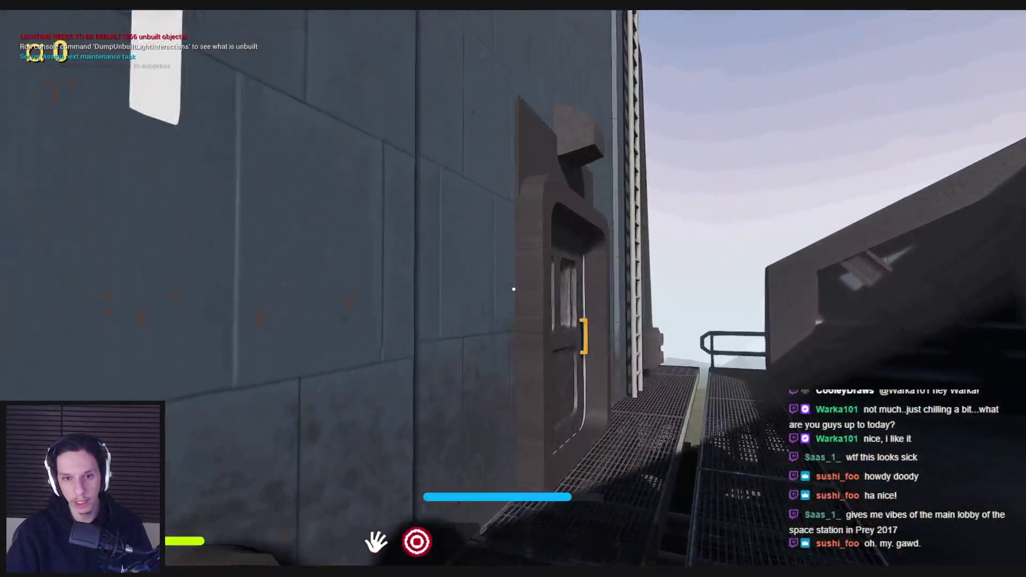
- Climb the side ladder onto the train roof, walk across it, and climb back down
key("w")
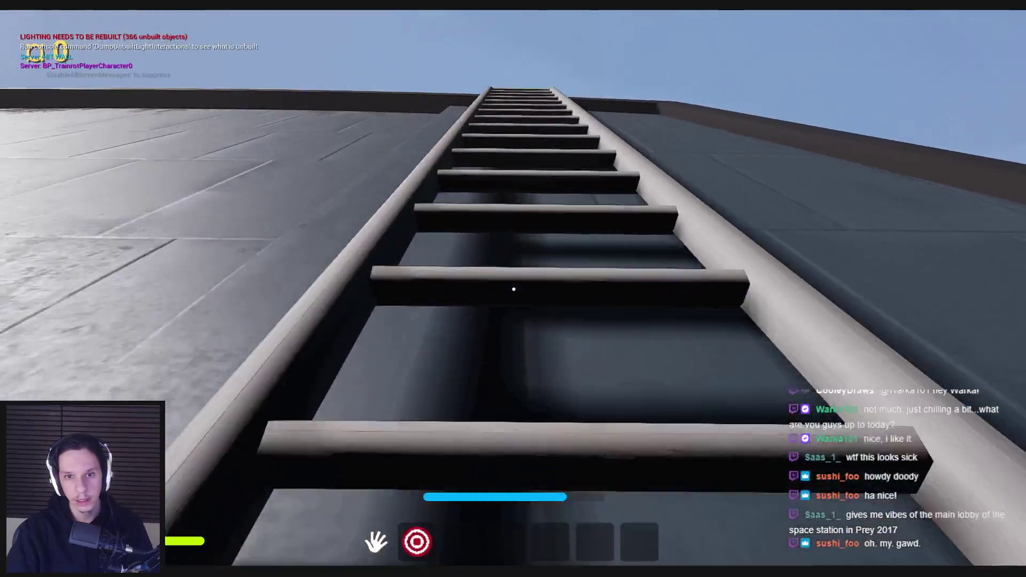
key("w")
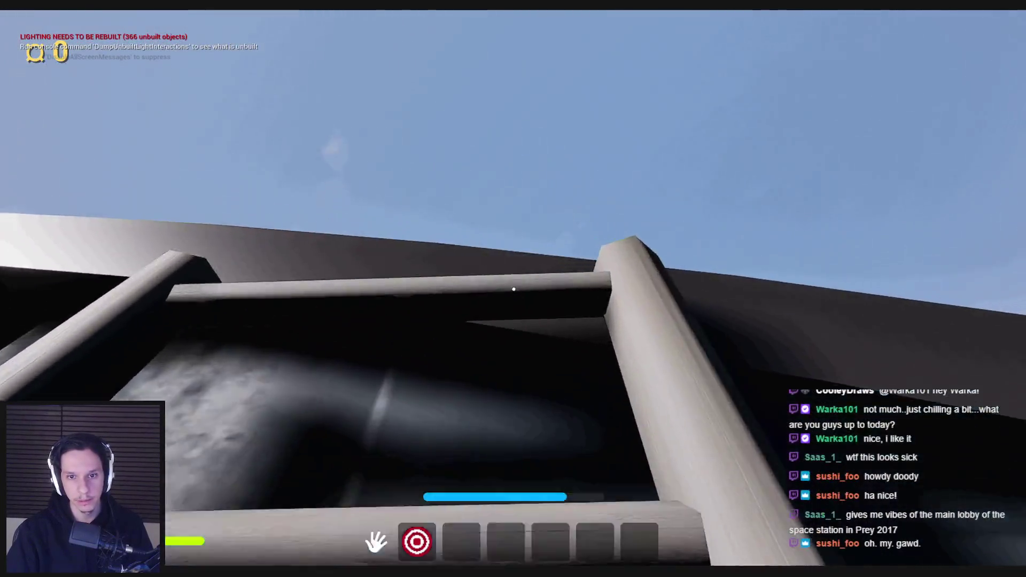
key("w")
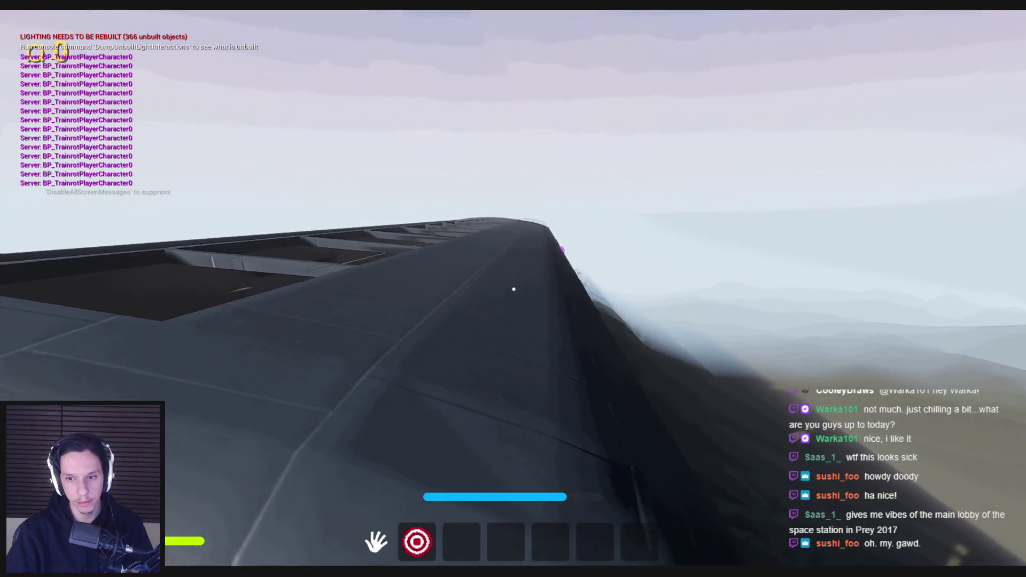
key("w")
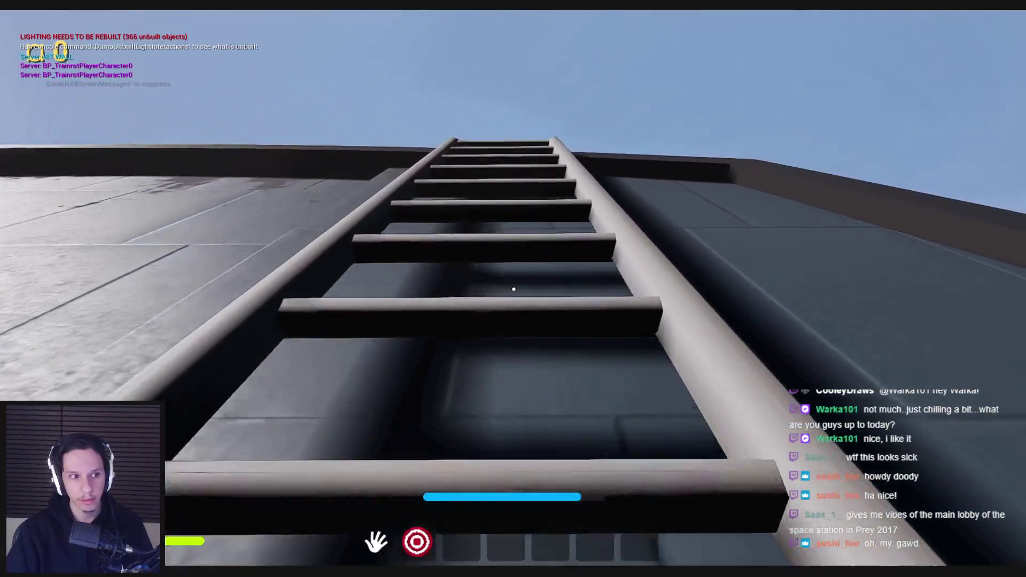
key("w")
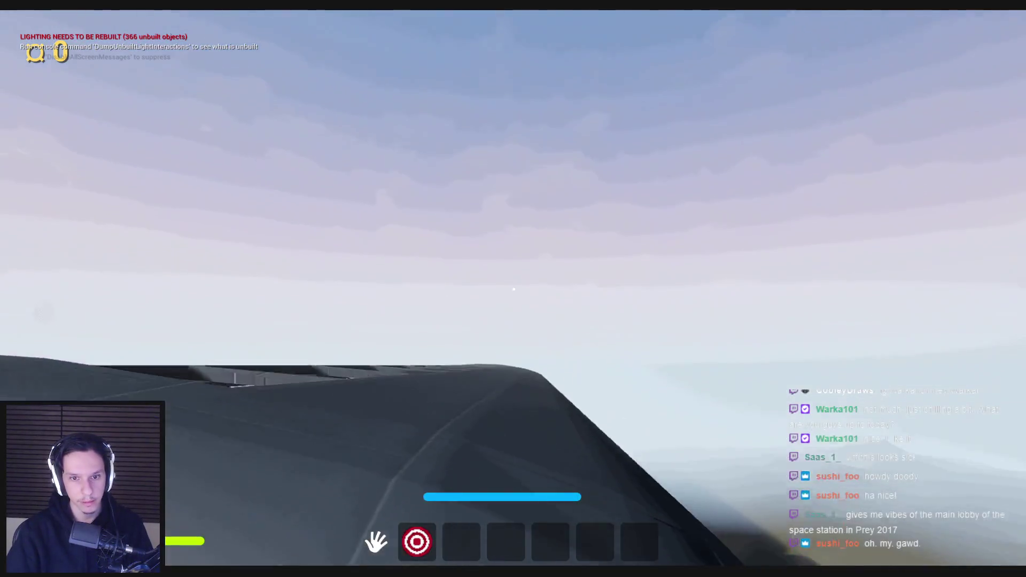
key("w")
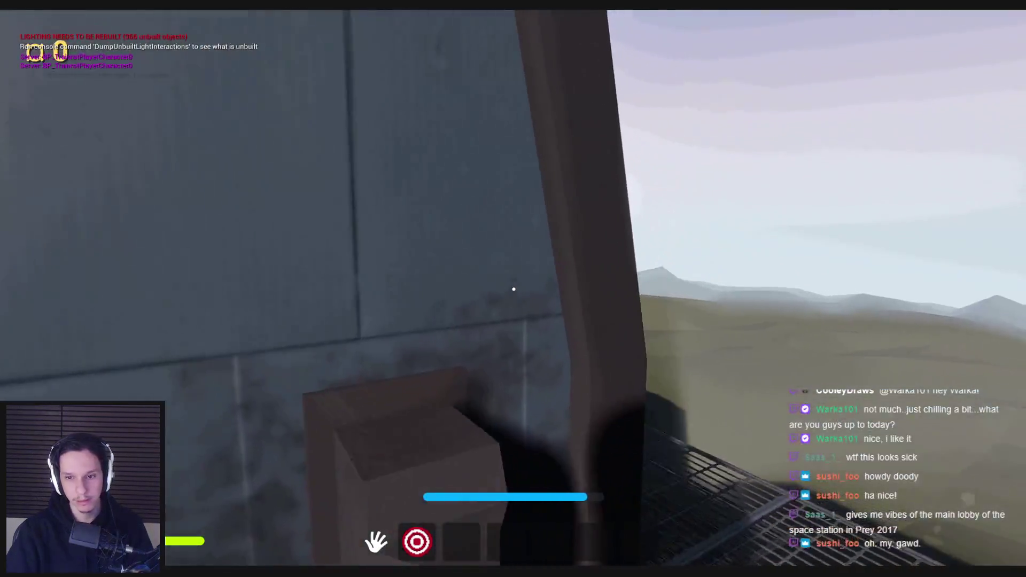
- Open grey door 1, enter the skylit hall, switch to item slot 2, and stop playing
key("w")
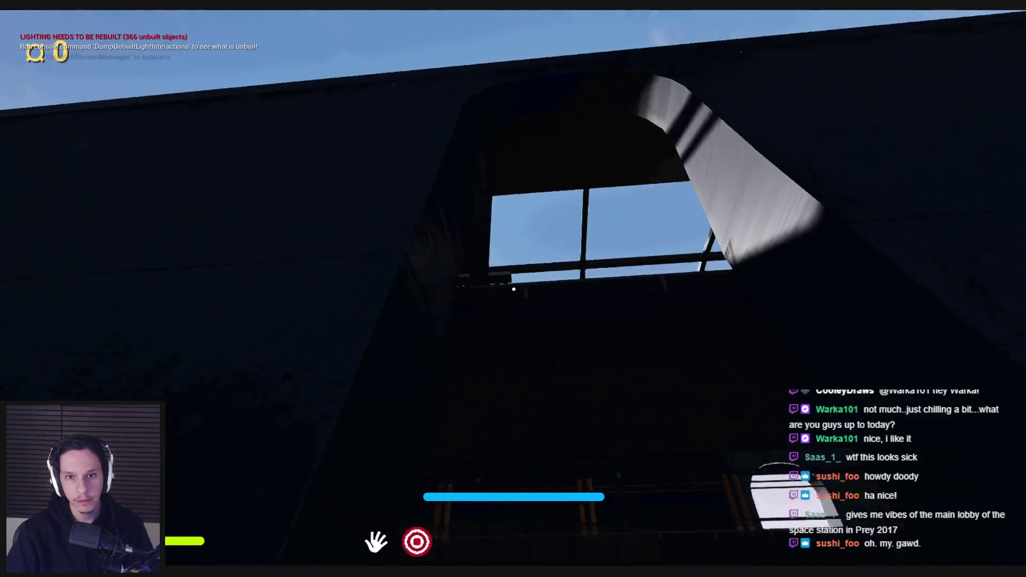
key("w")
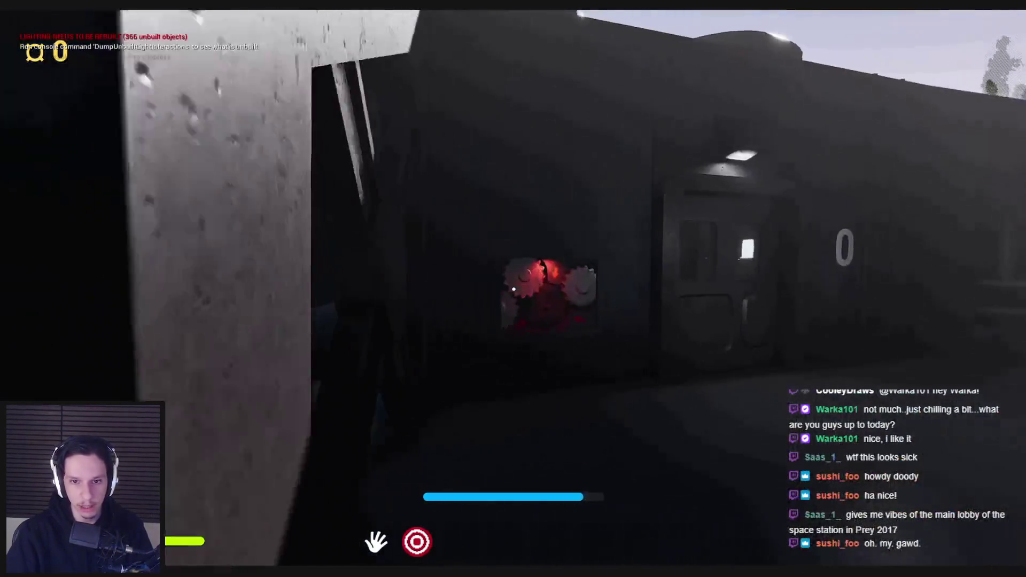
key("w")
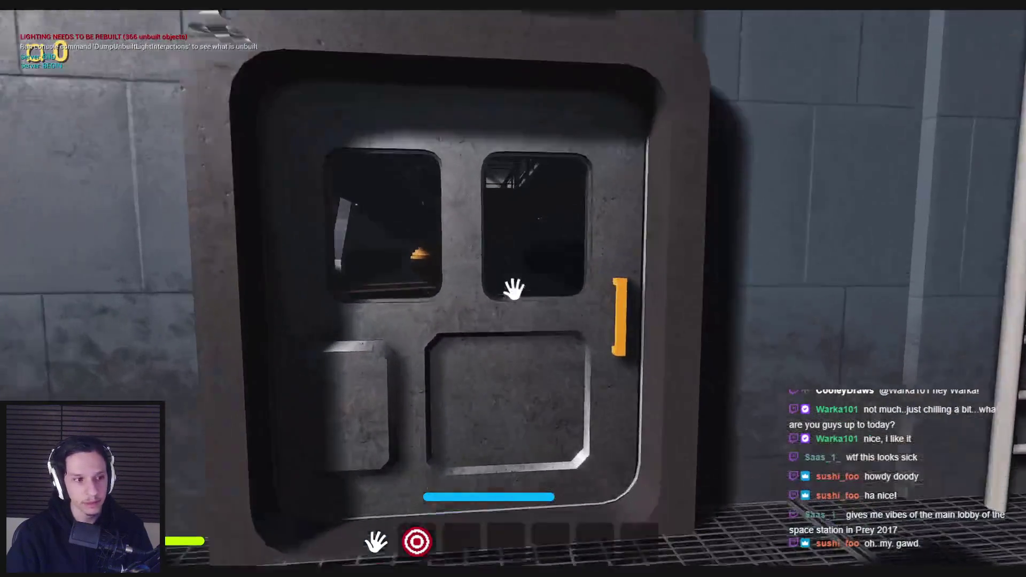
left_click(513, 289)
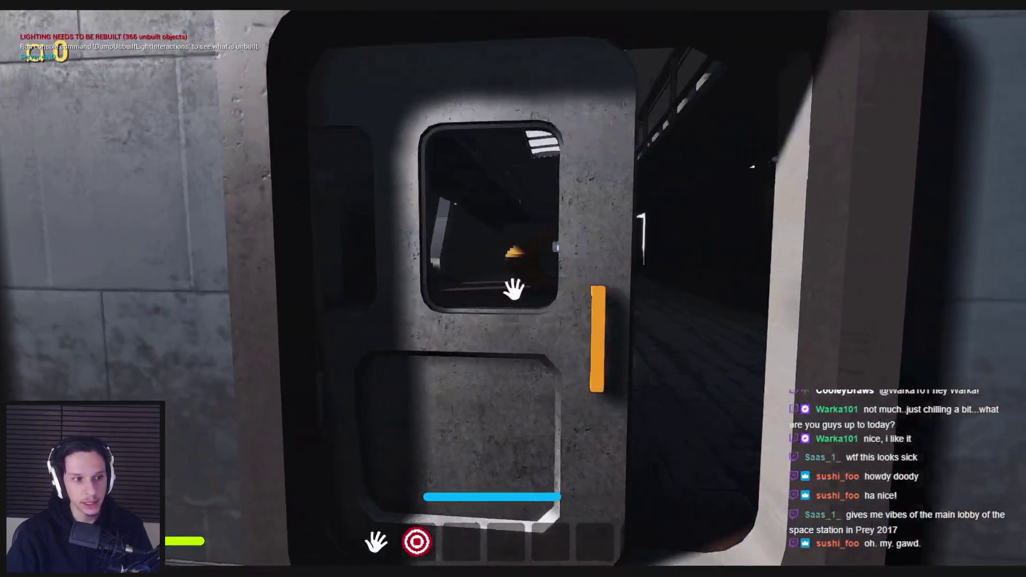
key("w")
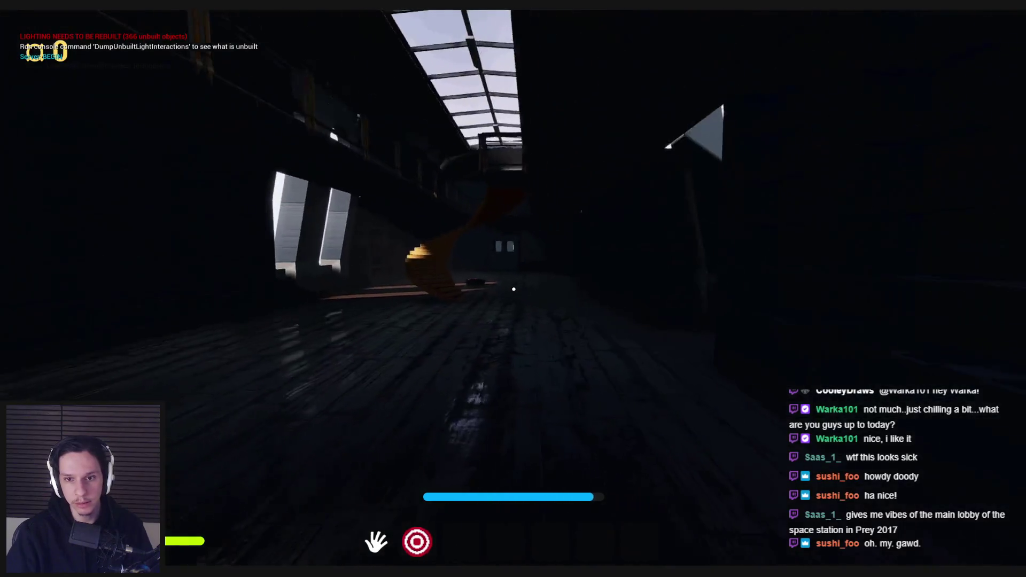
key("2")
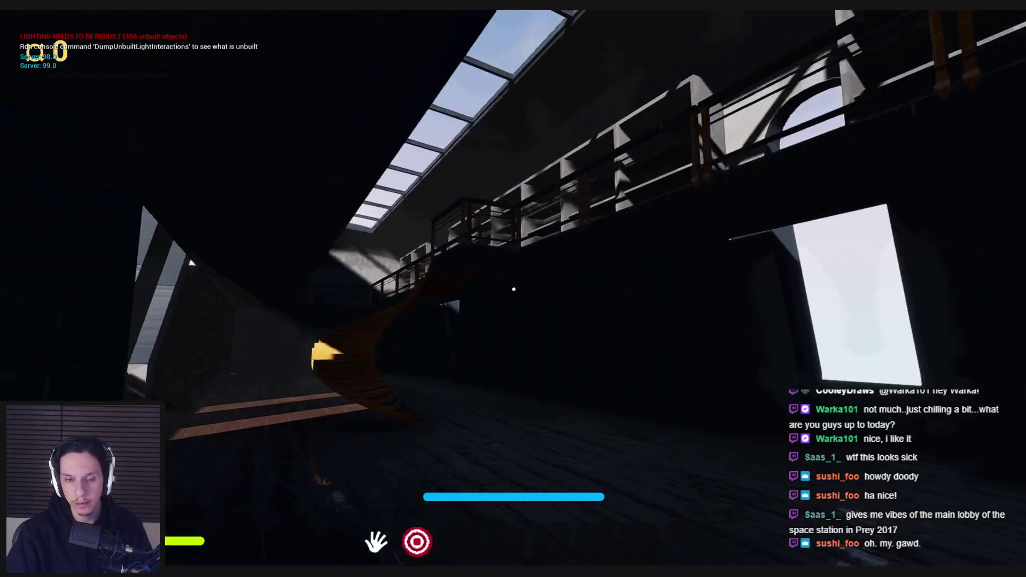
key("Escape")
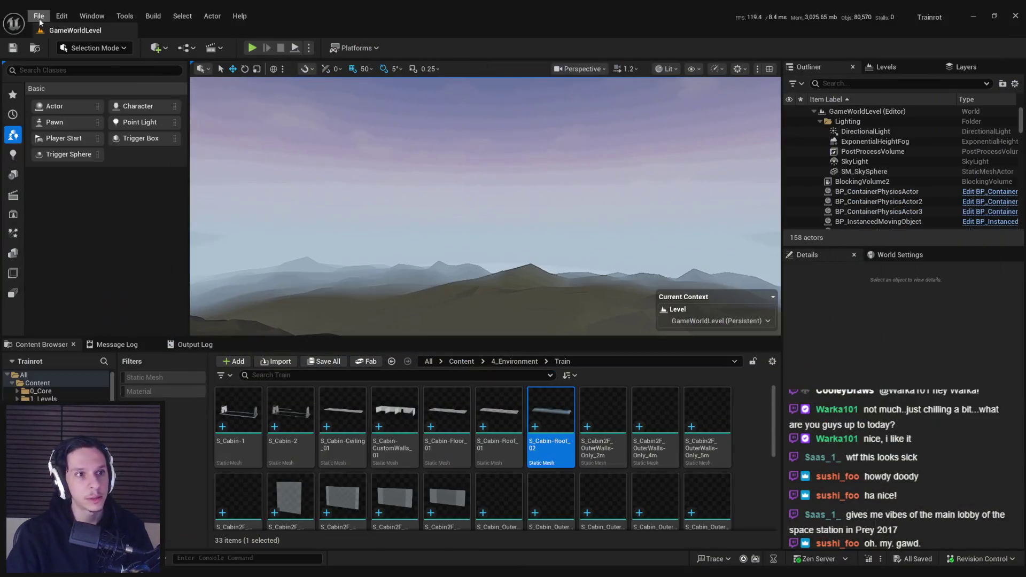
- Load LevelTrain_Cabin-Library from Recent Levels and switch the viewport to Unlit
left_click(38, 16)
mouse_move(148, 89)
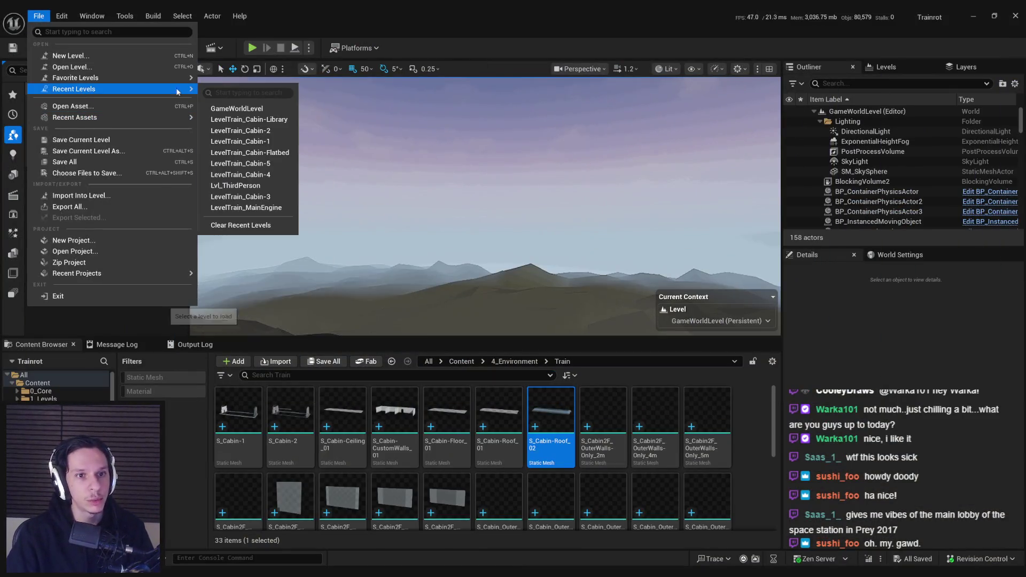
left_click(249, 119)
left_click(663, 69)
left_click(687, 122)
- Select S_Library-Bottomshelf_24, _26 and _28, focus on _24, then pick _26
left_click(641, 214)
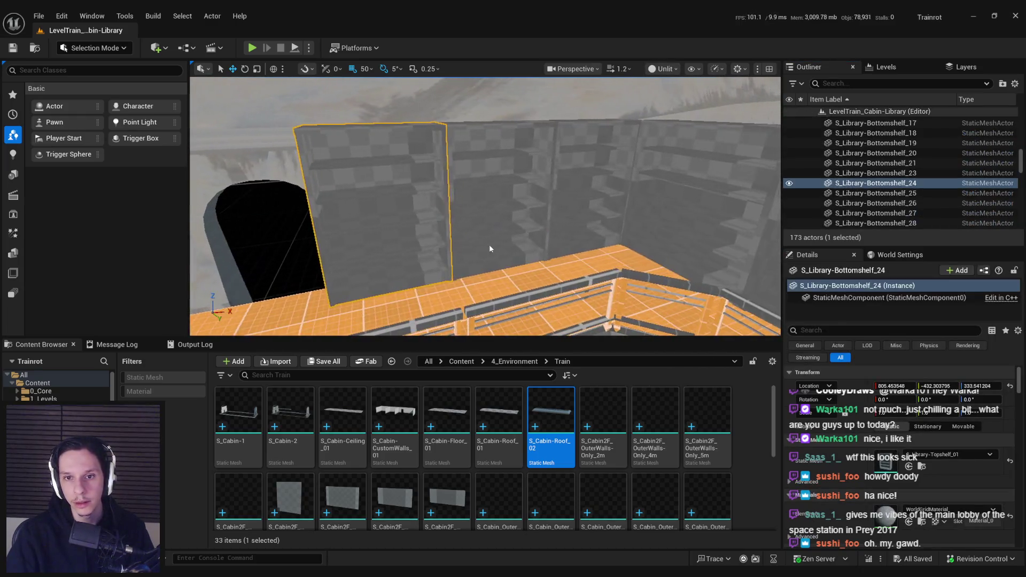
left_click(489, 244, "ctrl")
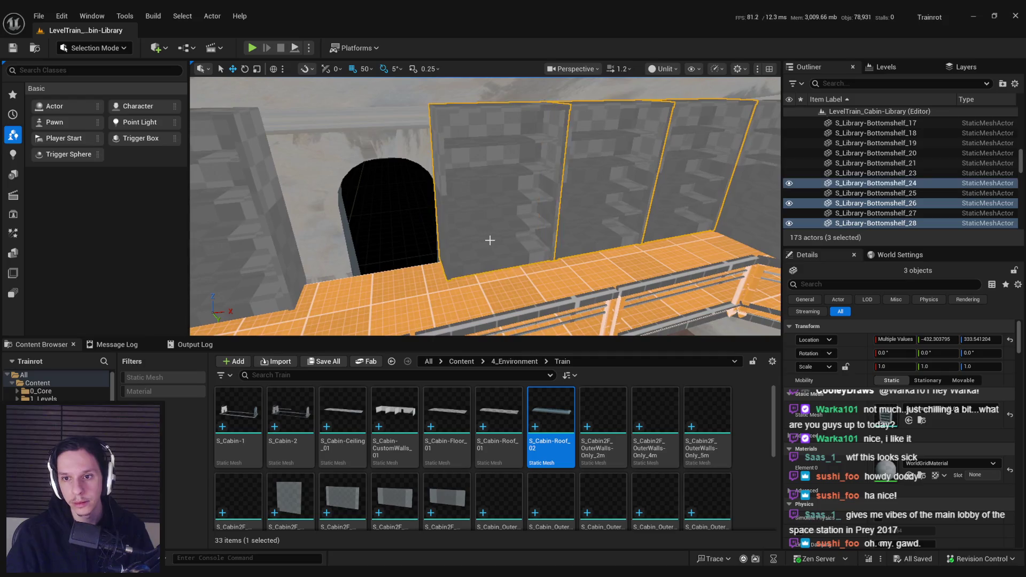
scroll(490, 241, "up", 5)
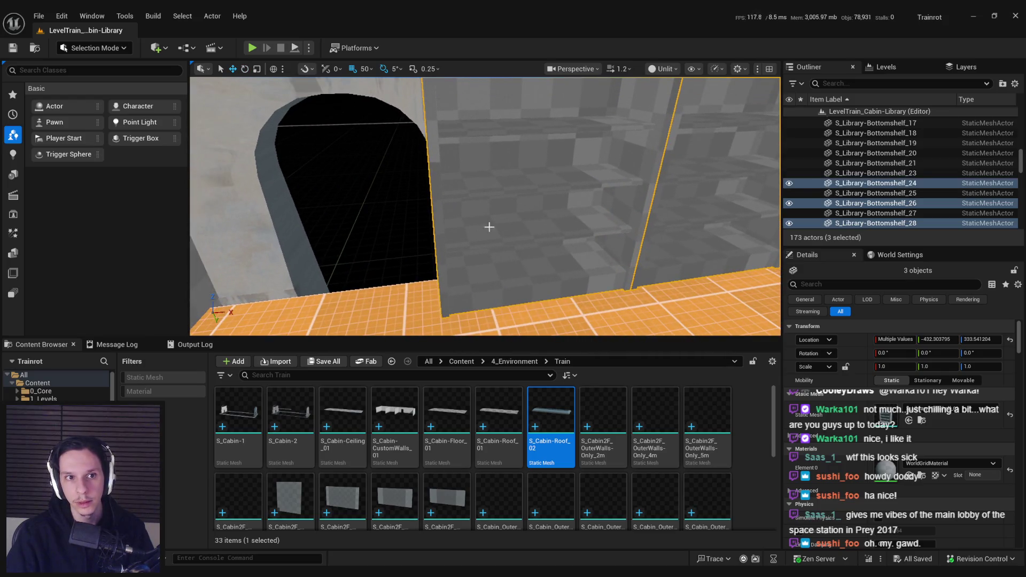
scroll(523, 225, "down", 6)
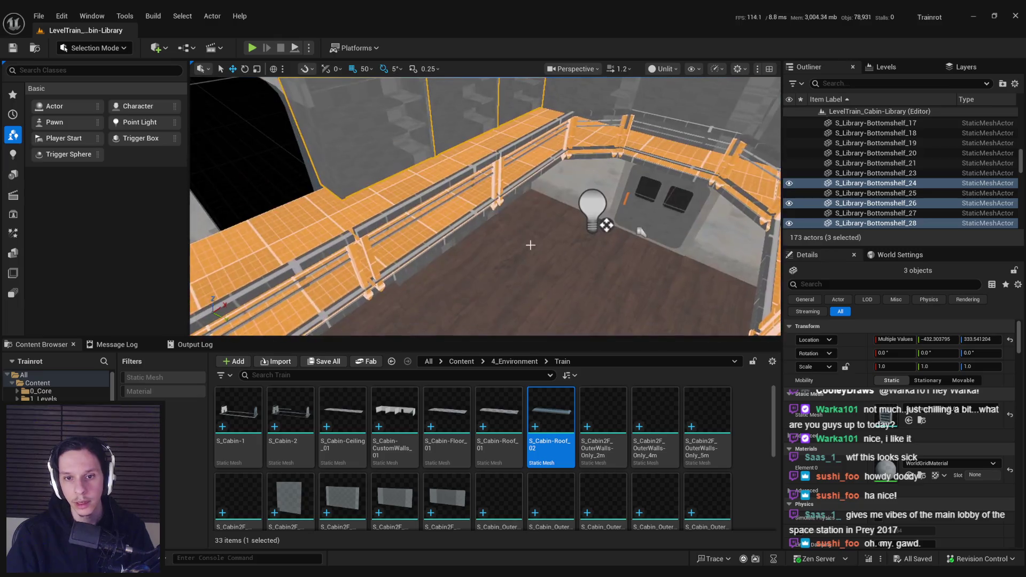
left_click(505, 181)
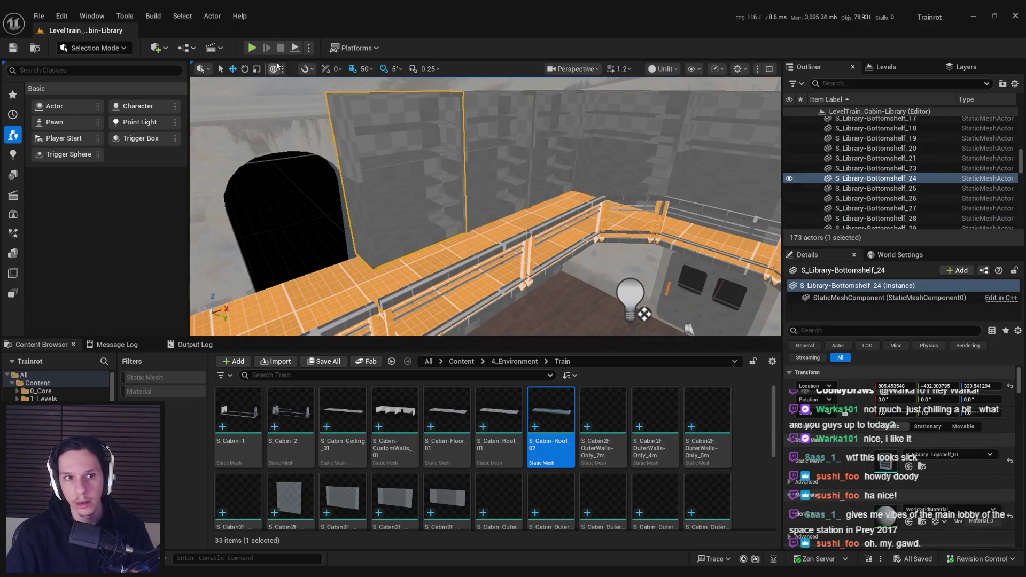
key("f")
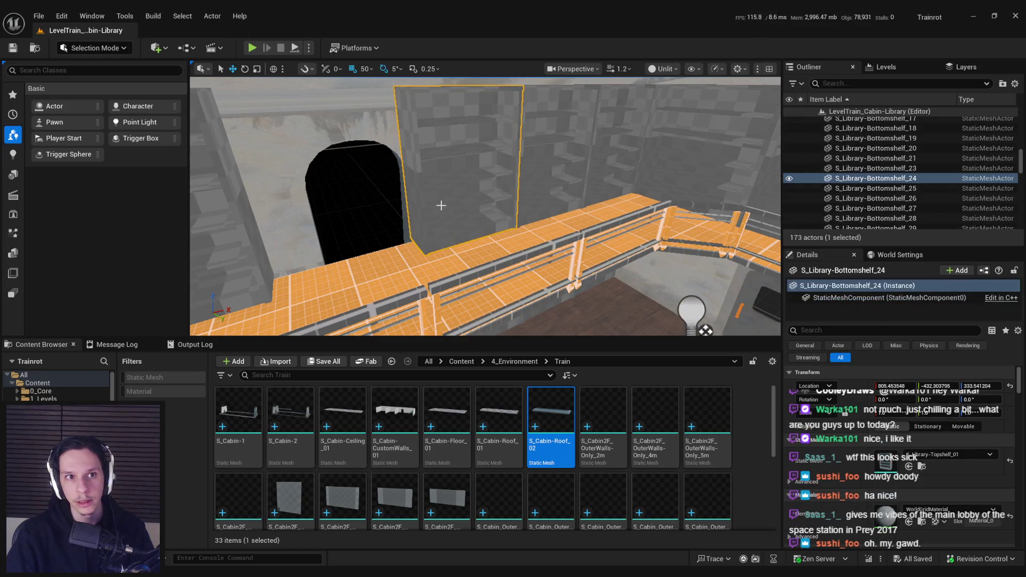
left_click(556, 225)
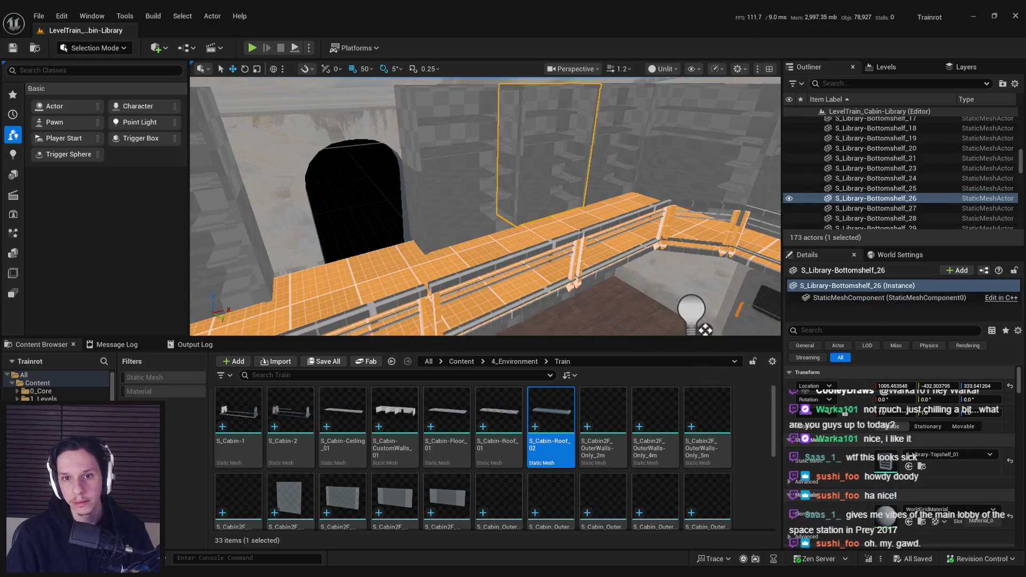
scroll(556, 259, "up", 2)
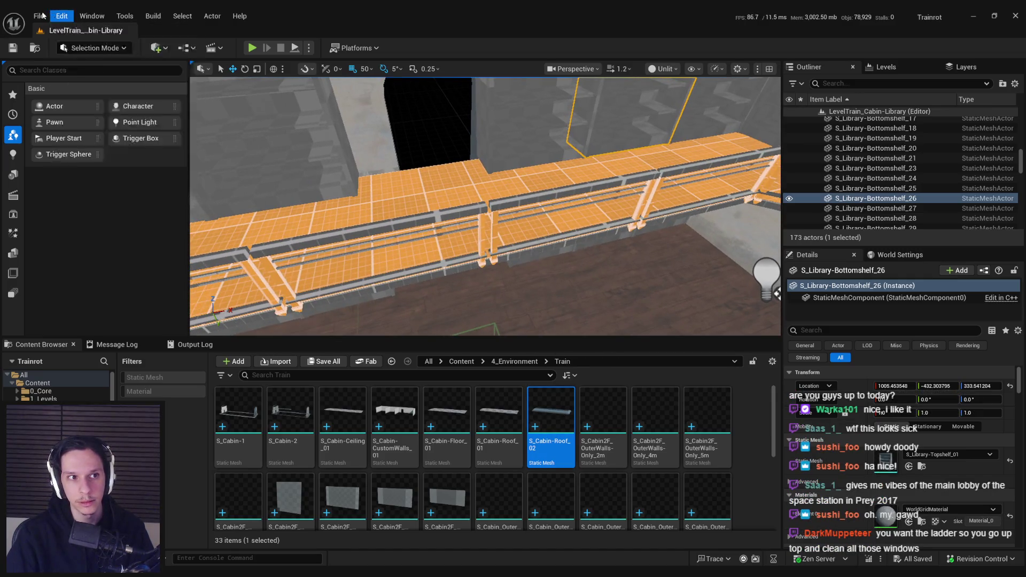
- Reload LevelTrain_Cabin-Library and select S_Library-Bottomshelf_24 again
left_click(39, 15)
mouse_move(69, 87)
left_click(249, 109)
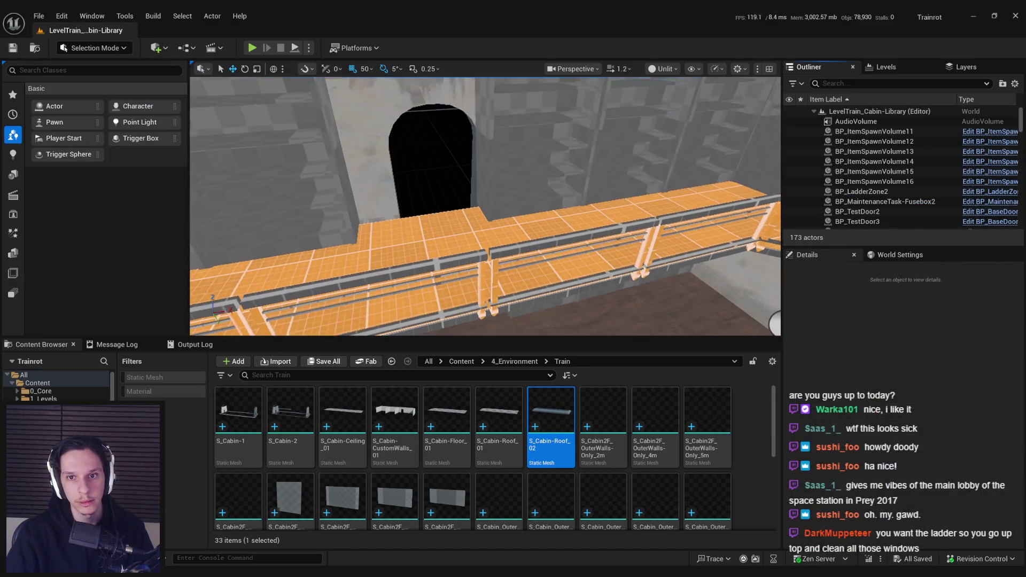
left_click(496, 185)
scroll(507, 184, "up", 6)
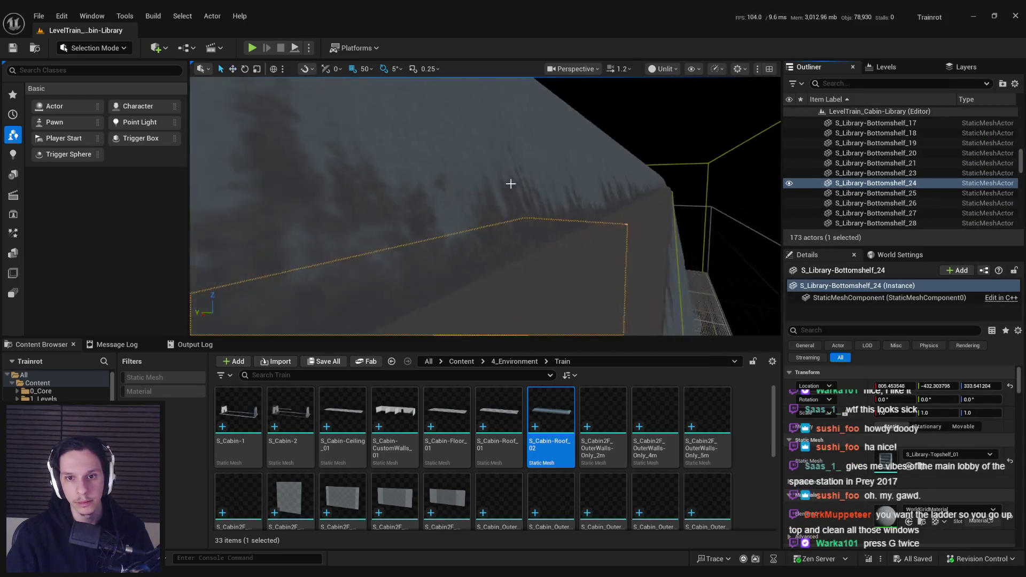
- Add two more bottom shelves to the selection and fly down the library hall toward its far end
scroll(535, 224, "down", 6)
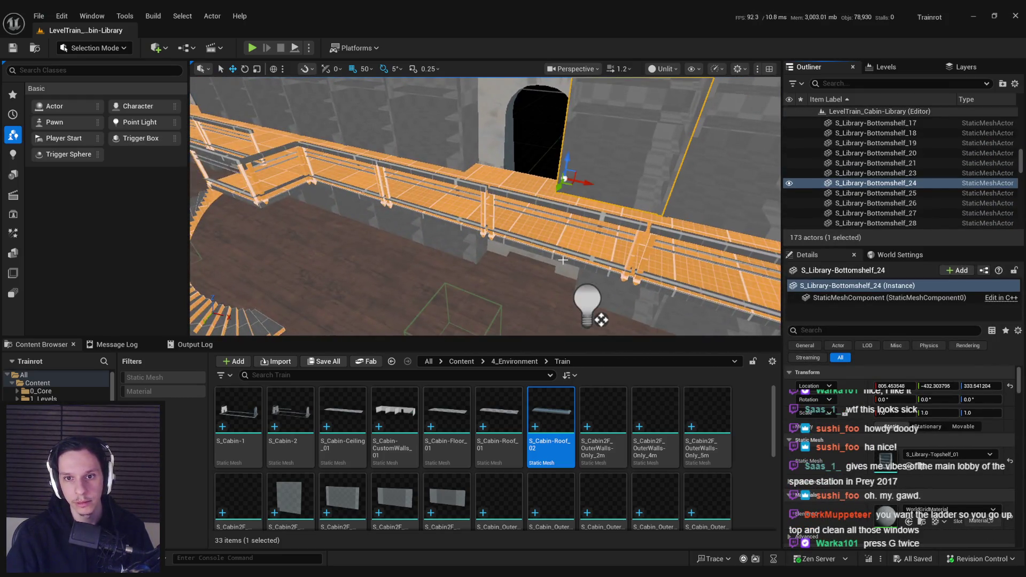
left_click_drag(562, 261, 556, 226)
left_click(561, 203, "ctrl")
left_click(668, 203, "ctrl")
scroll(494, 260, "up", 5)
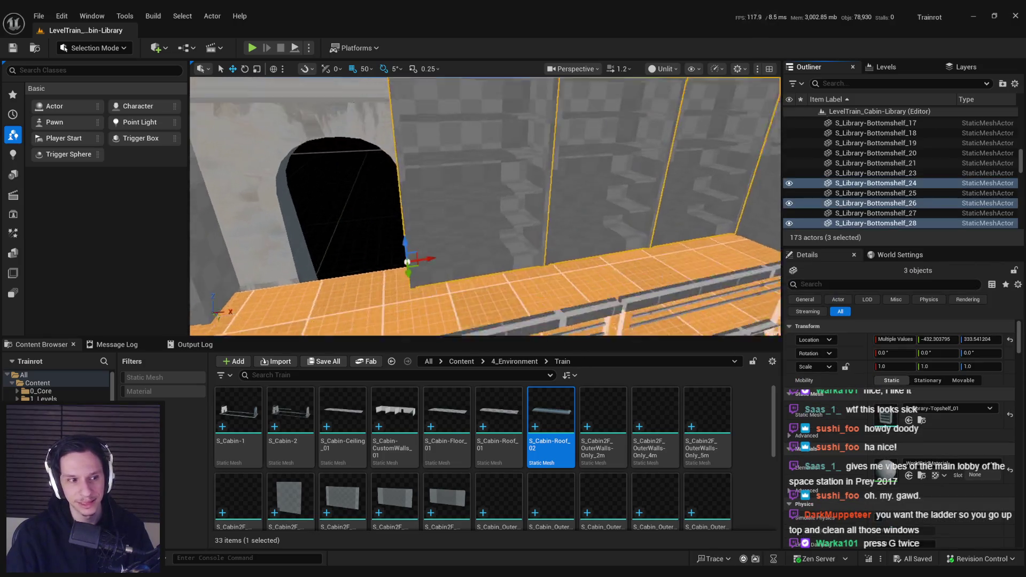
scroll(498, 275, "up", 3)
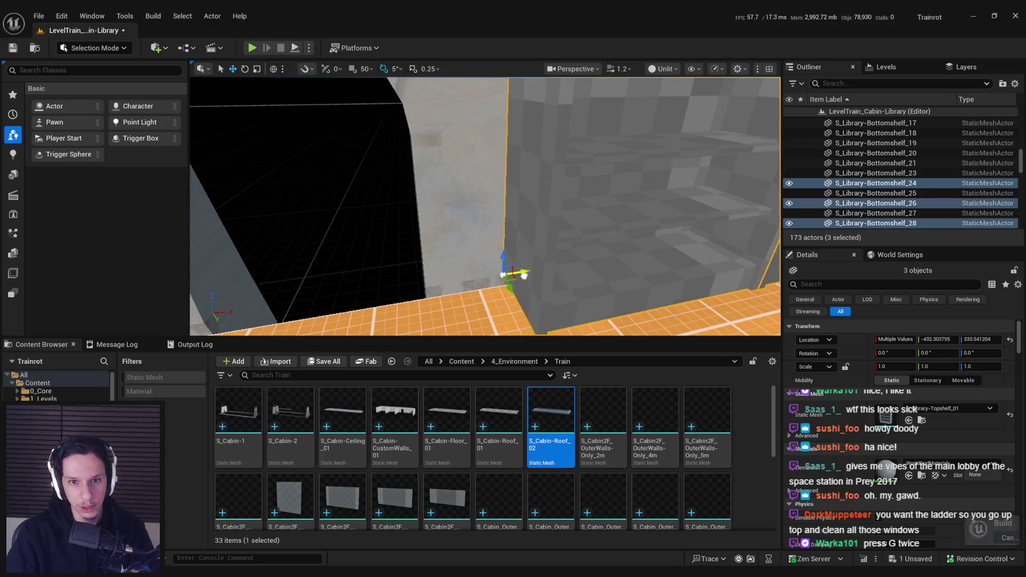
left_click_drag(498, 275, 532, 243)
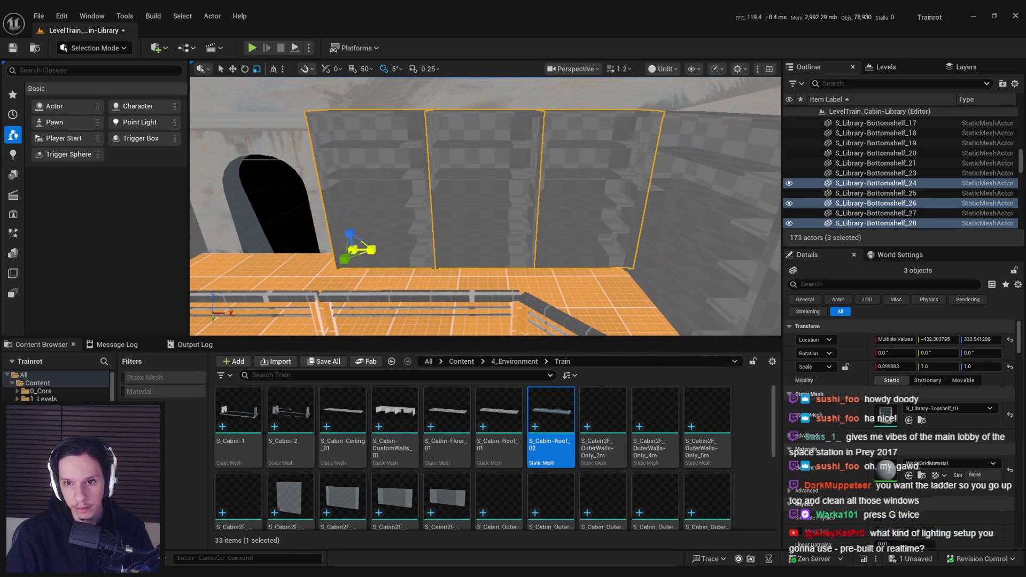
left_click_drag(532, 243, 529, 240)
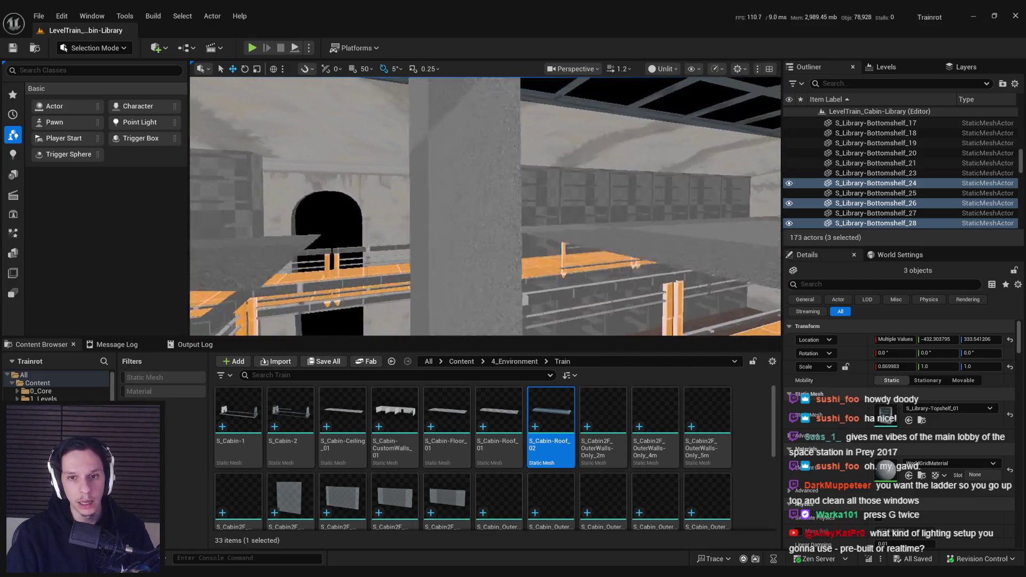
left_click_drag(529, 239, 521, 232)
- Duplicate S_Library-Bottomshelf_57–59 at the hall's far end, creating _60 to _62
left_click(594, 198)
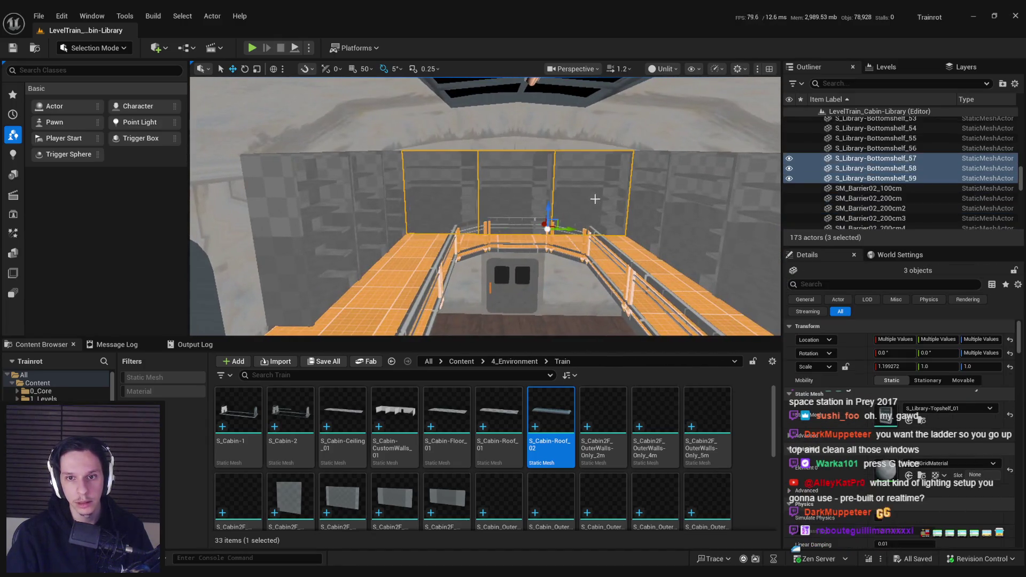
key("f")
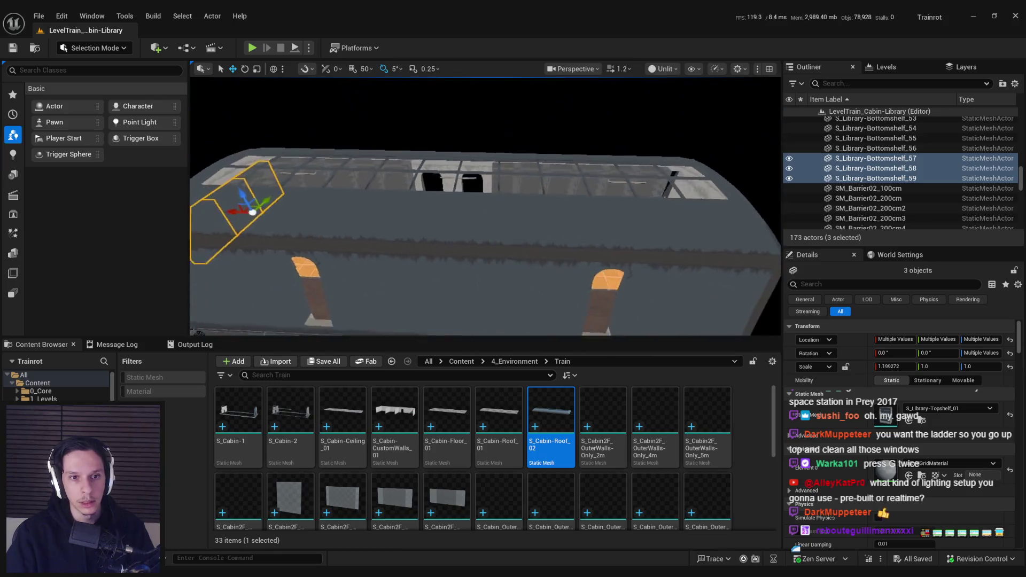
key("ctrl+d")
mouse_move(531, 219)
left_mouse_down()
mouse_move(555, 220)
mouse_move(524, 230)
mouse_move(545, 219)
mouse_move(511, 187)
left_mouse_up()
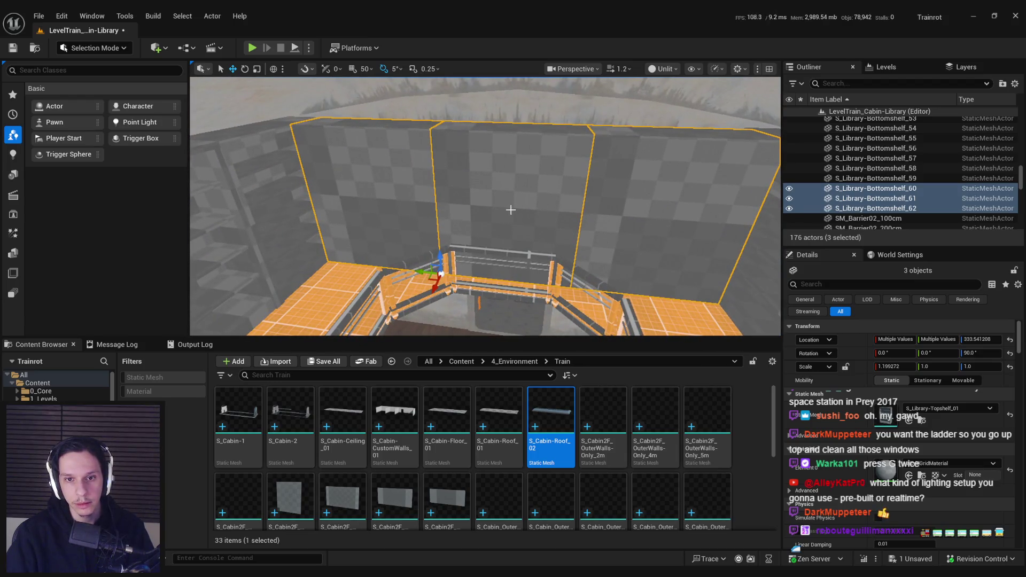
- Rotate the three duplicated bookshelves around Z so they stand along the end wall
mouse_move(483, 197)
left_mouse_down()
mouse_move(524, 192)
mouse_move(551, 206)
mouse_move(527, 248)
mouse_move(520, 239)
left_mouse_up()
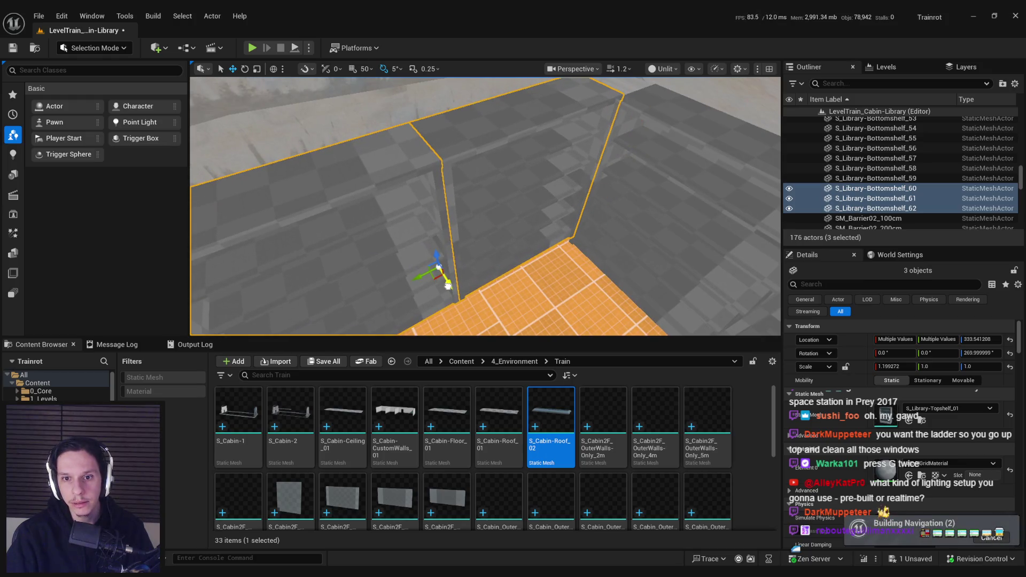
mouse_move(448, 287)
left_mouse_down()
mouse_move(513, 283)
mouse_move(669, 234)
mouse_move(671, 246)
mouse_move(421, 226)
mouse_move(533, 245)
left_mouse_up()
scroll(481, 229, "up", 1)
- Select the six wall bookshelves to check their alignment
left_click(421, 226)
left_click(588, 225, "ctrl")
left_click(502, 225, "ctrl")
left_click(409, 224, "ctrl")
left_click(309, 224, "ctrl")
left_click(679, 224, "ctrl")
left_click_drag(486, 214, 485, 203)
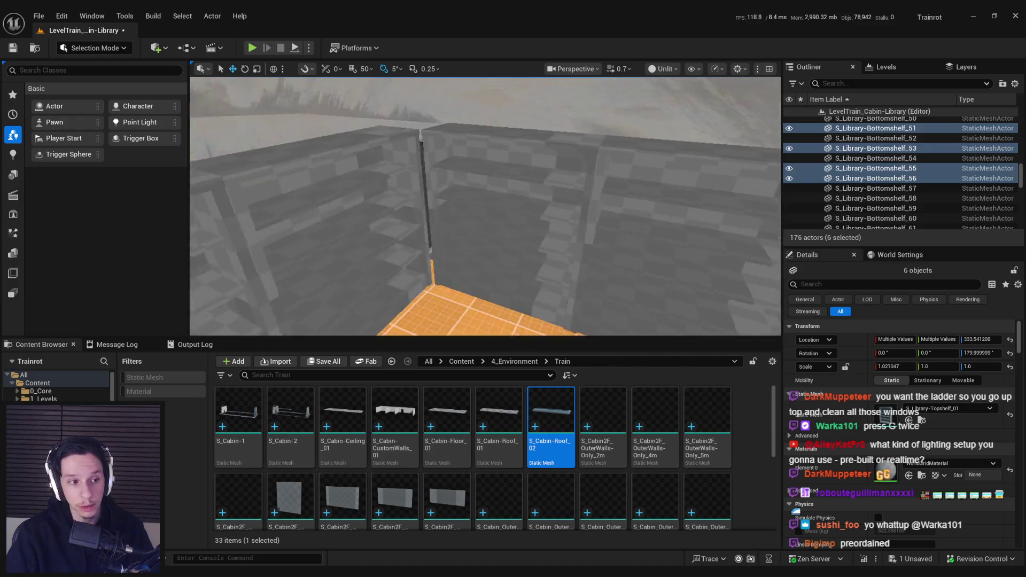
- Check two bottom shelves, save the level, and select the test door by the railing
left_click(427, 236)
left_click(364, 225, "ctrl")
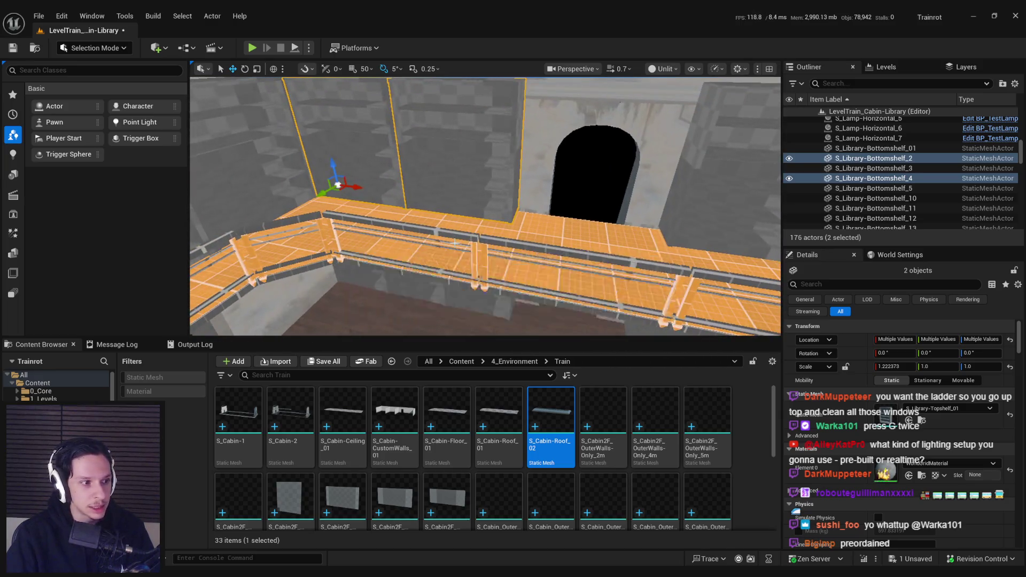
key("ctrl+s")
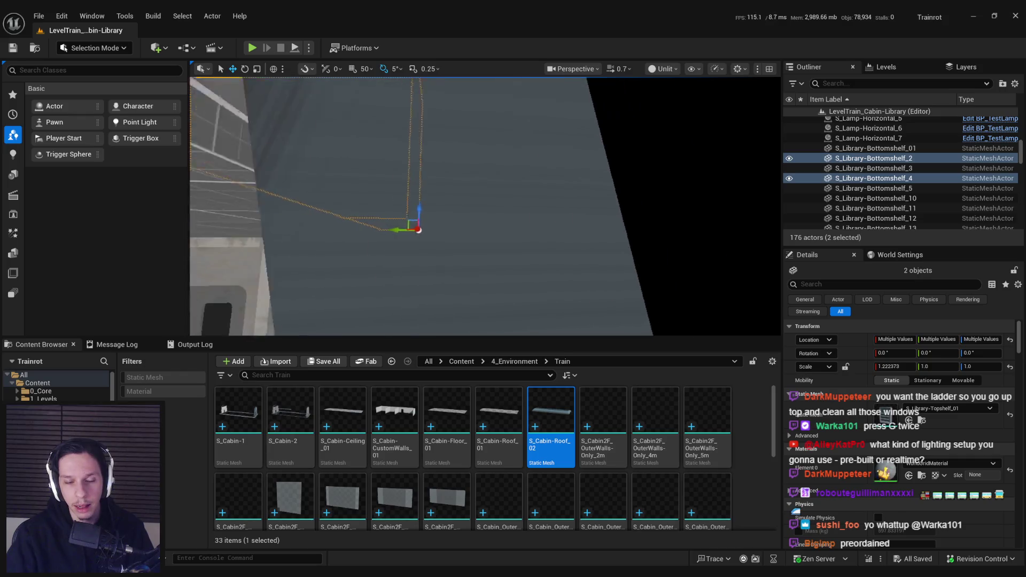
left_click(499, 283)
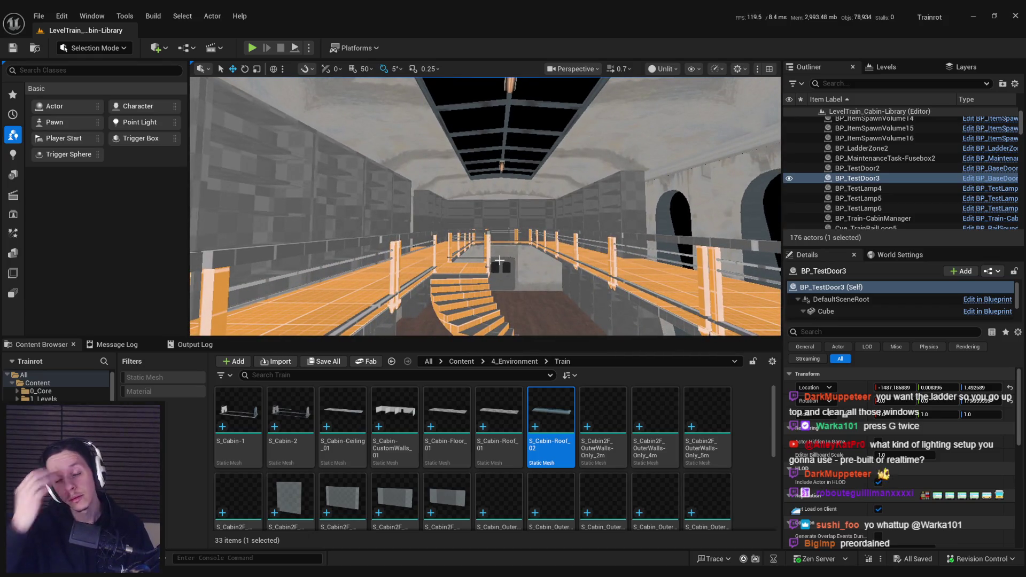
- Delete the BP_TestDoor3 test door from the level
key("Delete")
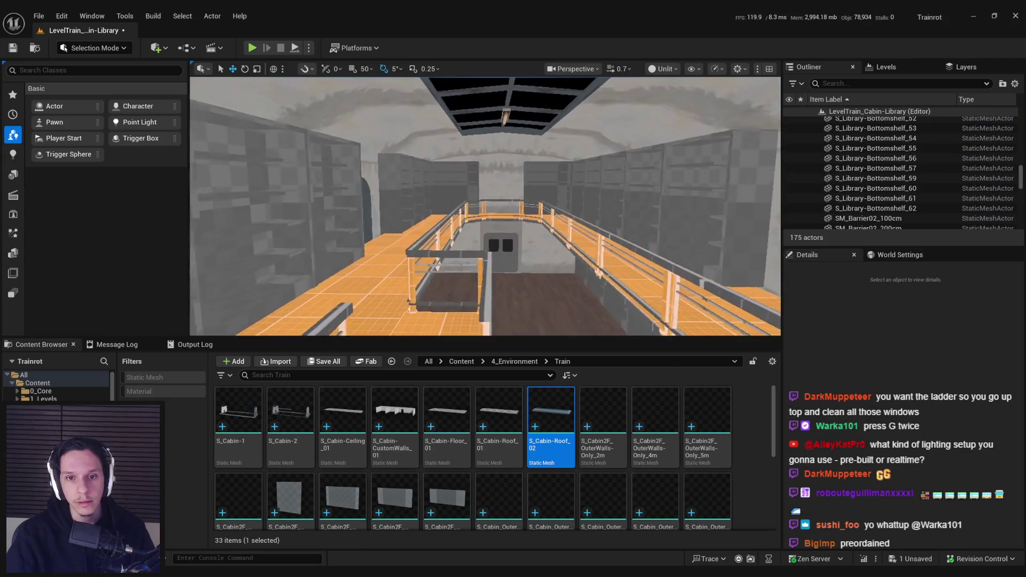
key("ctrl+z")
key("w")
key("s")
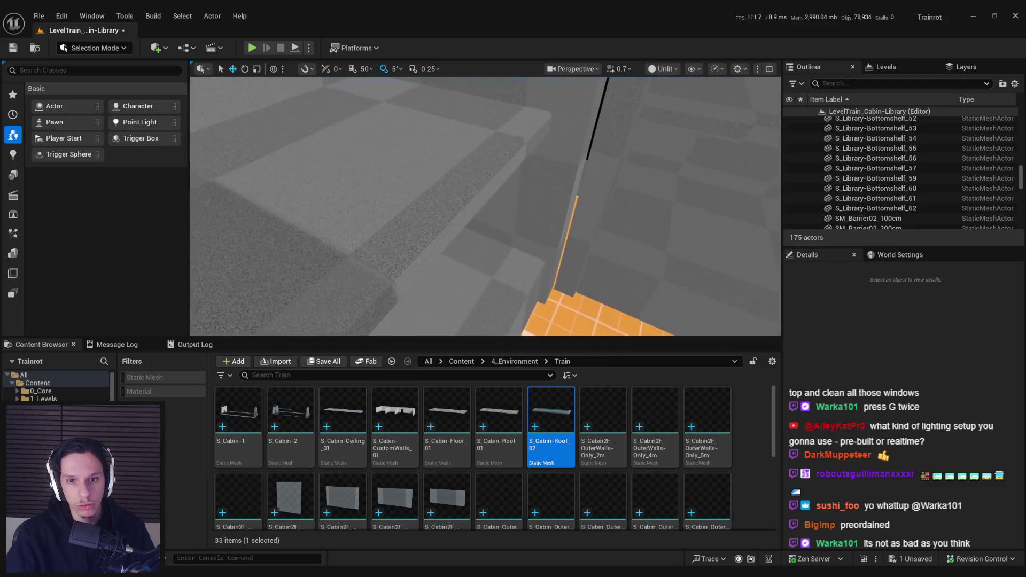
- Reselect the four wall shelves, save the level, then deselect them
key("ctrl+z")
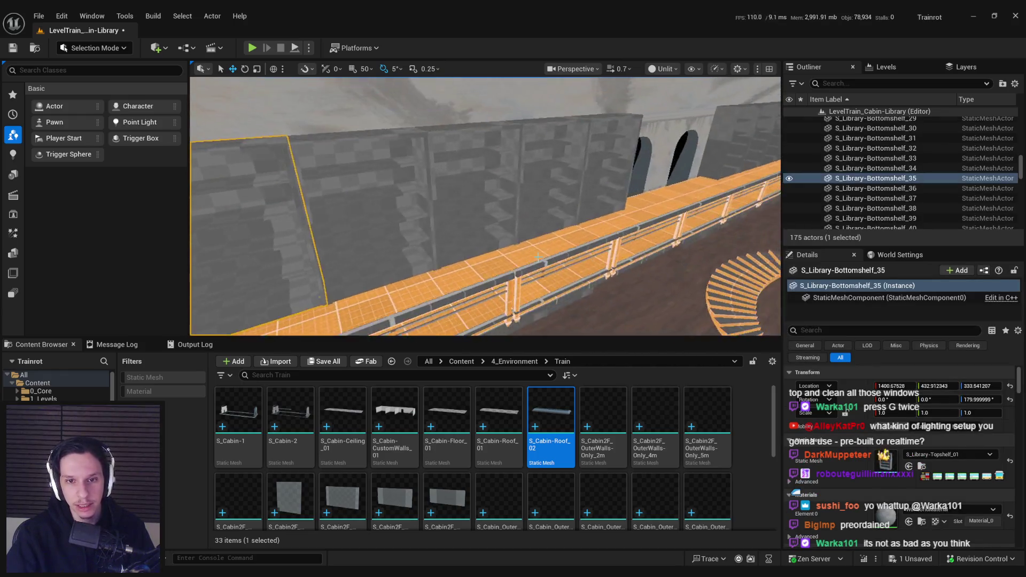
key("w")
left_click(481, 225, "ctrl")
left_click(561, 213, "ctrl")
left_click(354, 256, "ctrl")
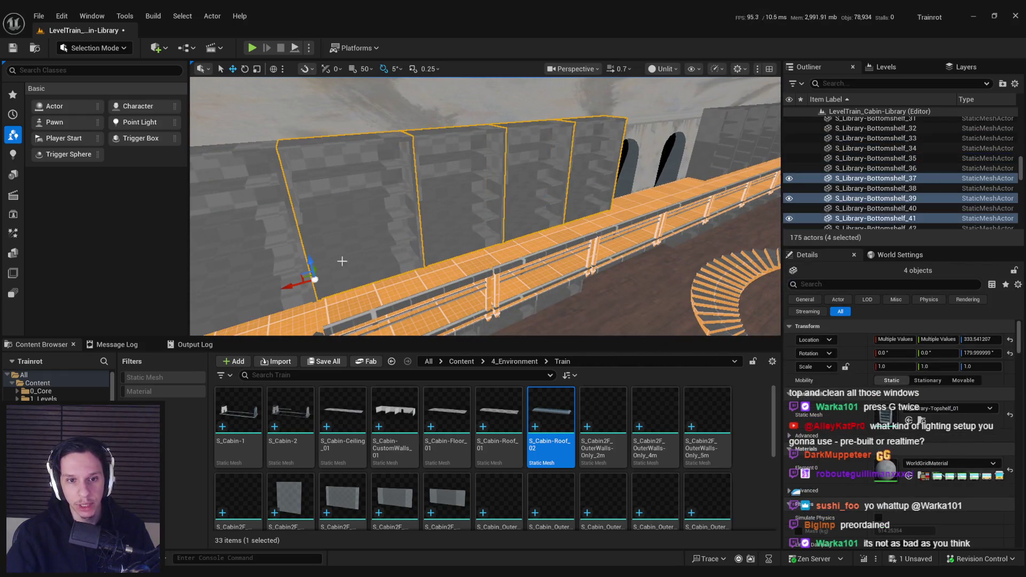
left_click(428, 214, "ctrl")
mouse_move(422, 274)
left_mouse_down()
mouse_move(427, 235)
mouse_move(465, 224)
mouse_move(460, 192)
mouse_move(471, 187)
mouse_move(556, 271)
mouse_move(508, 246)
mouse_move(507, 209)
mouse_move(518, 214)
mouse_move(505, 209)
mouse_move(497, 219)
mouse_move(513, 213)
mouse_move(507, 206)
left_mouse_up()
key("ctrl+s")
key("Escape")
- Switch the viewport from Unlit to Lit and select the ceiling lamp
left_click(662, 69)
left_click(677, 109)
mouse_move(677, 108)
left_mouse_down()
mouse_move(625, 195)
mouse_move(623, 159)
mouse_move(564, 212)
mouse_move(543, 220)
mouse_move(509, 212)
mouse_move(543, 248)
mouse_move(543, 225)
left_mouse_up()
left_click(544, 249)
- Fly down the lit corridor and Ctrl-select the strip of SM_Floor_200x200 balcony tiles
key("w")
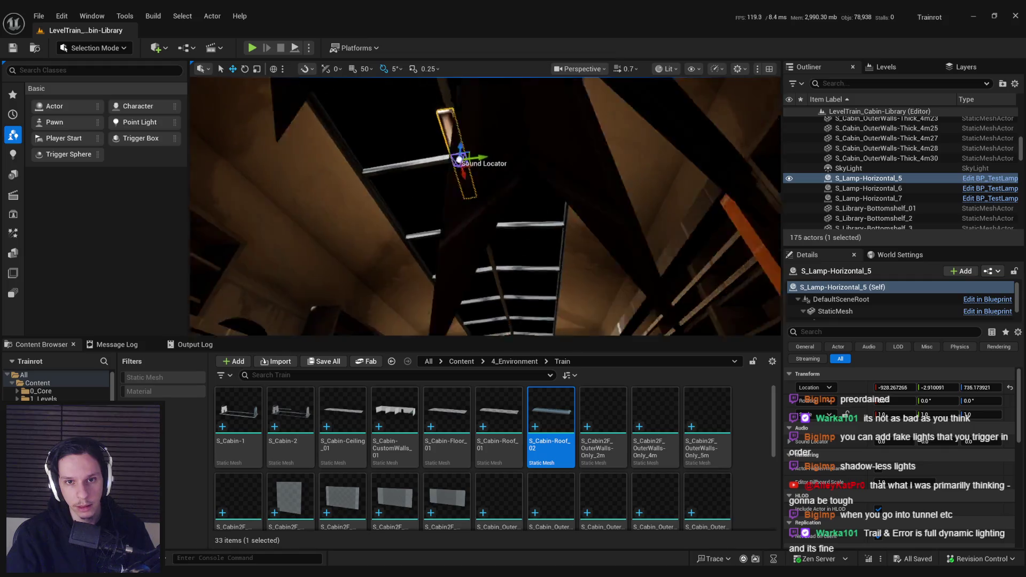
key("w")
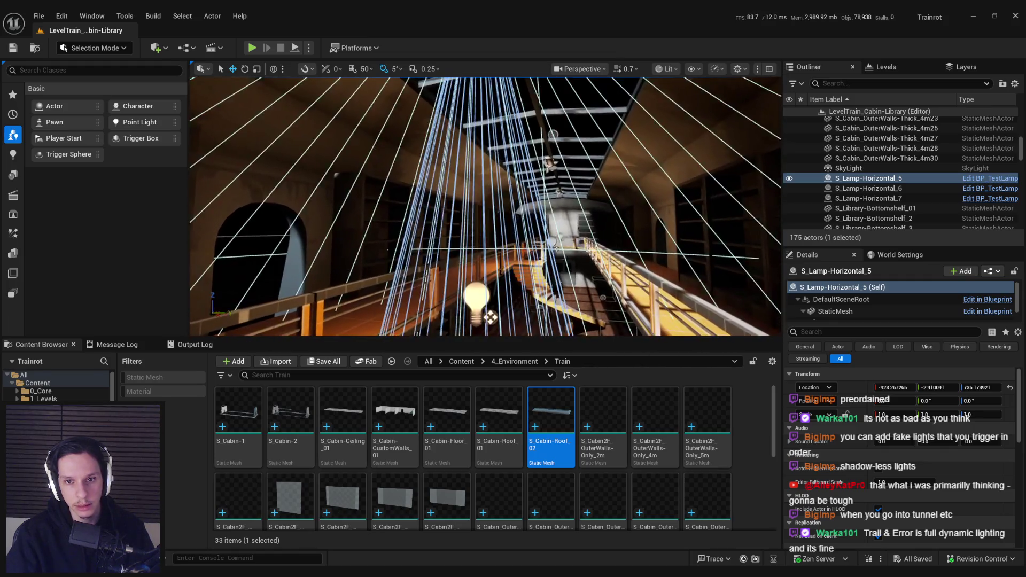
key("s")
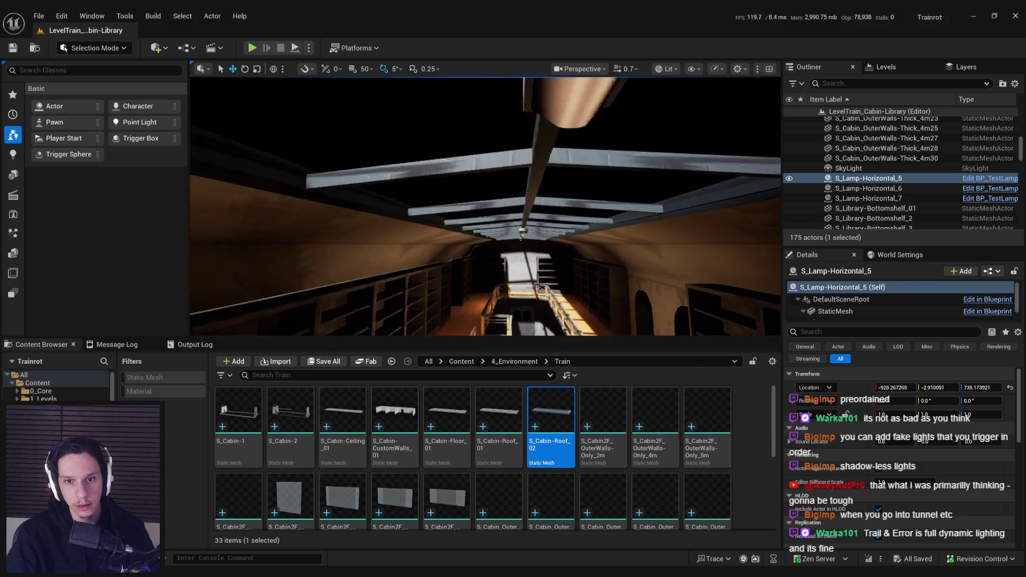
key("w")
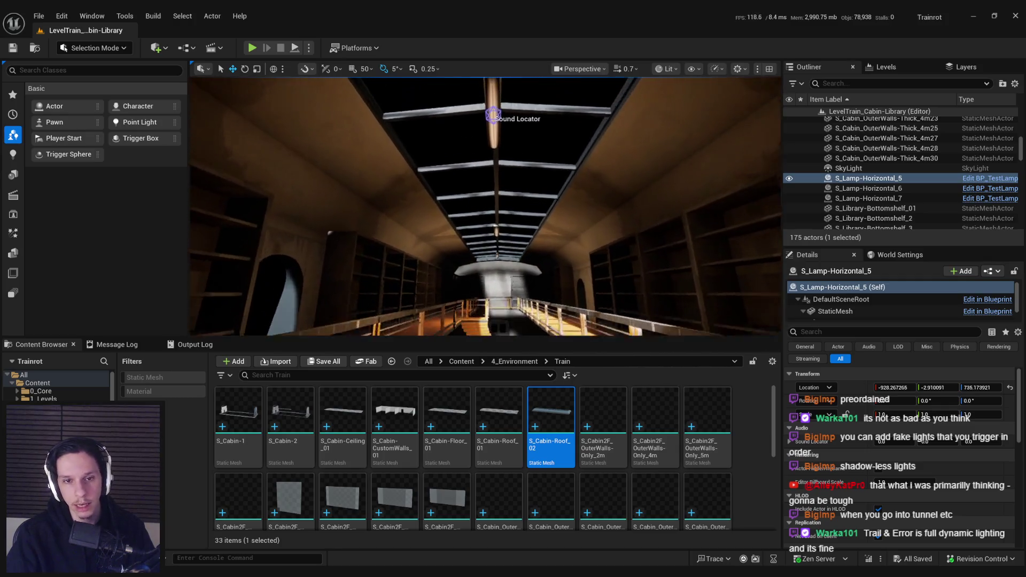
key("w")
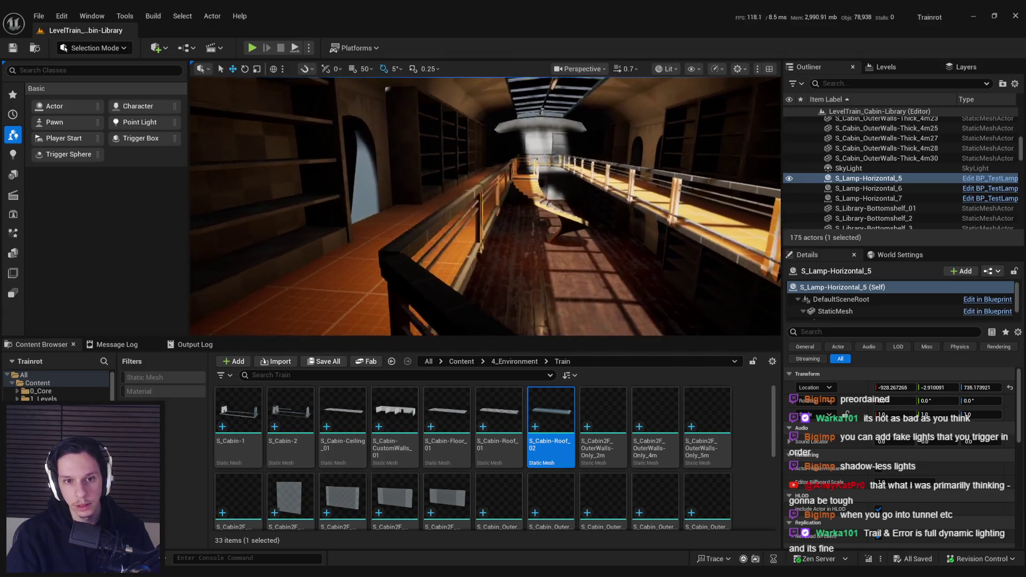
left_click(419, 217)
left_click(864, 208, "shift")
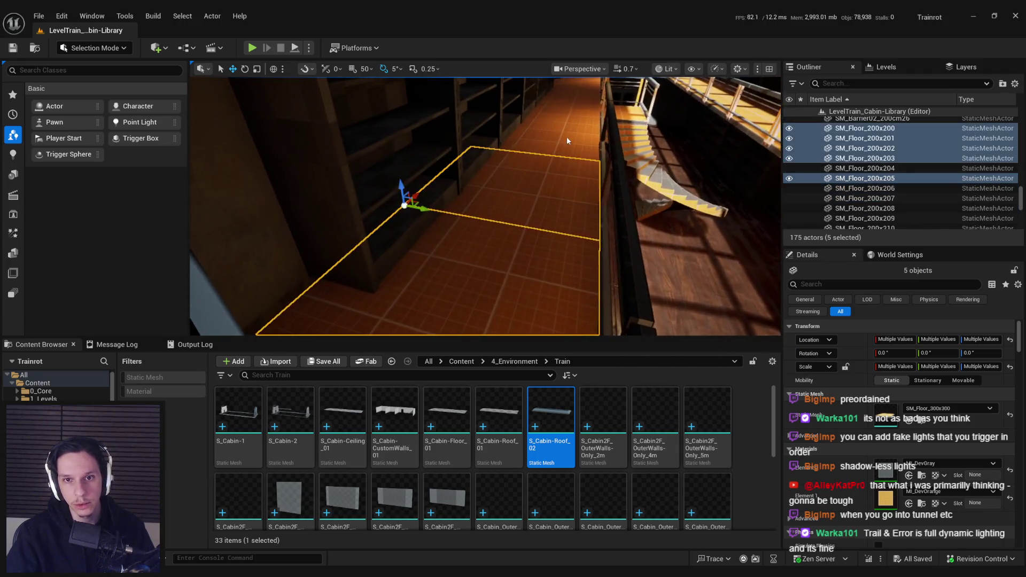
left_click(566, 136, "ctrl")
left_click(531, 167, "ctrl")
left_click(530, 167, "ctrl")
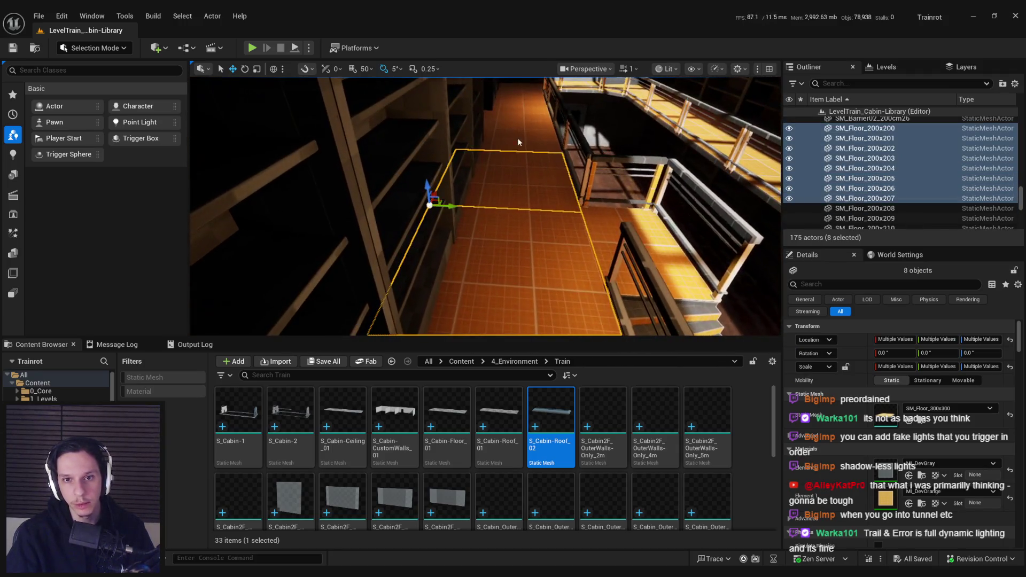
left_click(513, 160, "ctrl")
left_click(495, 145, "ctrl")
left_click(494, 128, "ctrl")
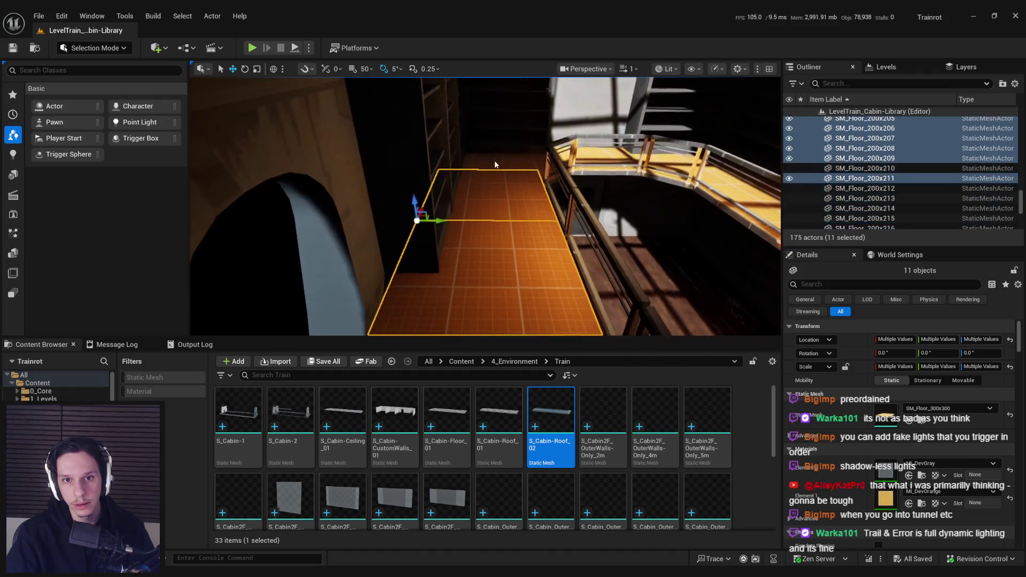
left_click(495, 160, "ctrl")
- Slide the selected floor tiles along Y against the shelf wall
scroll(495, 160, "down", 1)
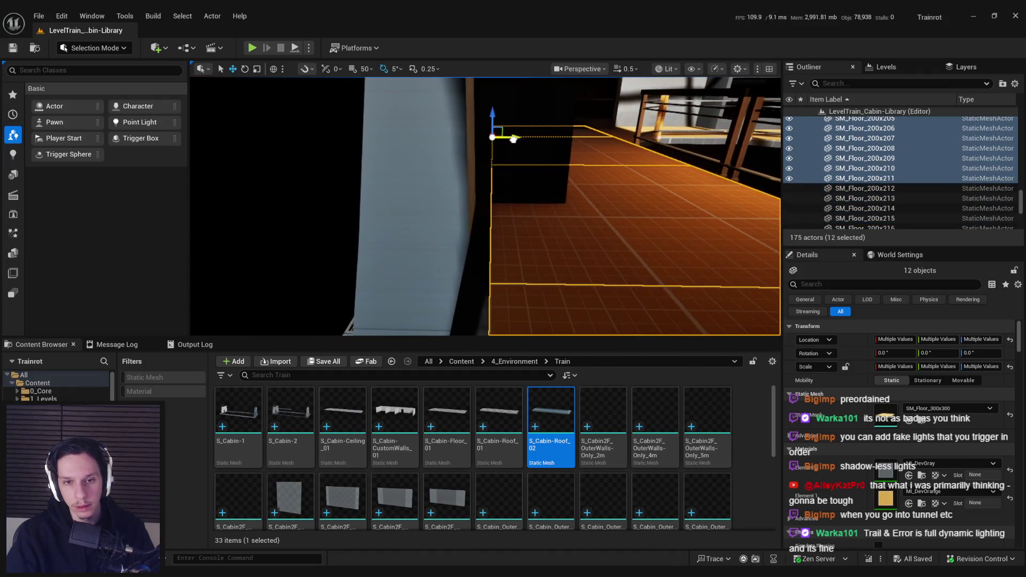
left_click_drag(514, 139, 507, 139)
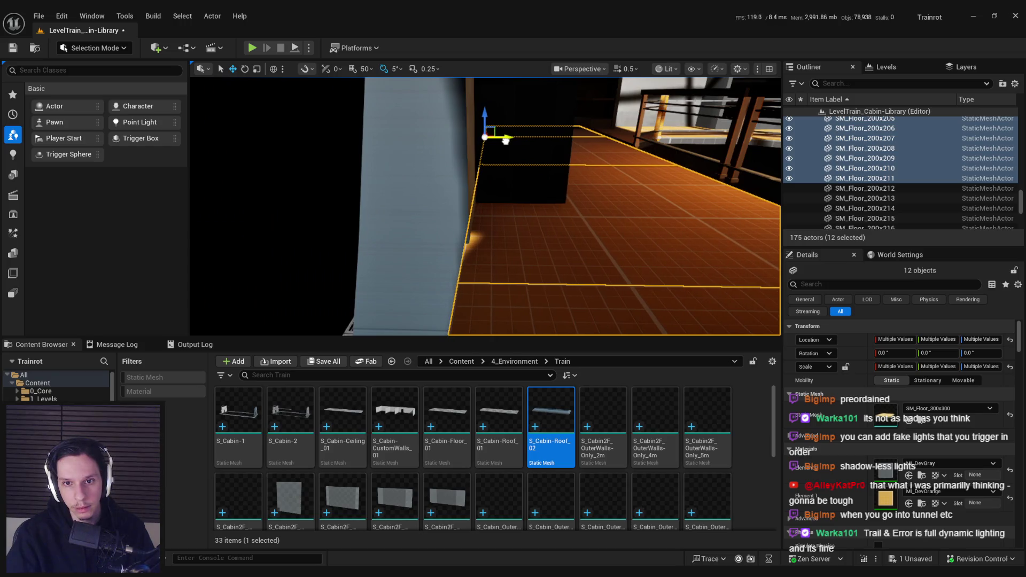
mouse_move(504, 143)
left_mouse_down()
mouse_move(452, 222)
mouse_move(516, 221)
mouse_move(484, 213)
mouse_move(472, 238)
mouse_move(489, 203)
mouse_move(488, 92)
mouse_move(505, 120)
mouse_move(583, 123)
mouse_move(497, 121)
mouse_move(485, 182)
mouse_move(443, 182)
mouse_move(433, 165)
mouse_move(510, 176)
mouse_move(521, 208)
left_mouse_up()
- Select the next balcony floor tiles, then a single tile and two railing sections
left_click(484, 212)
left_click(489, 133, "ctrl")
left_click(487, 122)
key("ctrl+z")
left_click(487, 121, "ctrl")
left_click(453, 203)
left_click(433, 165)
left_click(510, 177, "ctrl")
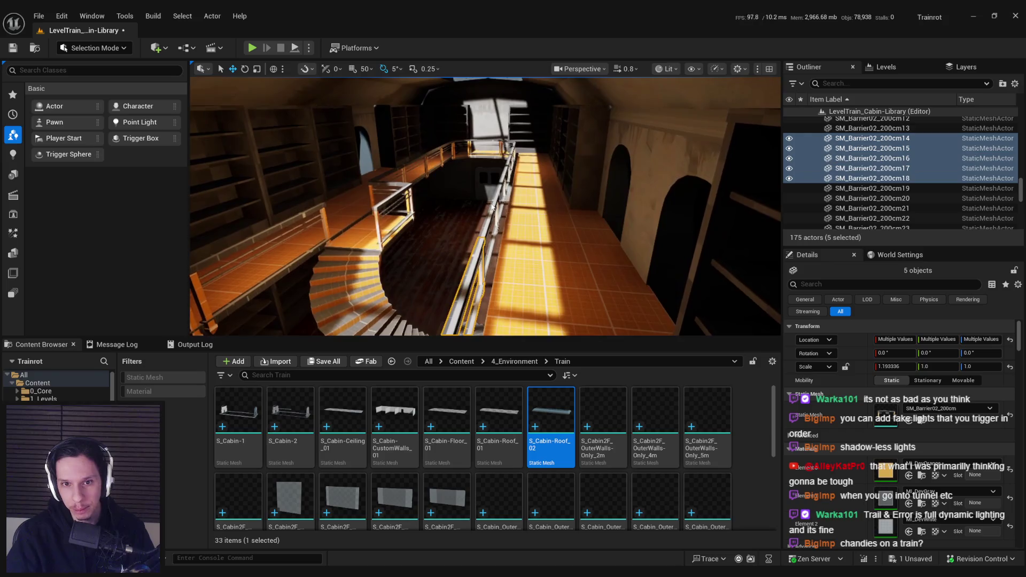
- Select several balcony railing sections along the walkway
left_click(484, 227, "ctrl")
left_click_drag(484, 227, 496, 225)
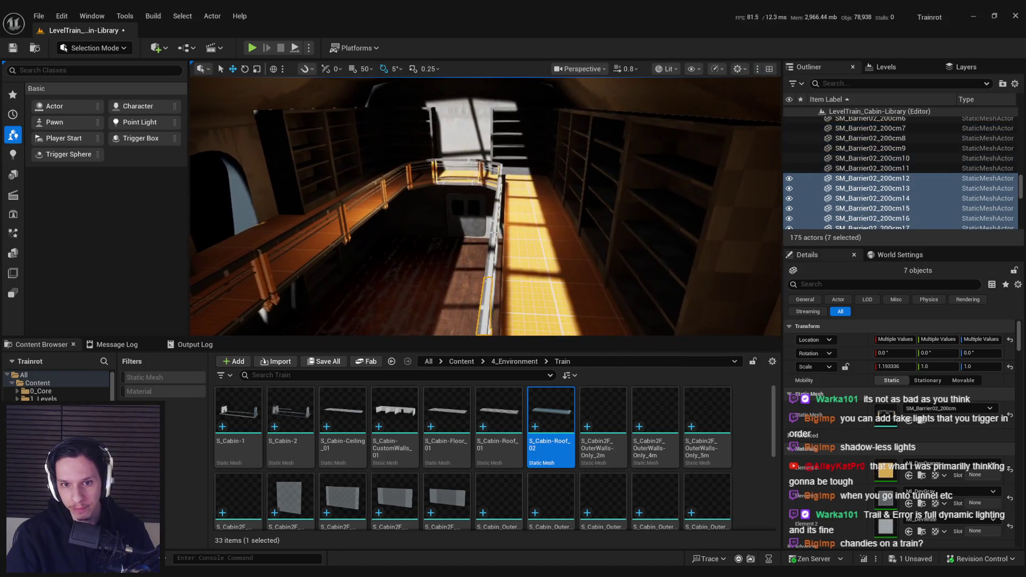
left_click(485, 288, "ctrl")
left_click(483, 254, "ctrl")
left_click(453, 199, "ctrl")
mouse_move(453, 200)
left_mouse_down()
mouse_move(429, 245)
mouse_move(444, 243)
left_mouse_up()
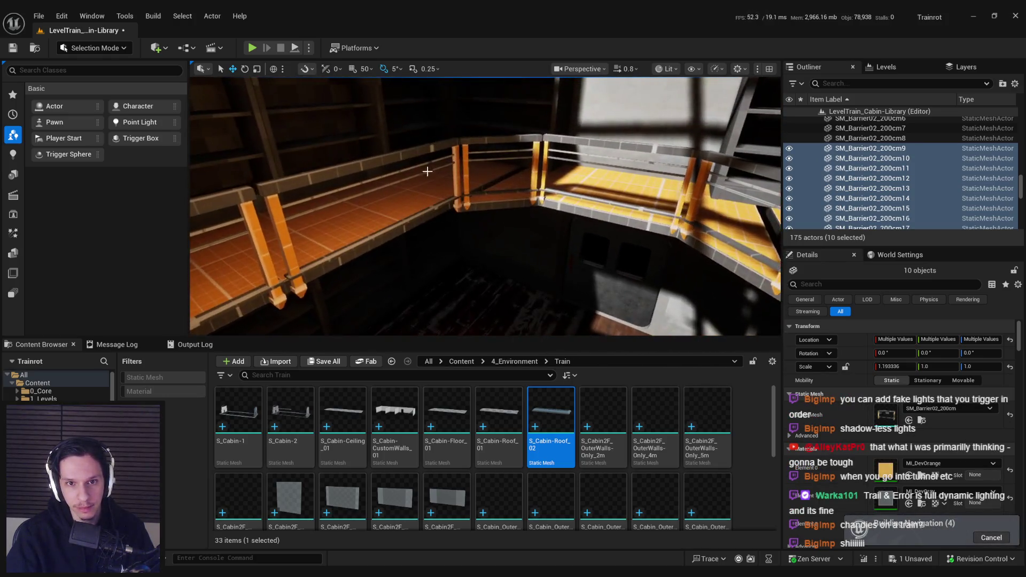
- Select a group of railing sections, then the three spiral staircase sections
left_click(430, 175)
left_click(335, 160, "ctrl")
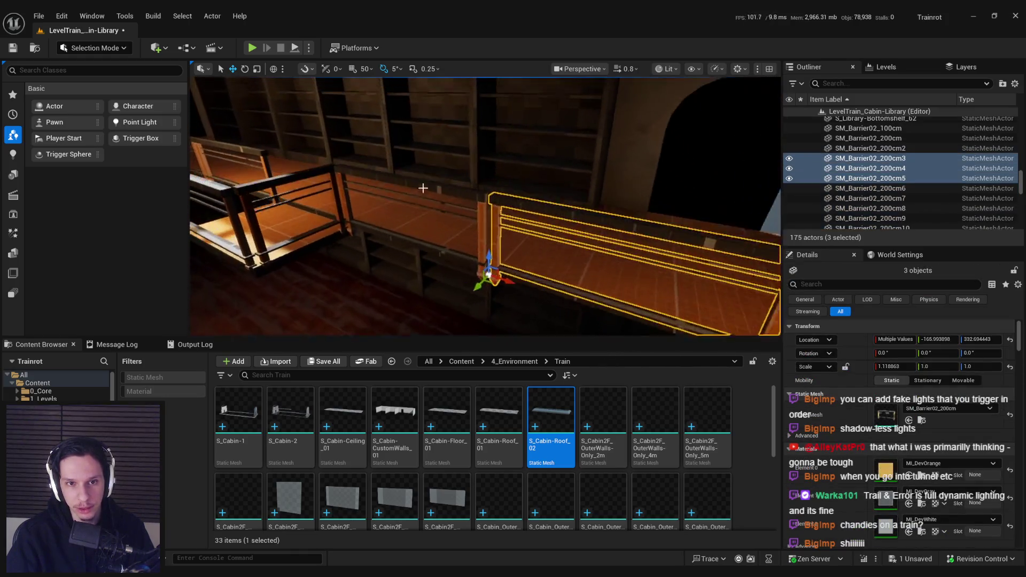
left_click(422, 188, "ctrl")
mouse_move(422, 188)
left_mouse_down()
mouse_move(544, 170)
mouse_move(550, 159)
mouse_move(540, 160)
left_mouse_up()
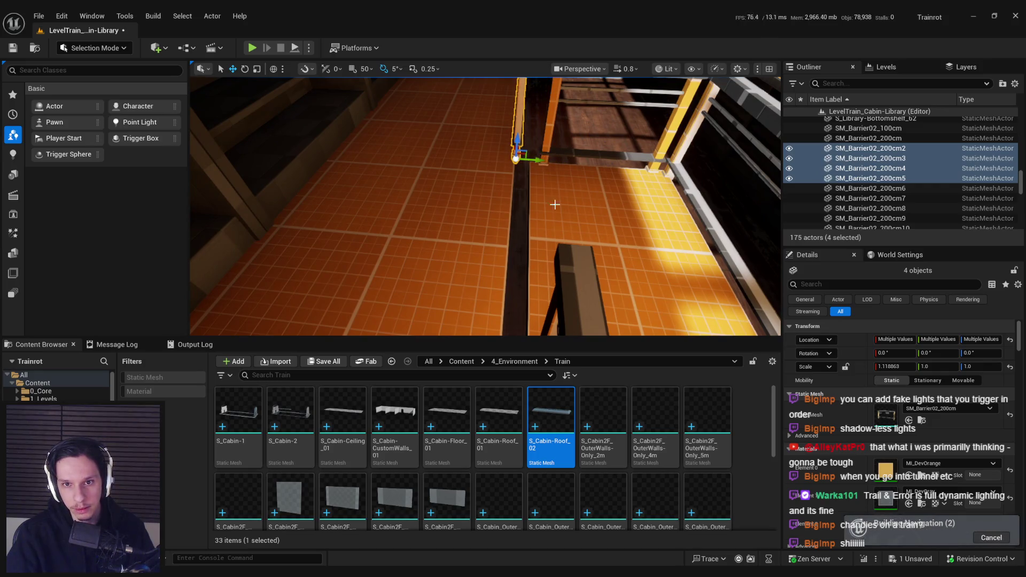
left_click(475, 210)
left_click(529, 177, "ctrl")
left_click(556, 230, "ctrl")
left_click_drag(555, 230, 513, 251)
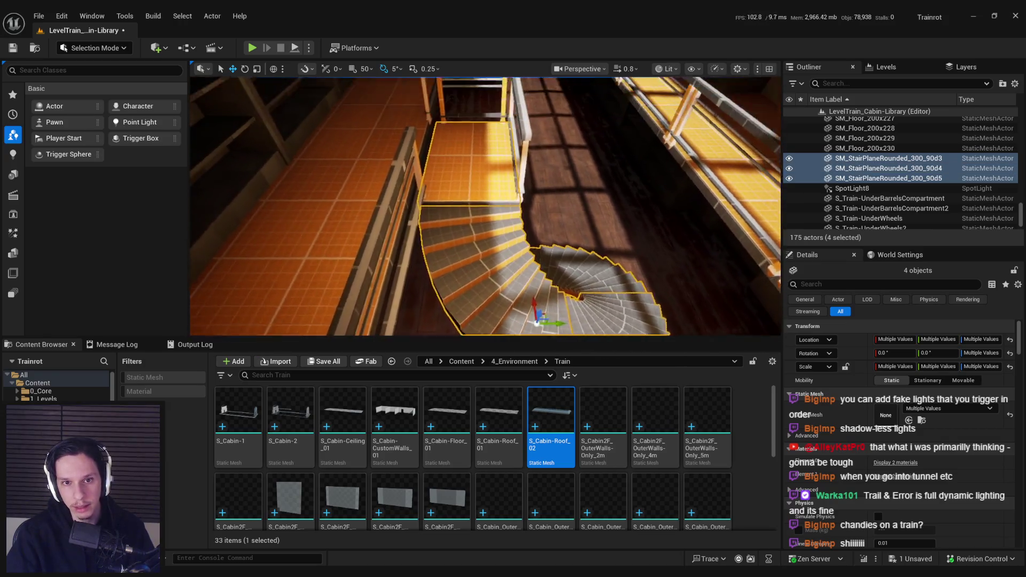
- Slide the selected floor and railings left to close the gap
key("ctrl+z")
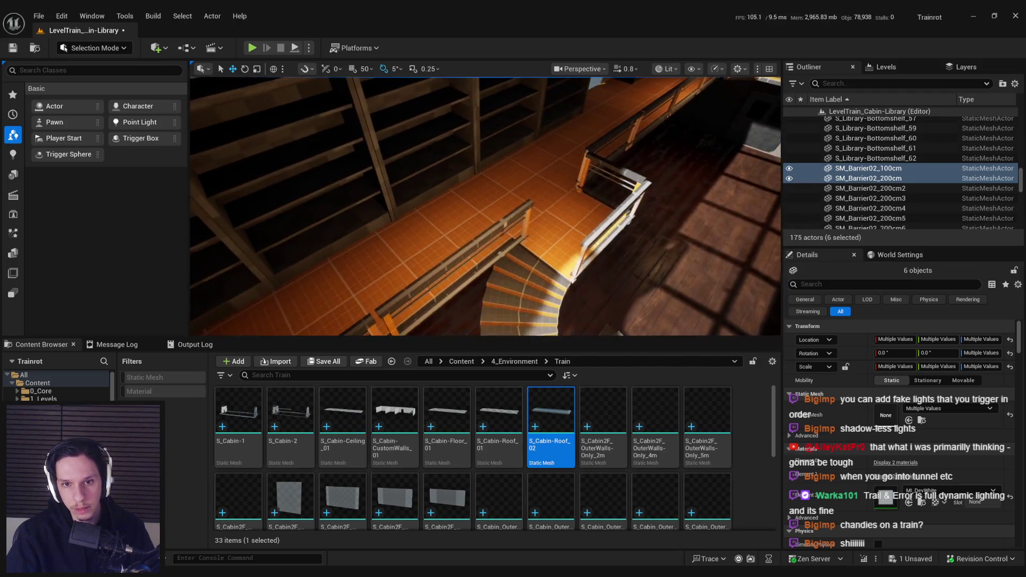
key("ctrl+z")
key("ctrl+z")
key("ctrl+z")
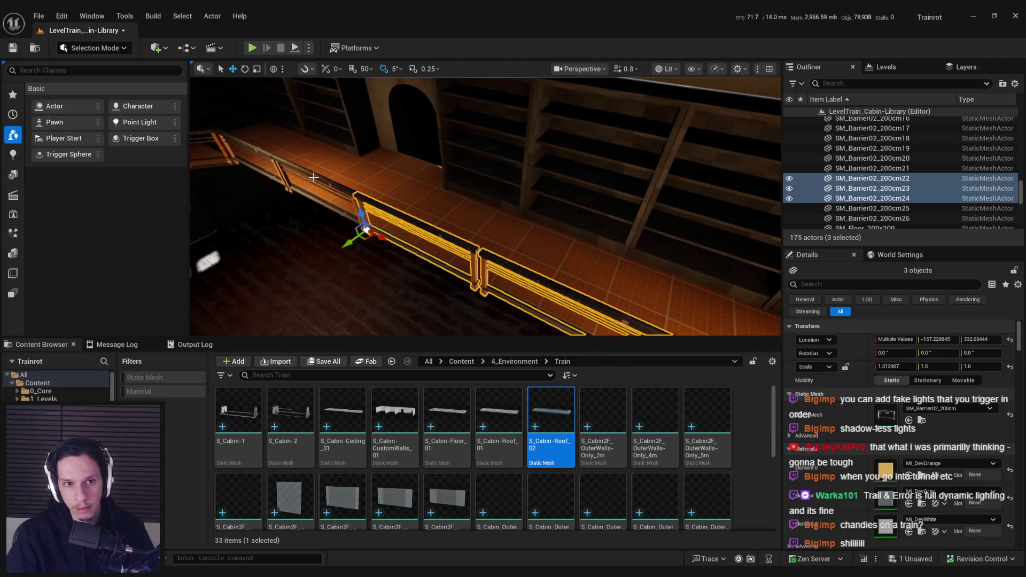
key("ctrl+z")
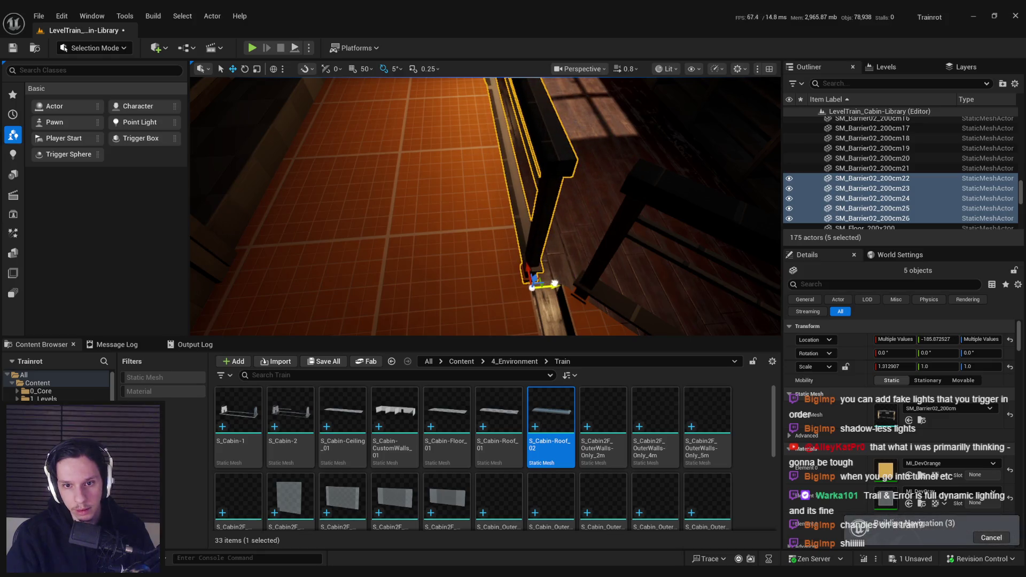
key("ctrl+z")
key("ctrl+z")
key("ctrl+z")
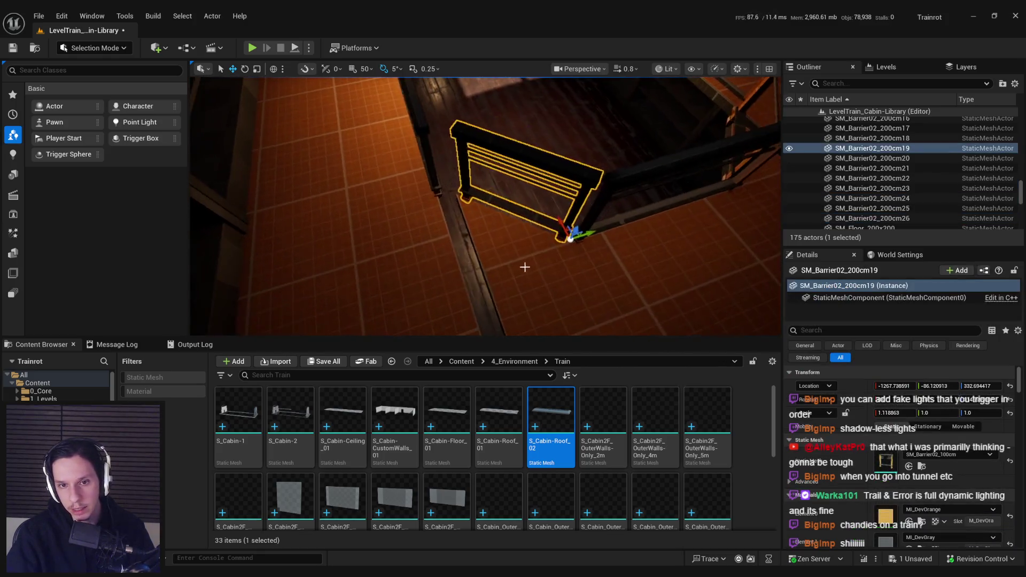
scroll(557, 282, "up", 2)
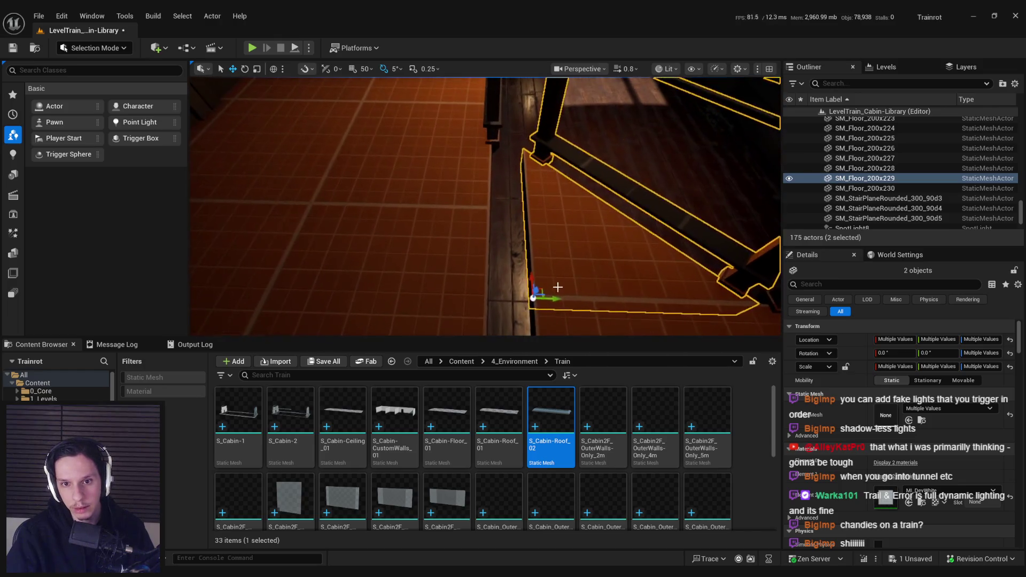
left_click_drag(531, 298, 510, 298)
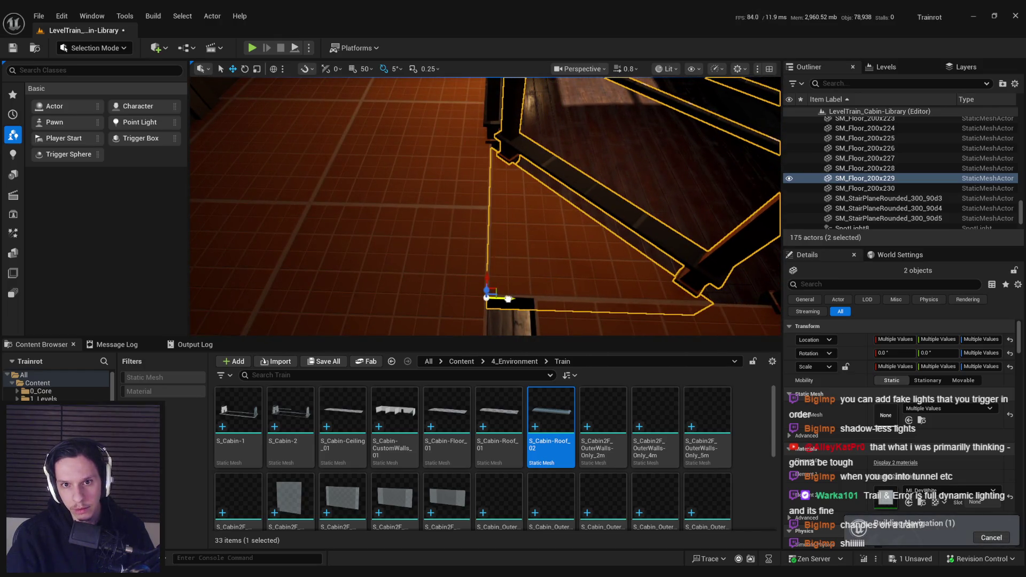
- Select balcony floor tiles and a railing beam beside the opening
left_click(588, 224)
mouse_move(498, 167)
left_mouse_down()
mouse_move(470, 176)
mouse_move(498, 167)
left_mouse_up()
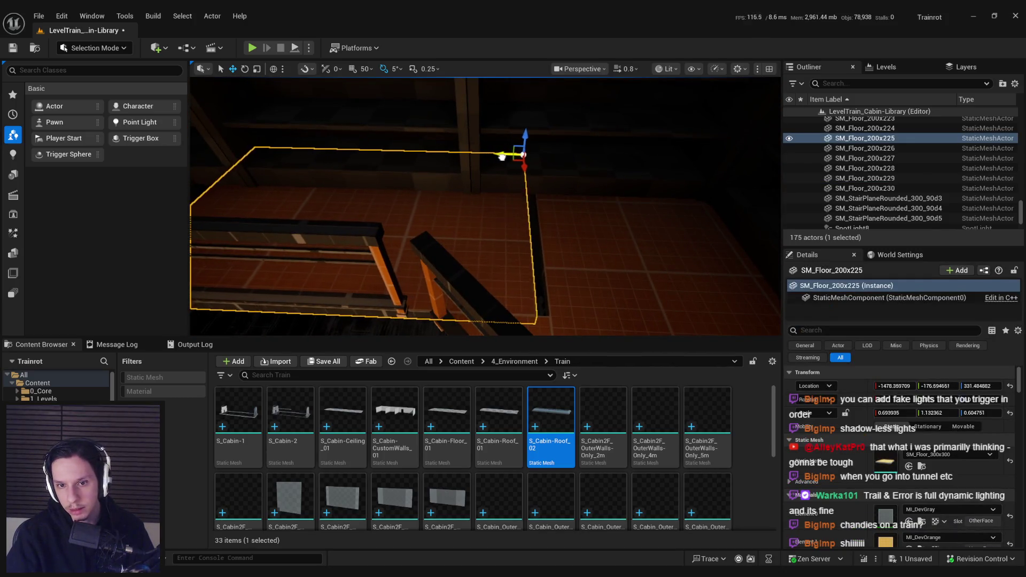
mouse_move(507, 170)
left_mouse_down()
mouse_move(517, 208)
mouse_move(551, 220)
mouse_move(408, 178)
mouse_move(667, 144)
left_mouse_up()
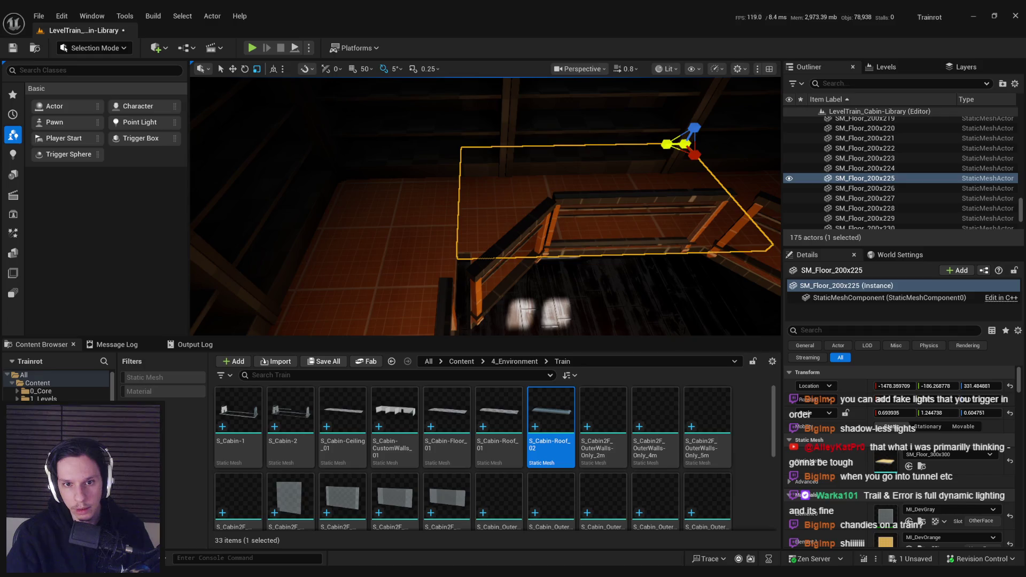
left_click(581, 293)
left_click_drag(581, 293, 545, 298)
left_click(561, 245, "ctrl")
mouse_move(561, 245)
left_mouse_down()
mouse_move(447, 271)
mouse_move(481, 270)
mouse_move(455, 236)
mouse_move(470, 211)
mouse_move(460, 221)
mouse_move(482, 224)
mouse_move(459, 235)
left_mouse_up()
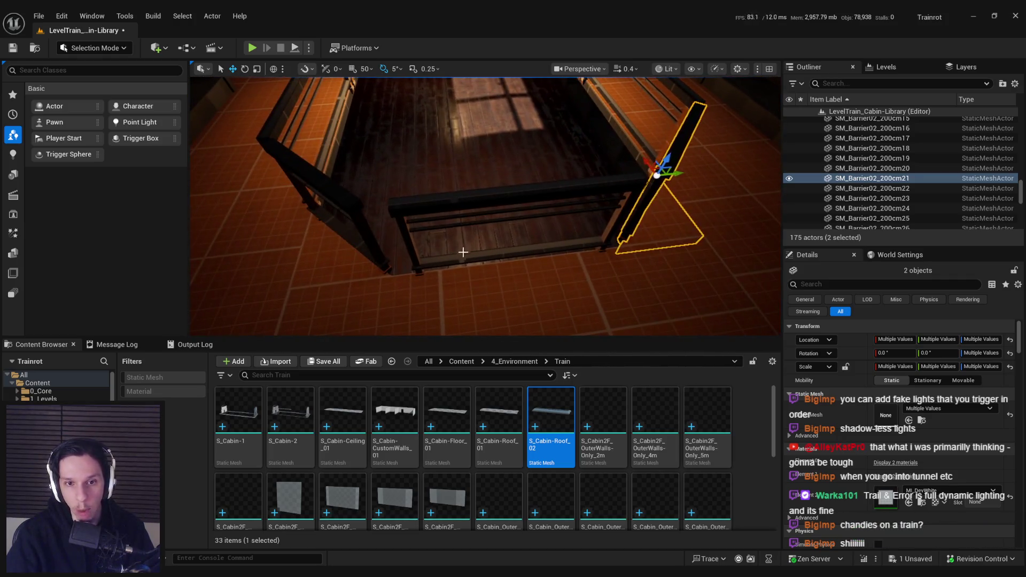
- Shift railing SM_Barrier02_200cm20 and stretch it to about 1.0 X scale across the opening
left_click(512, 262)
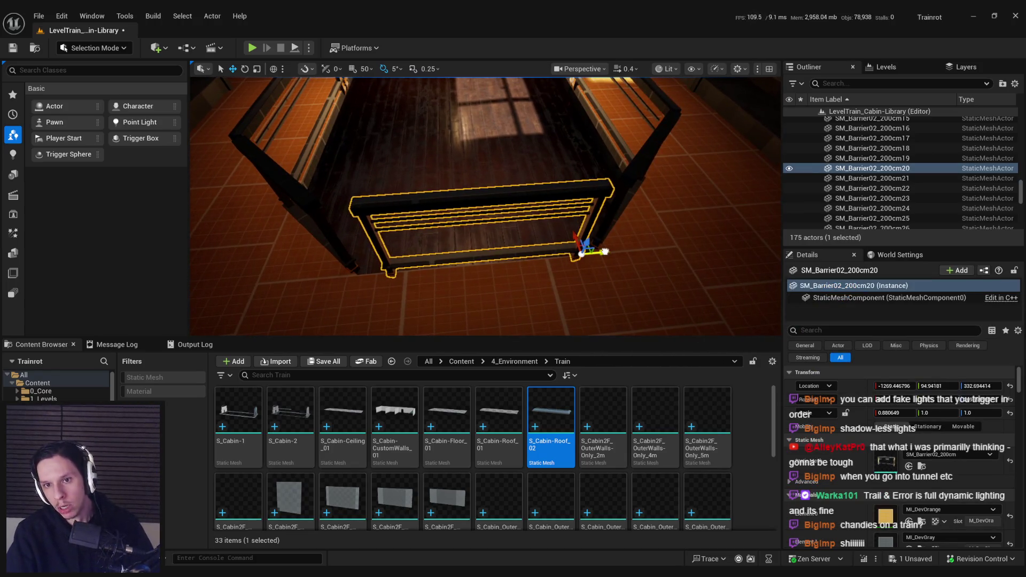
left_click_drag(604, 251, 607, 254)
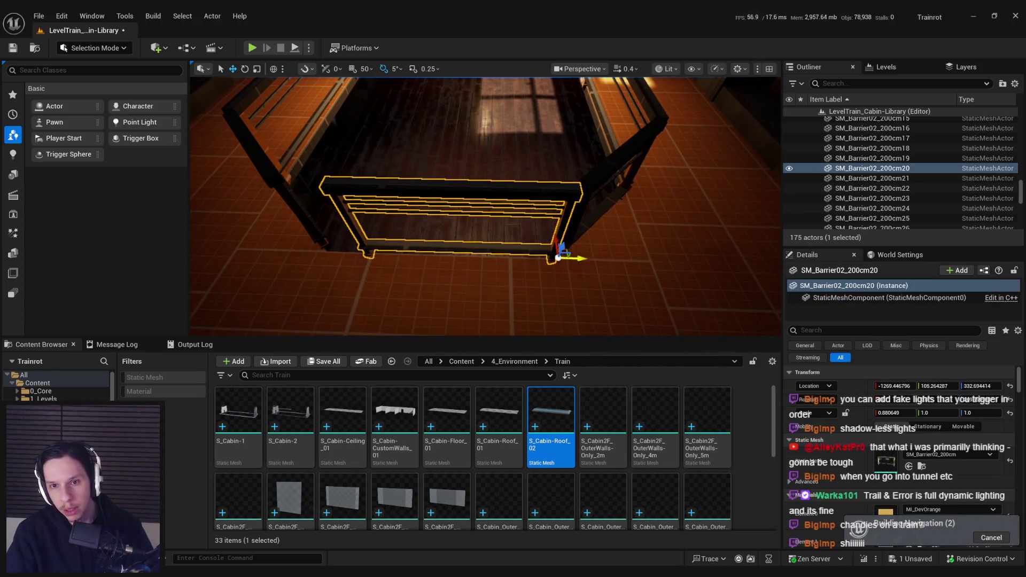
left_click_drag(641, 257, 609, 260)
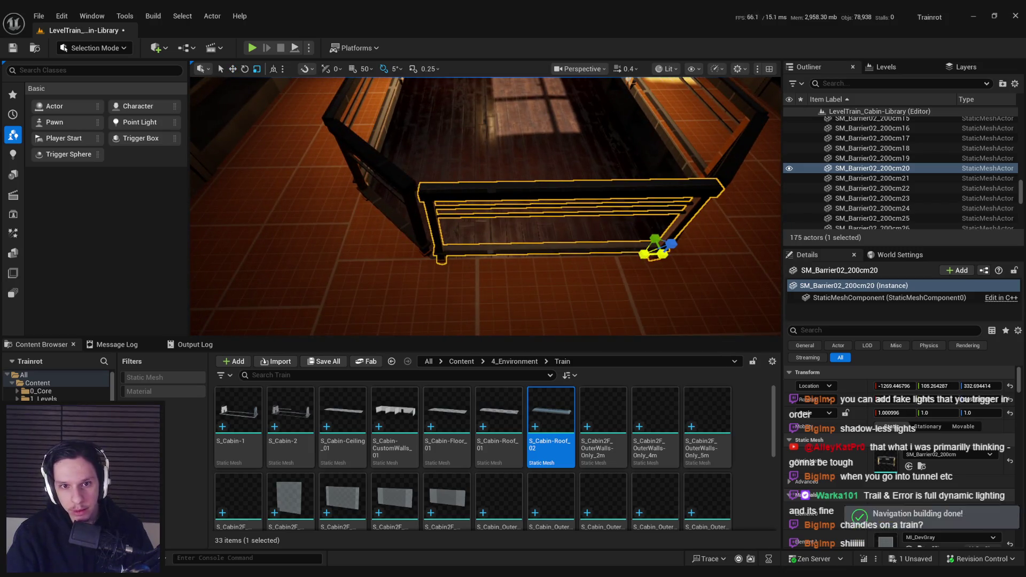
left_click(627, 271)
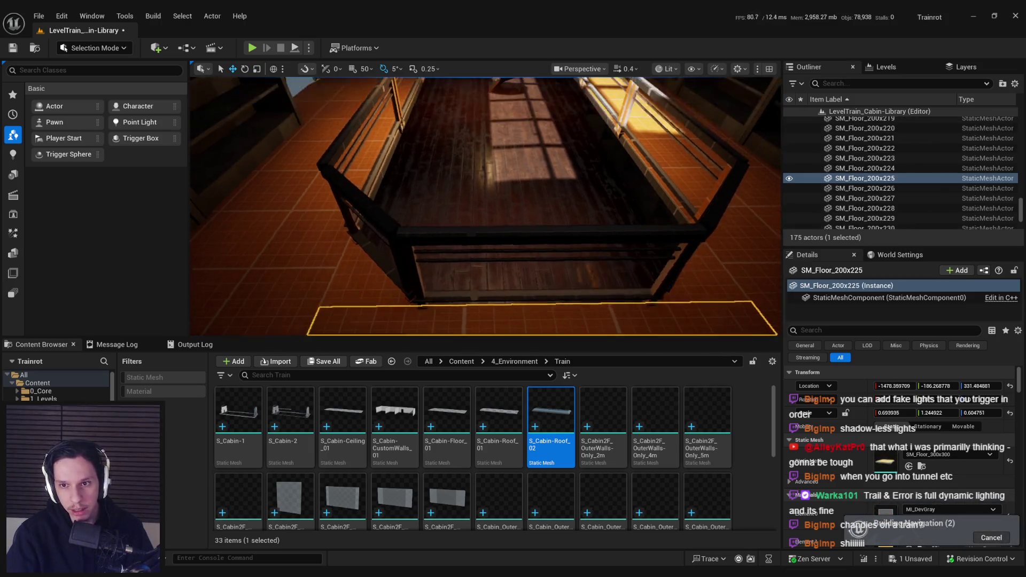
- Move floor tile SM_Floor_200x224 along Y to close the gap
key("w")
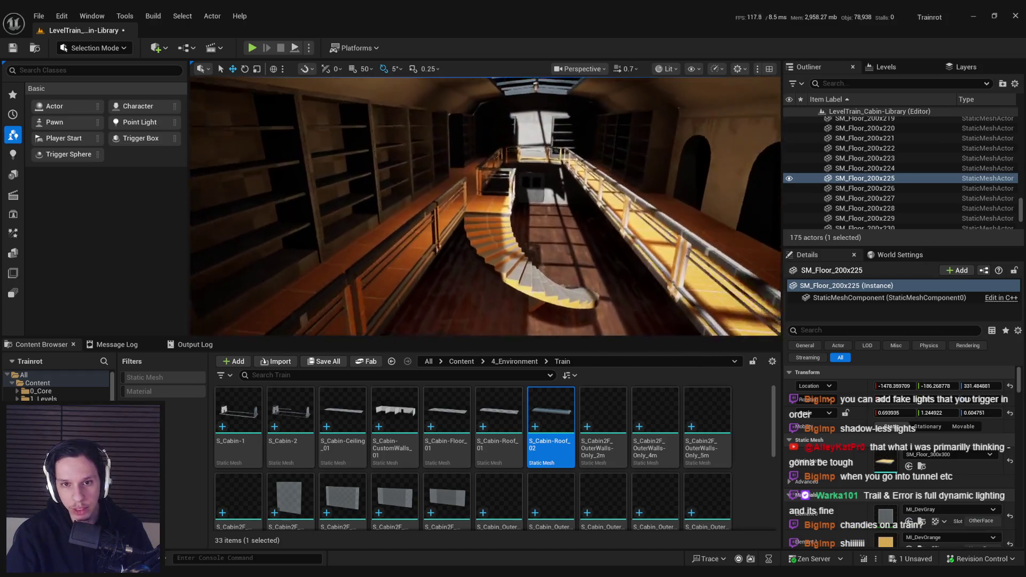
scroll(484, 206, "up", 5)
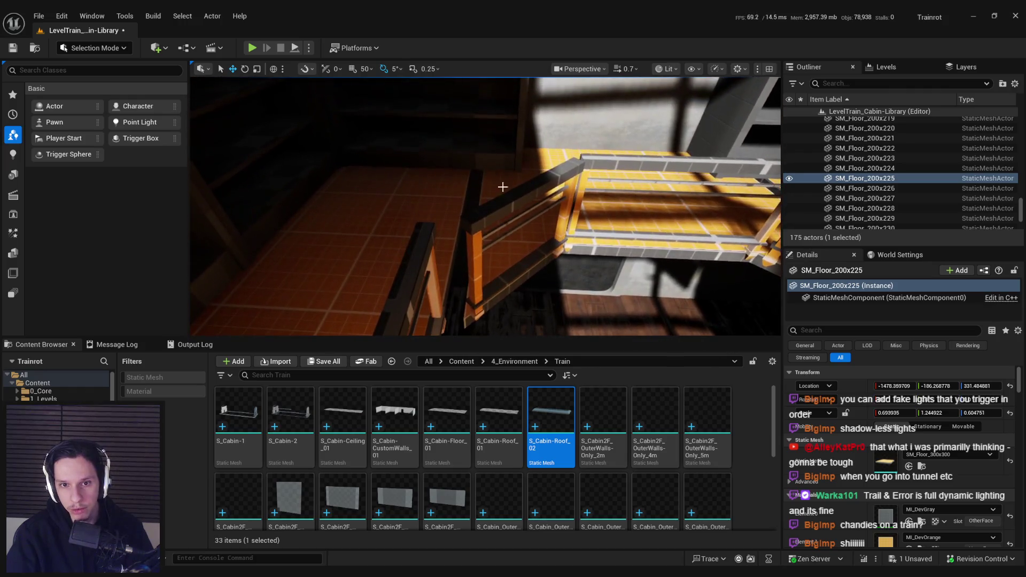
left_click(502, 187)
left_click_drag(489, 233, 495, 234)
key("f")
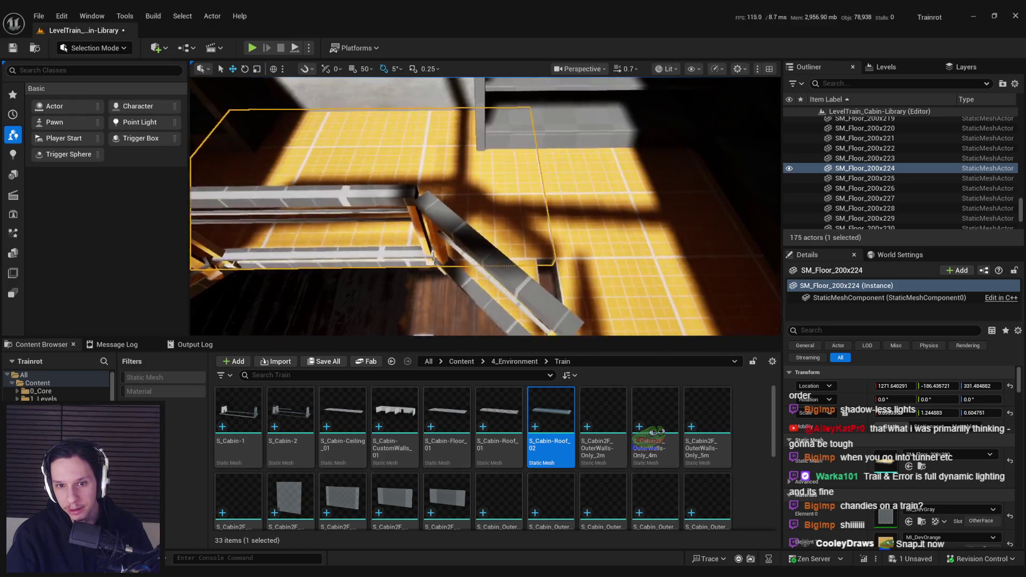
left_click(494, 234, "ctrl")
- Select two neighbouring balcony railing sections and view them from above
scroll(497, 238, "up", 3)
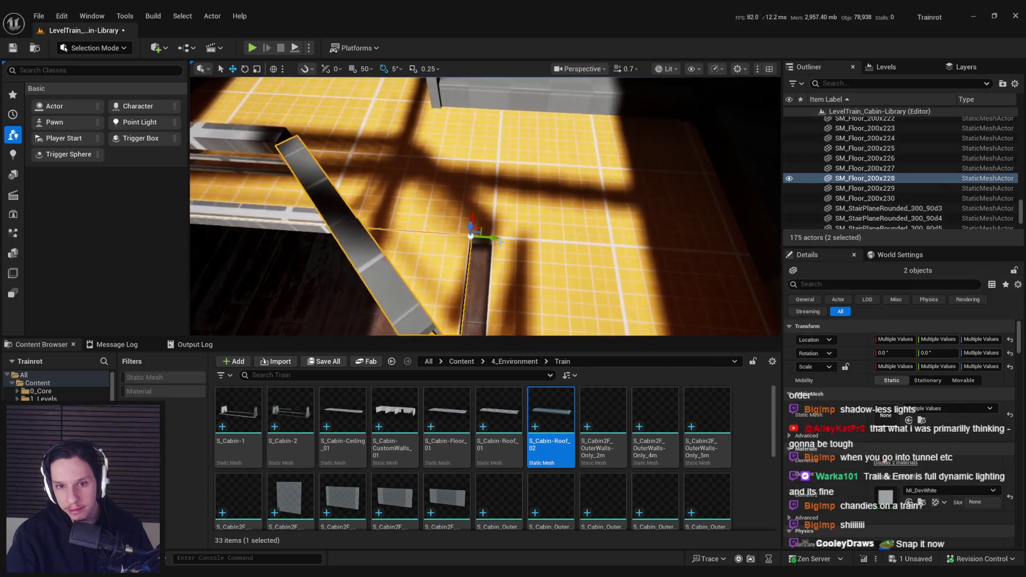
scroll(500, 242, "up", 3)
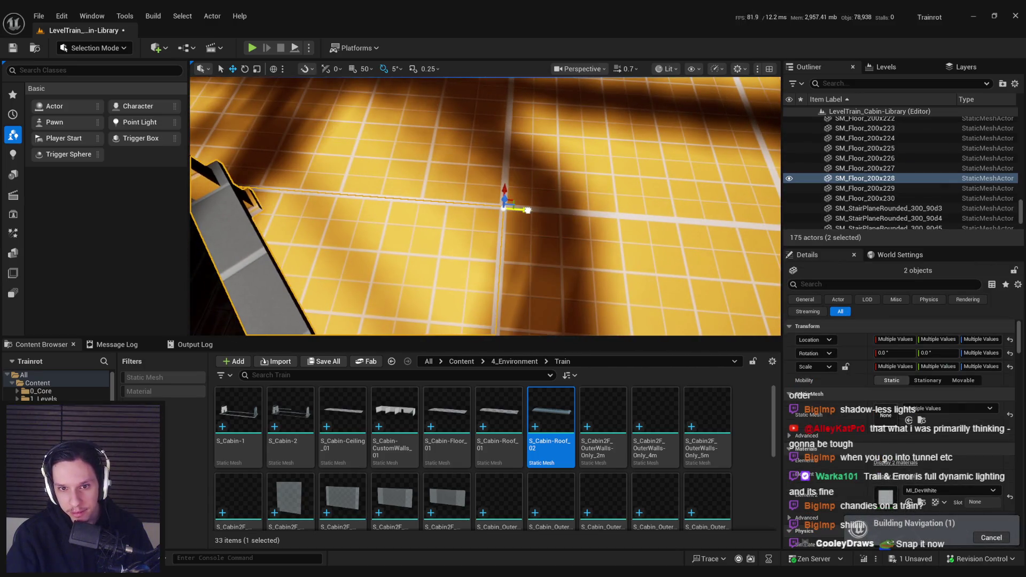
scroll(528, 210, "down", 5)
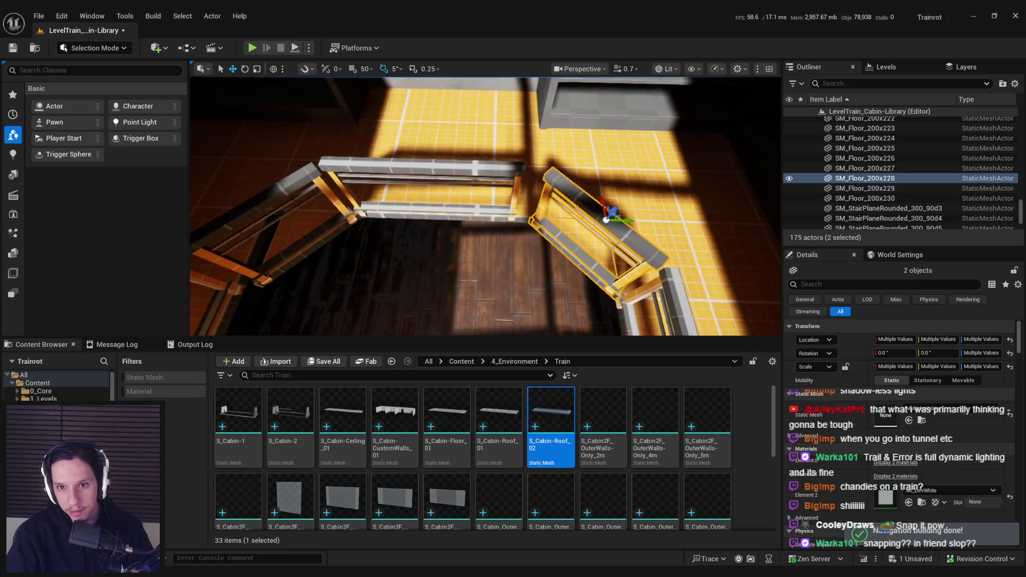
left_click(523, 210)
scroll(523, 211, "up", 3)
left_click(412, 219, "ctrl")
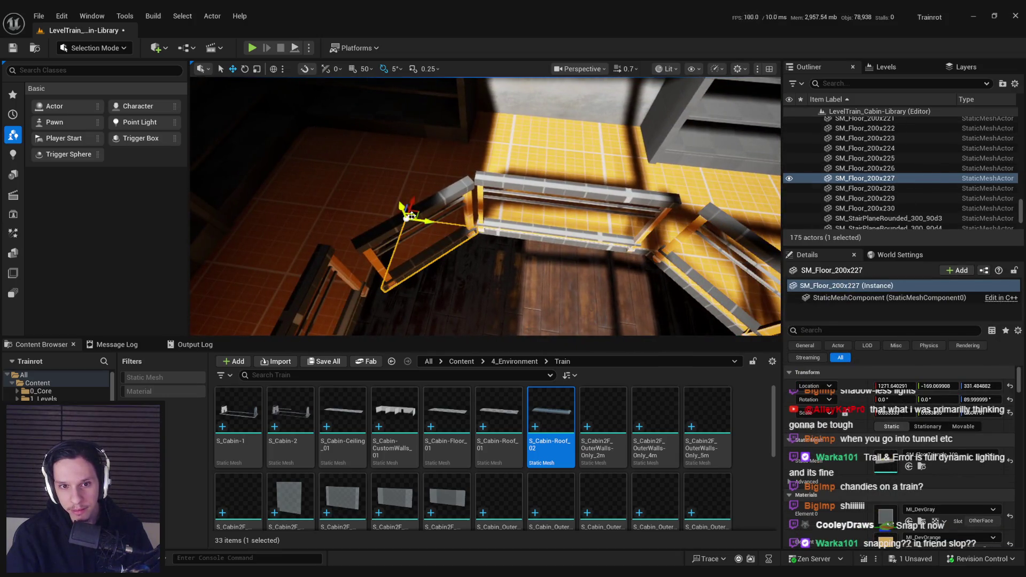
scroll(412, 219, "up", 2)
left_click_drag(481, 214, 448, 182)
scroll(506, 145, "up", 3)
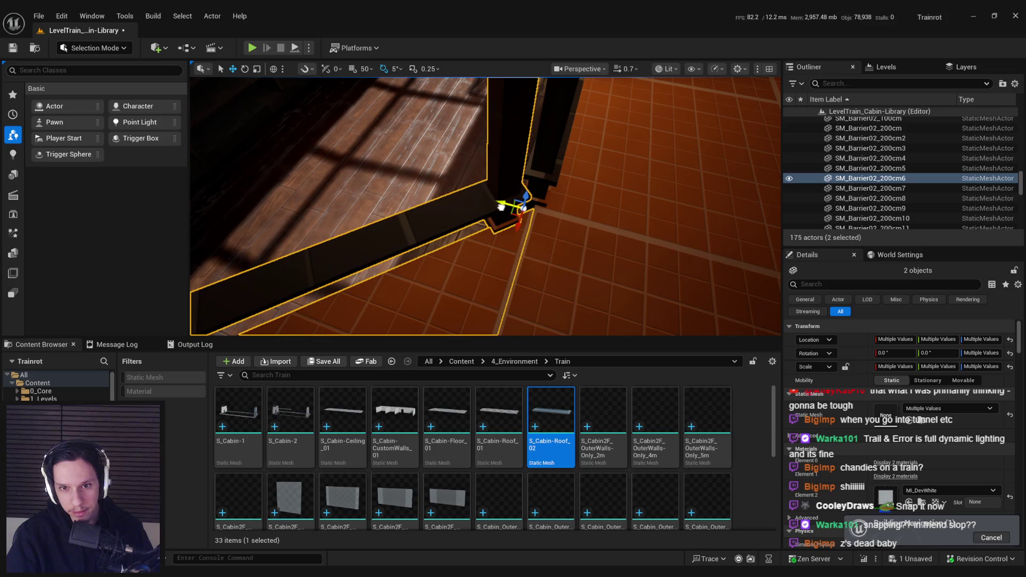
- Shorten railing SM_Barrier02_200cm7 to about 1.045 X scale to fit the balcony edge
left_click(594, 260)
mouse_move(596, 190)
left_mouse_down()
mouse_move(531, 234)
mouse_move(664, 227)
left_mouse_up()
left_click(570, 201)
left_click_drag(896, 413, 887, 413)
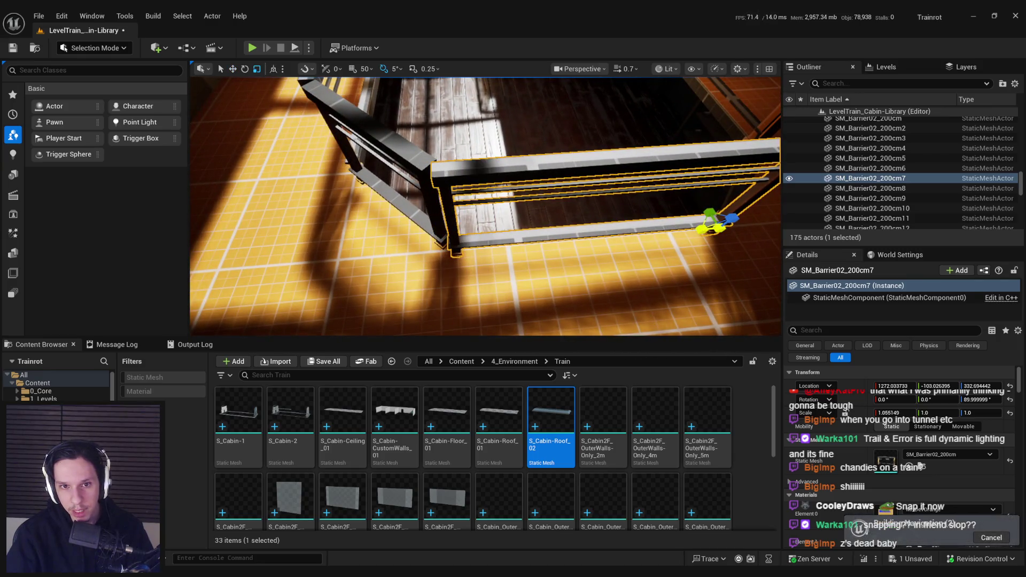
left_click_drag(509, 249, 502, 230)
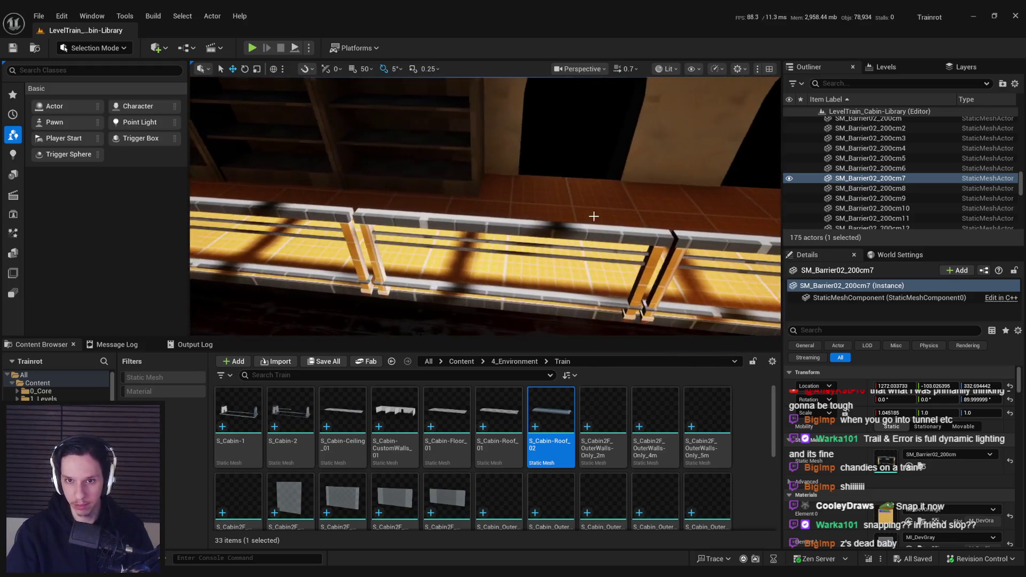
- Swap a walkway floor tile to the narrower 100x300 floor mesh
left_click(595, 218)
left_click(411, 223)
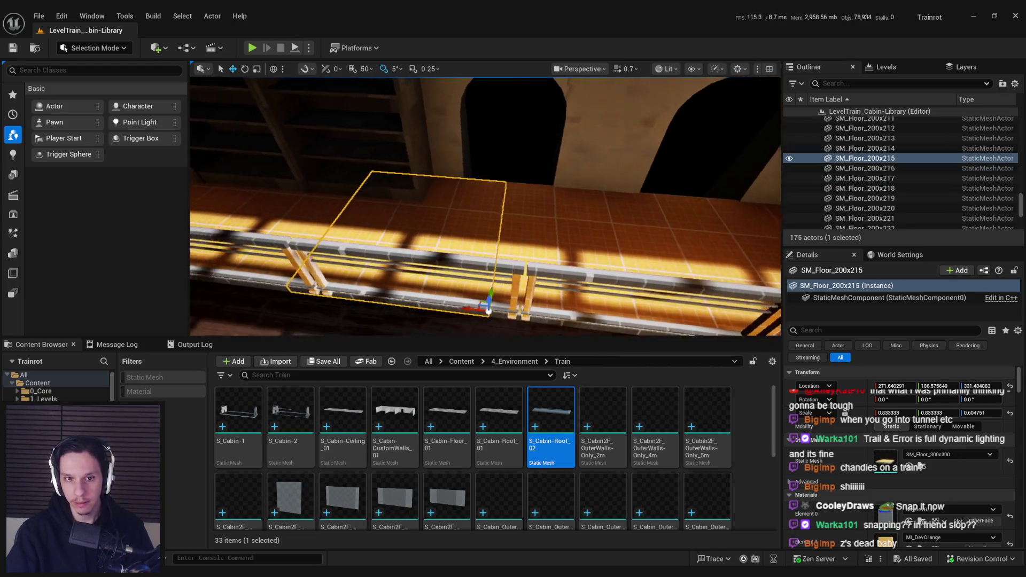
left_click_drag(410, 223, 321, 197)
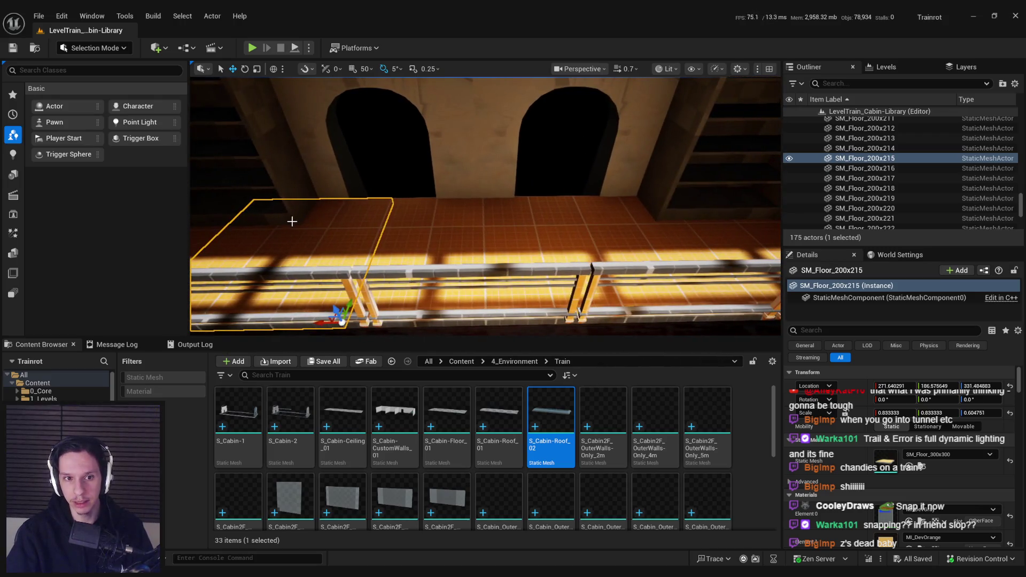
left_click(585, 225)
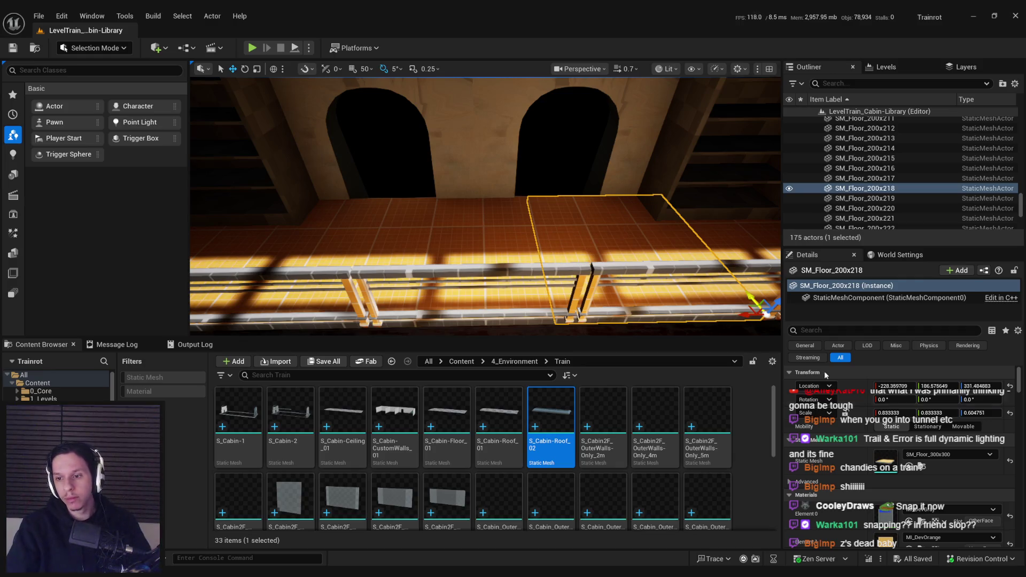
left_click(920, 467)
left_click(395, 420)
left_click_drag(472, 428, 941, 454)
- Slide the narrow 100x300 floor tile into the gap along the rail
scroll(444, 215, "up", 5)
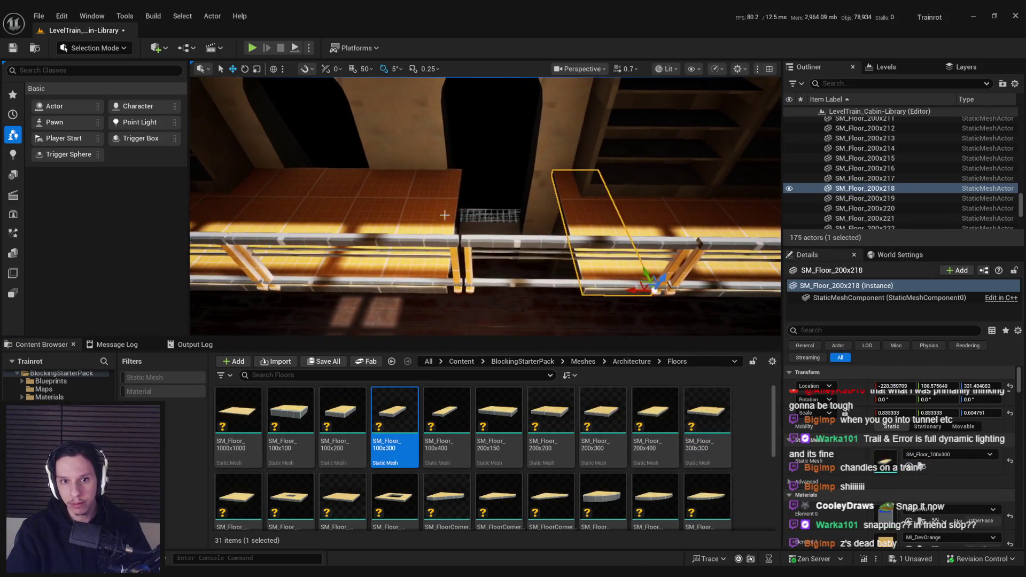
key("ctrl+z")
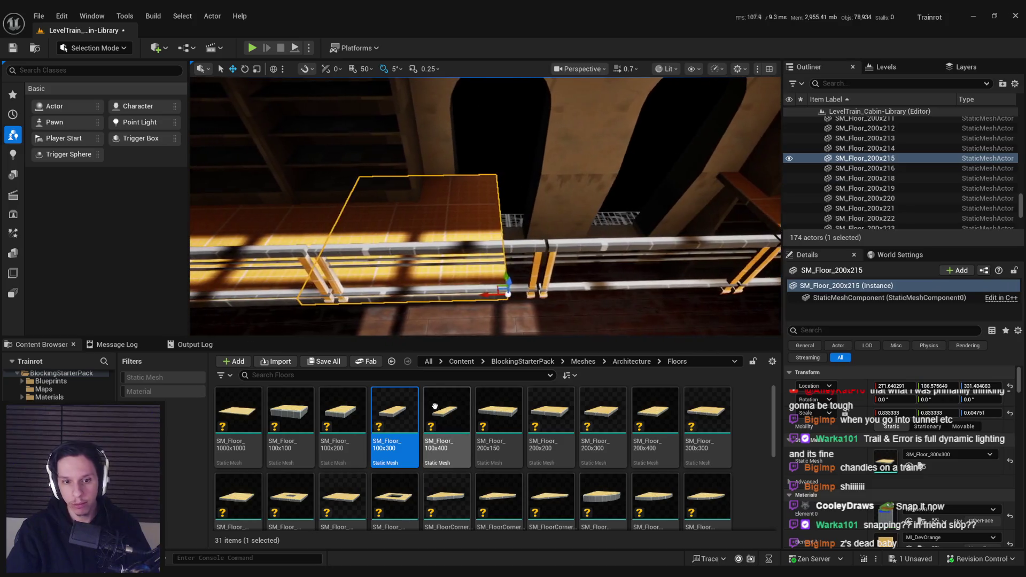
key("ctrl+y")
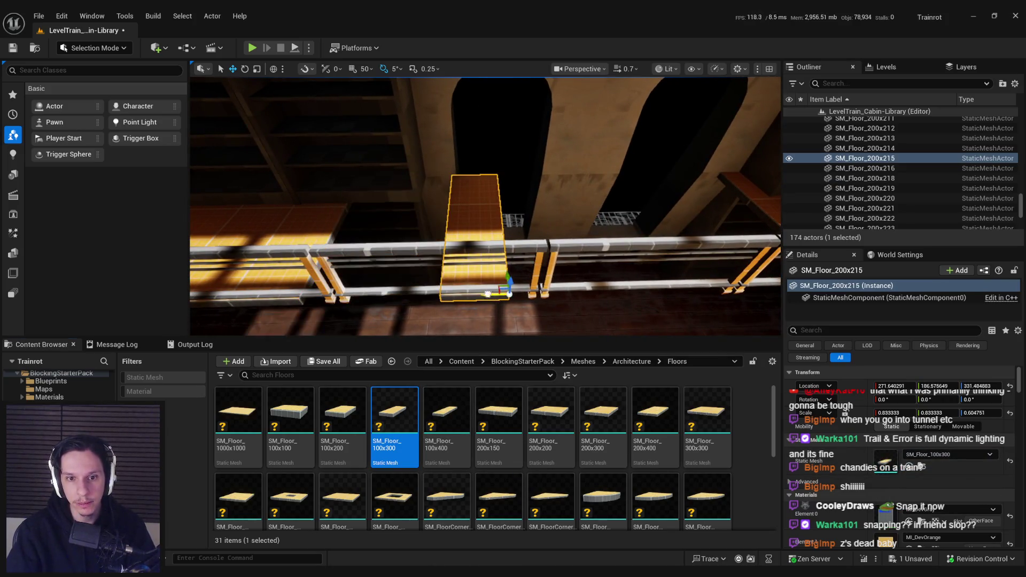
left_click_drag(510, 293, 393, 296)
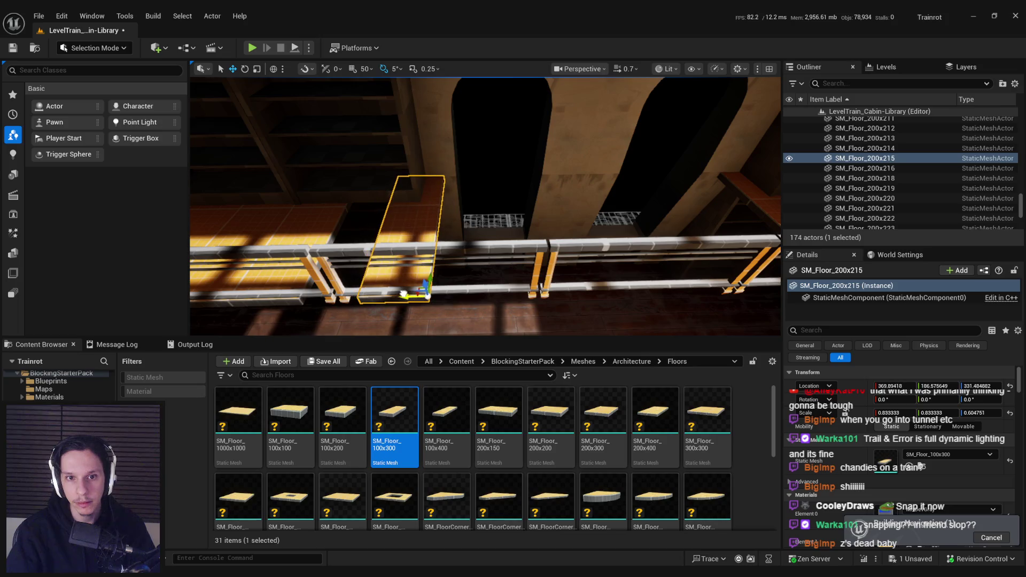
left_click_drag(404, 294, 396, 295)
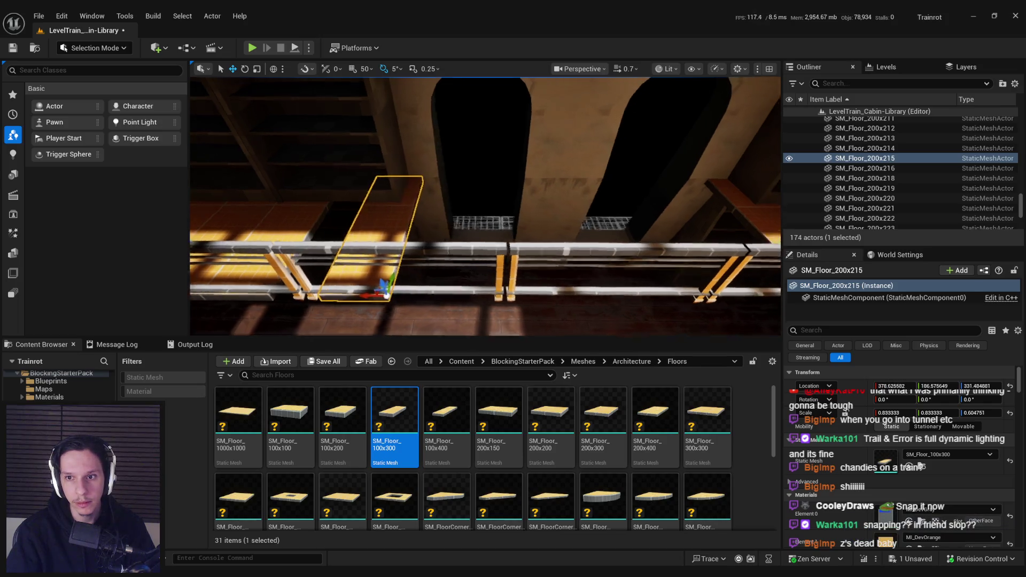
left_click_drag(471, 299, 571, 299)
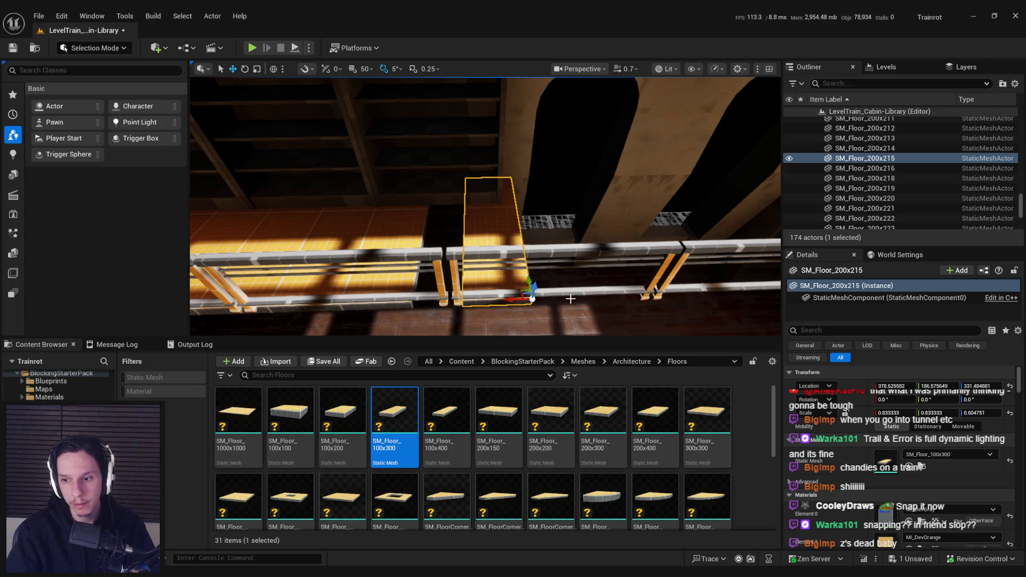
- Switch the floor piece to the SM_Floor_200x300 mesh
left_click_drag(602, 422, 886, 471)
mouse_move(568, 302)
left_mouse_down()
mouse_move(606, 297)
mouse_move(421, 263)
left_mouse_up()
scroll(454, 268, "up", 3)
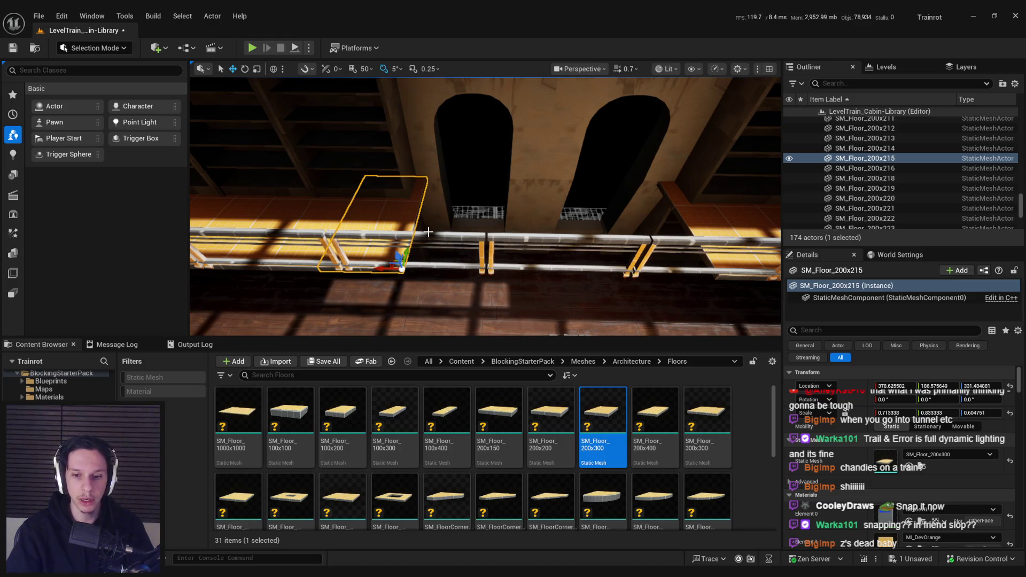
scroll(452, 249, "up", 2)
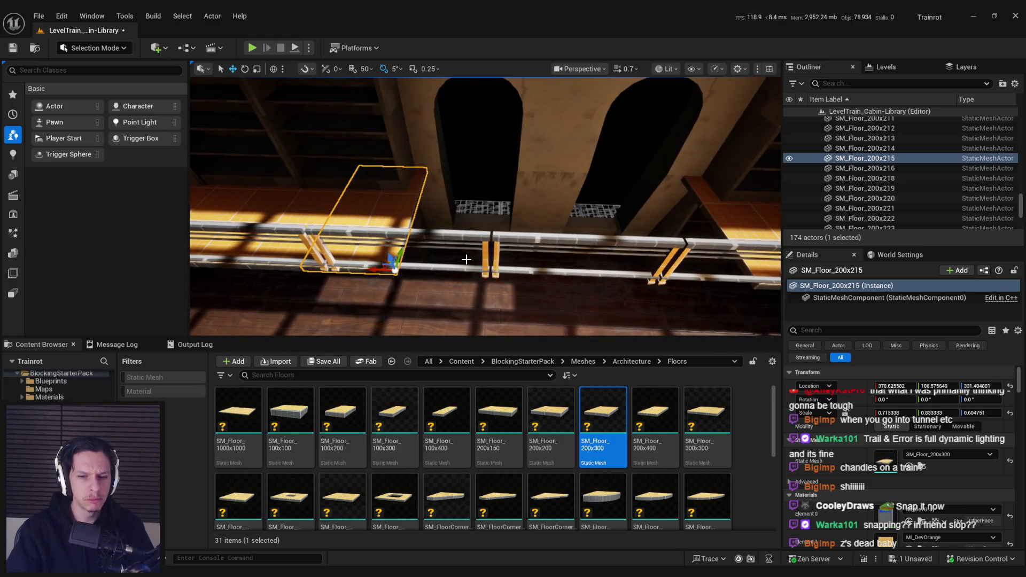
- Move the neighbouring balcony floor piece along the rail to close the gap
left_click(723, 219)
mouse_move(722, 219)
left_mouse_down()
mouse_move(665, 201)
mouse_move(662, 231)
mouse_move(743, 229)
mouse_move(584, 263)
left_mouse_up()
scroll(587, 261, "up", 6)
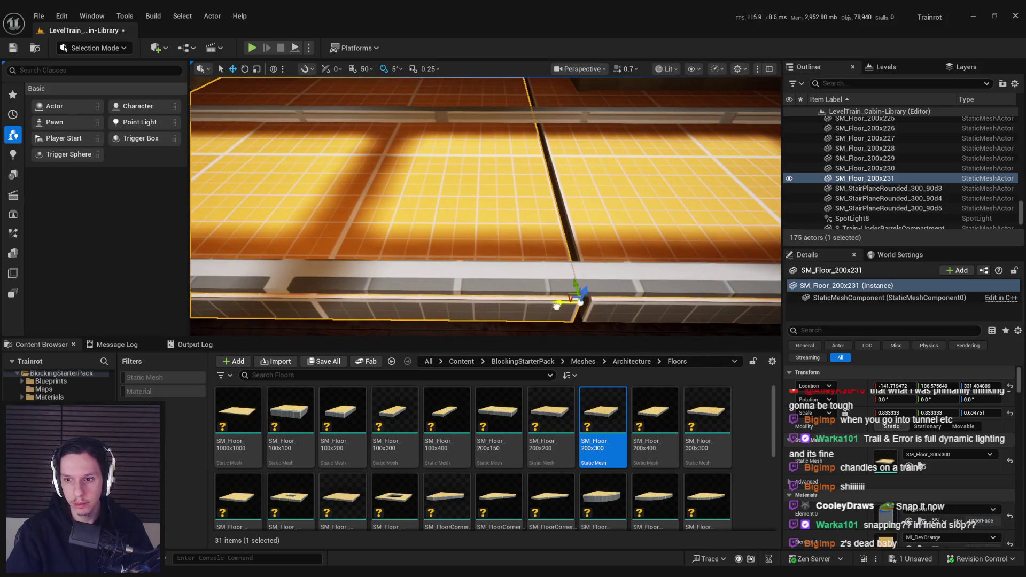
left_click_drag(580, 302, 570, 307)
scroll(591, 303, "down", 6)
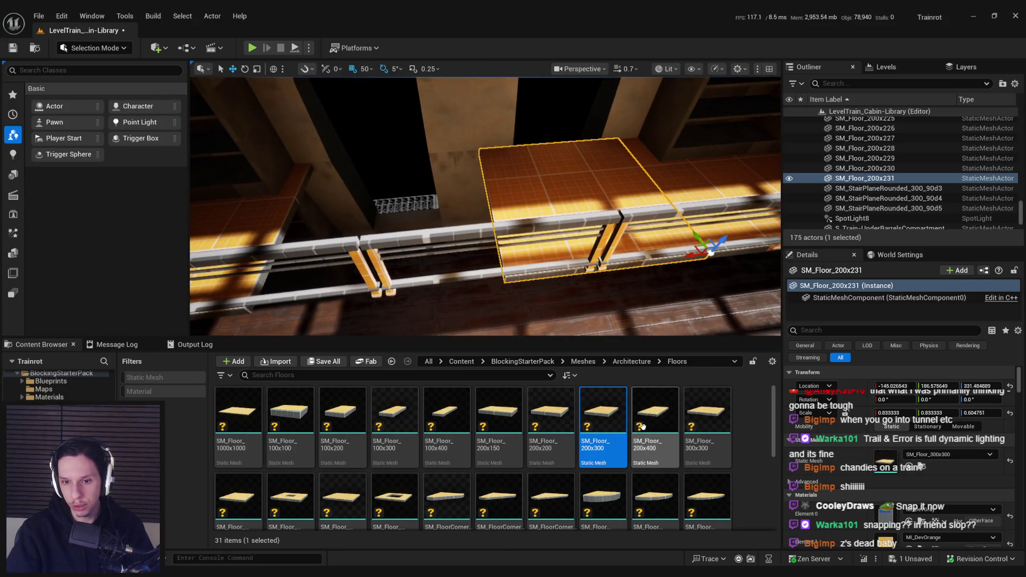
left_click_drag(644, 281, 652, 279)
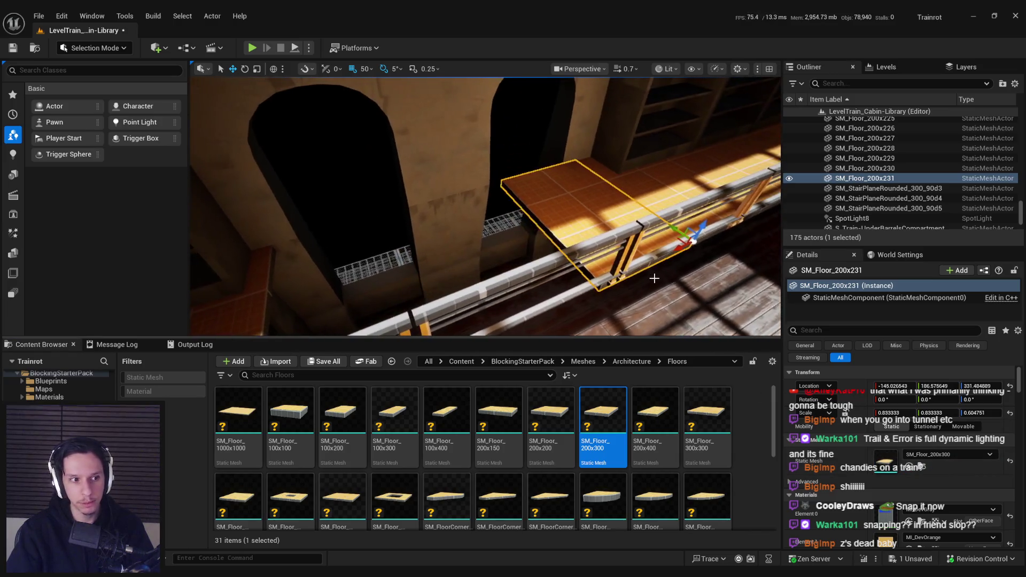
mouse_move(693, 241)
left_mouse_down()
mouse_move(613, 268)
mouse_move(376, 290)
left_mouse_up()
left_click_drag(493, 294, 484, 301)
- Alt-drag a duplicate floor piece 150 along the rail and select both floors for scaling
left_click_drag(478, 266, 430, 268)
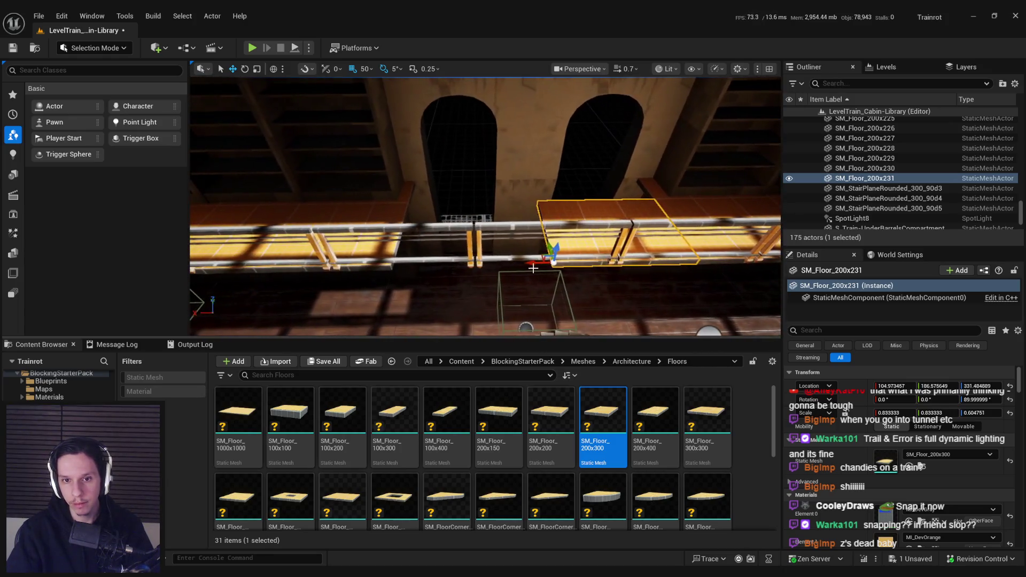
left_click(574, 210, "ctrl")
scroll(496, 279, "up", 5)
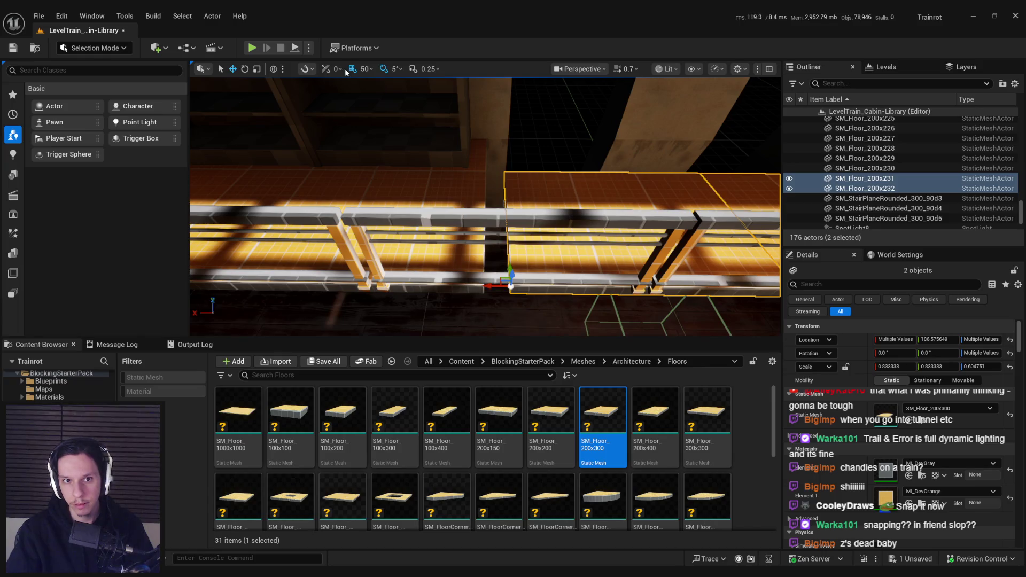
left_click_drag(457, 293, 456, 293)
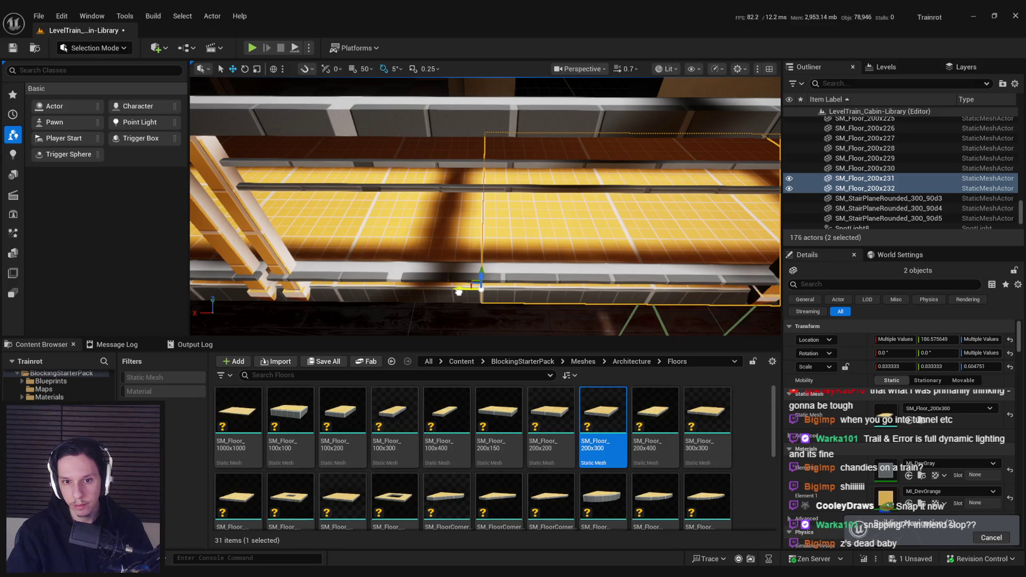
scroll(266, 218, "down", 3)
key("r")
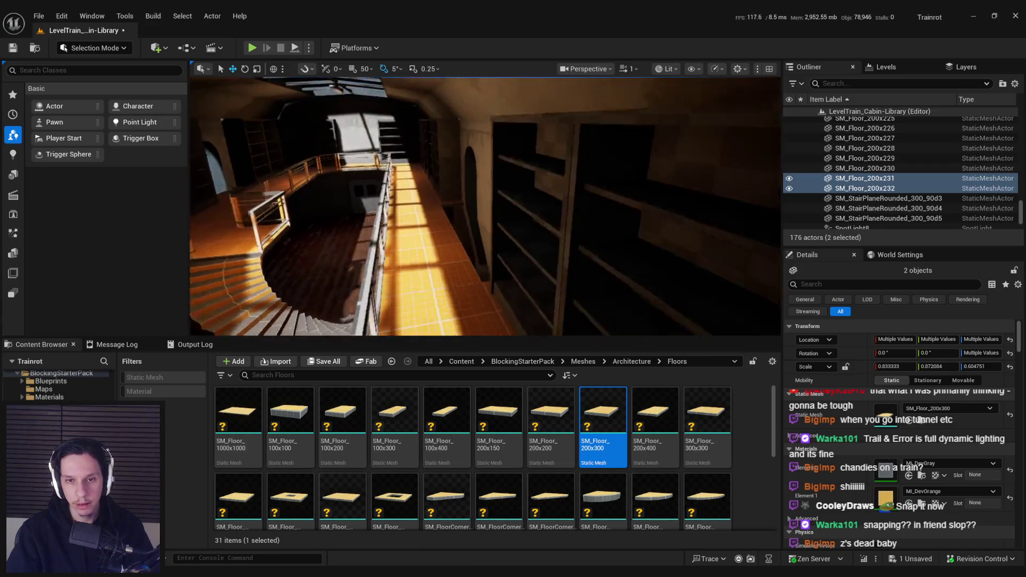
left_click(609, 277)
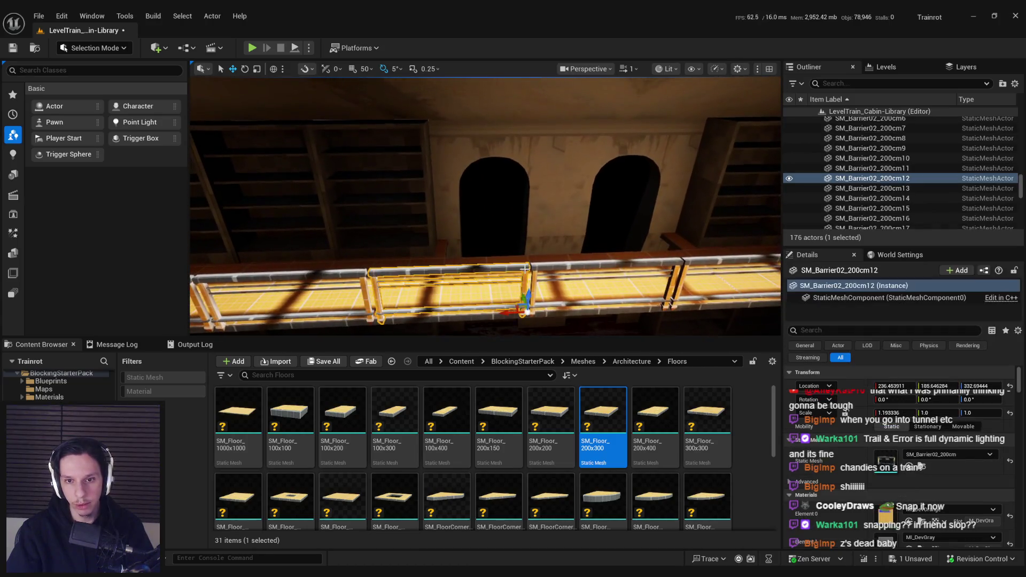
- Assign the SM_Floor_200x300 mesh to the floor tile near the arch
mouse_move(498, 256)
left_mouse_down()
mouse_move(375, 282)
mouse_move(463, 251)
mouse_move(454, 248)
mouse_move(539, 251)
mouse_move(528, 251)
left_mouse_up()
left_click(342, 256)
left_click_drag(623, 237, 624, 237)
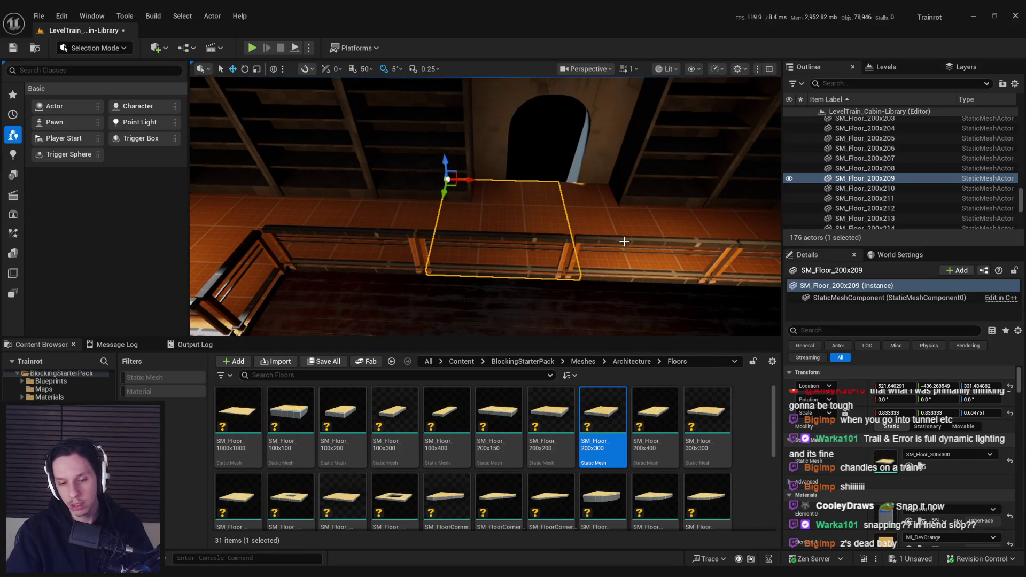
left_click(394, 422)
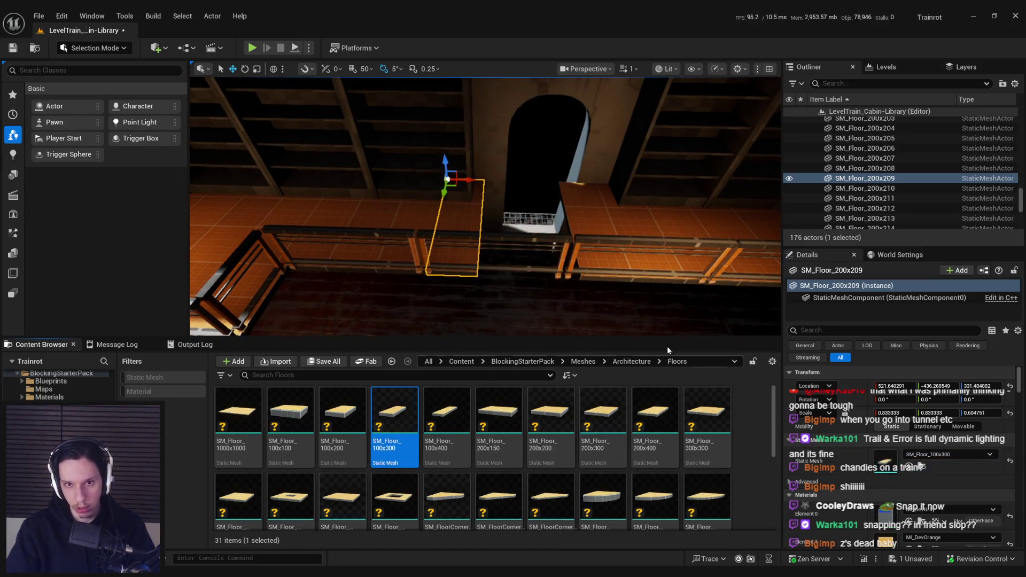
left_click_drag(535, 225, 551, 222)
left_click(551, 222)
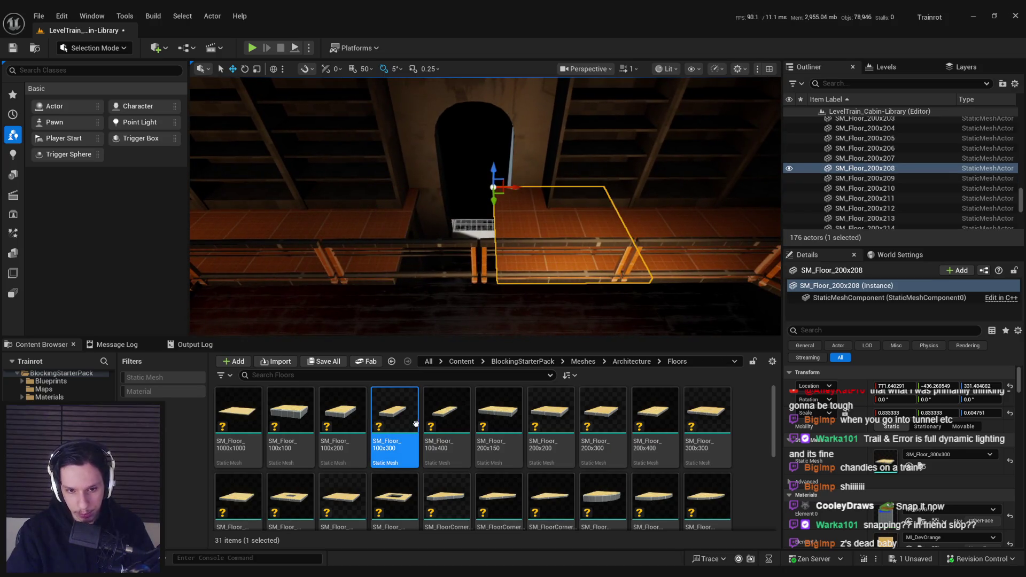
left_click_drag(602, 422, 892, 458)
left_click_drag(512, 187, 530, 188)
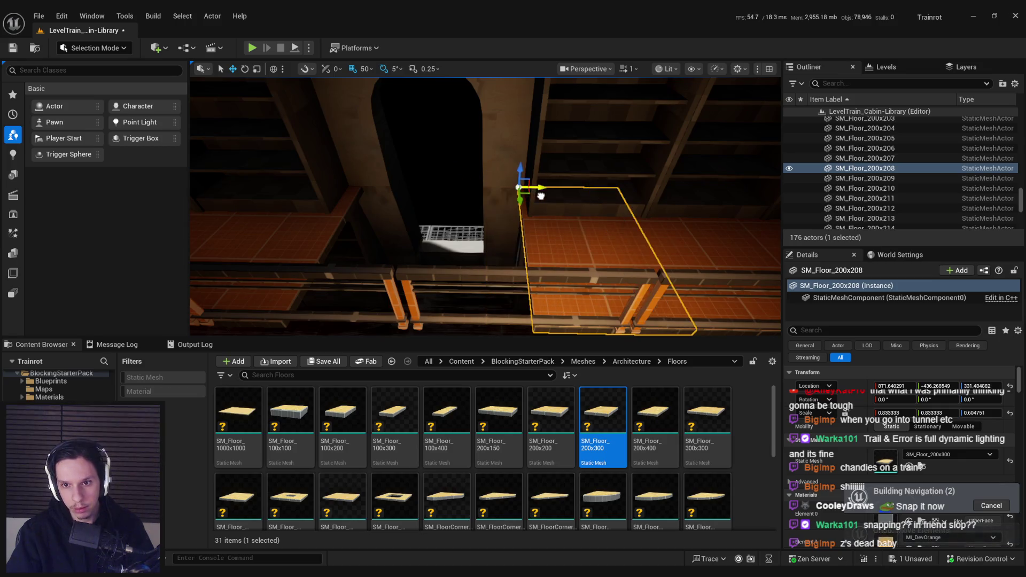
- Slide the wider floor tile left along the rail to close the gap
left_click(700, 243)
left_click(613, 248)
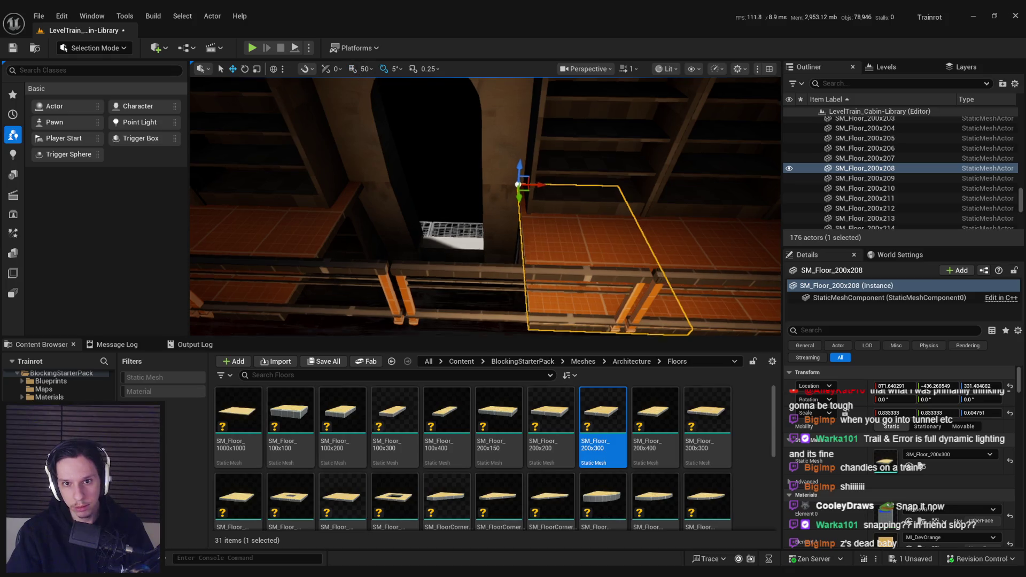
scroll(368, 81, "up", 5)
left_click_drag(507, 158, 489, 160)
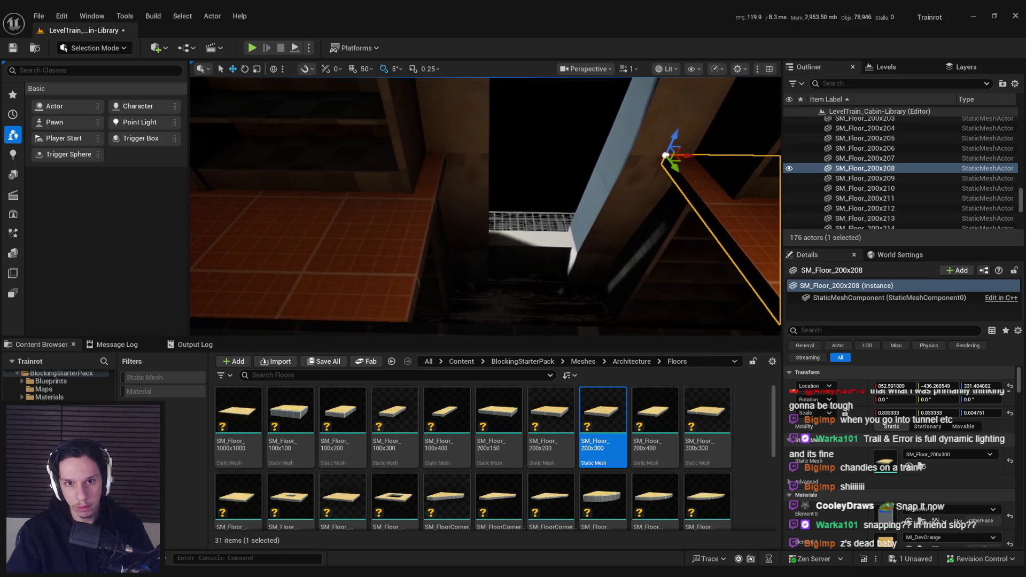
left_click(395, 216)
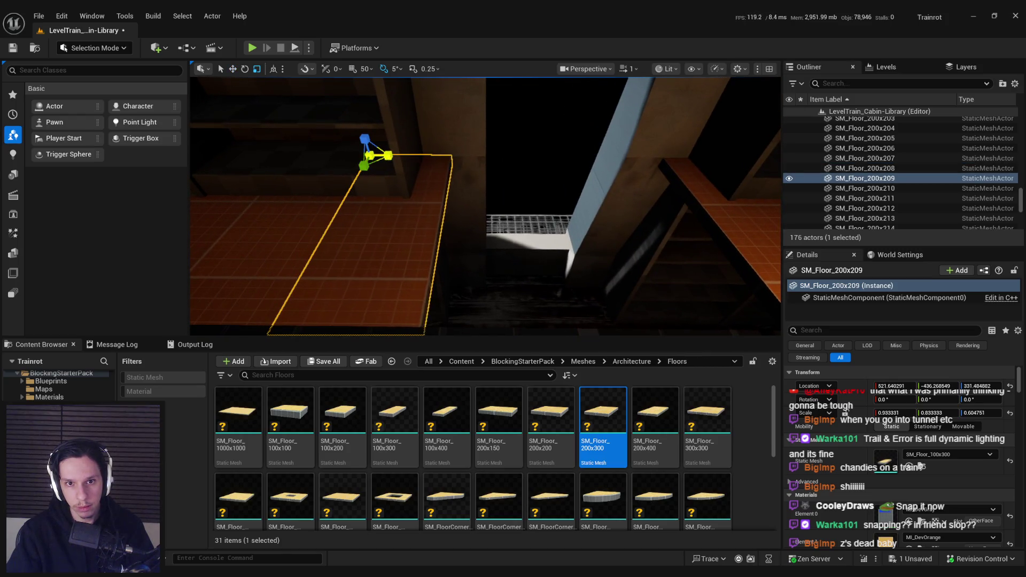
left_click(504, 170)
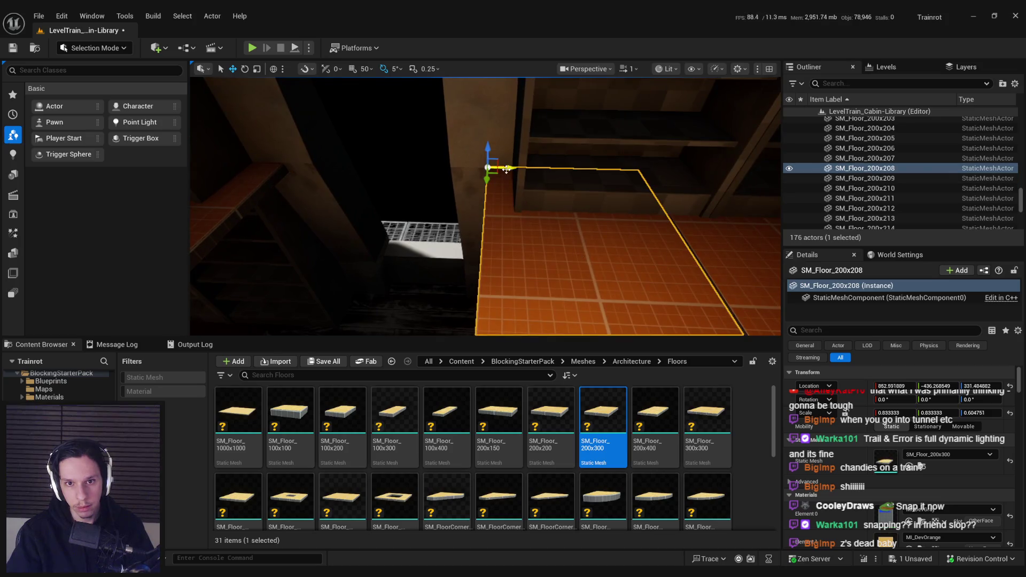
key("r")
key("f")
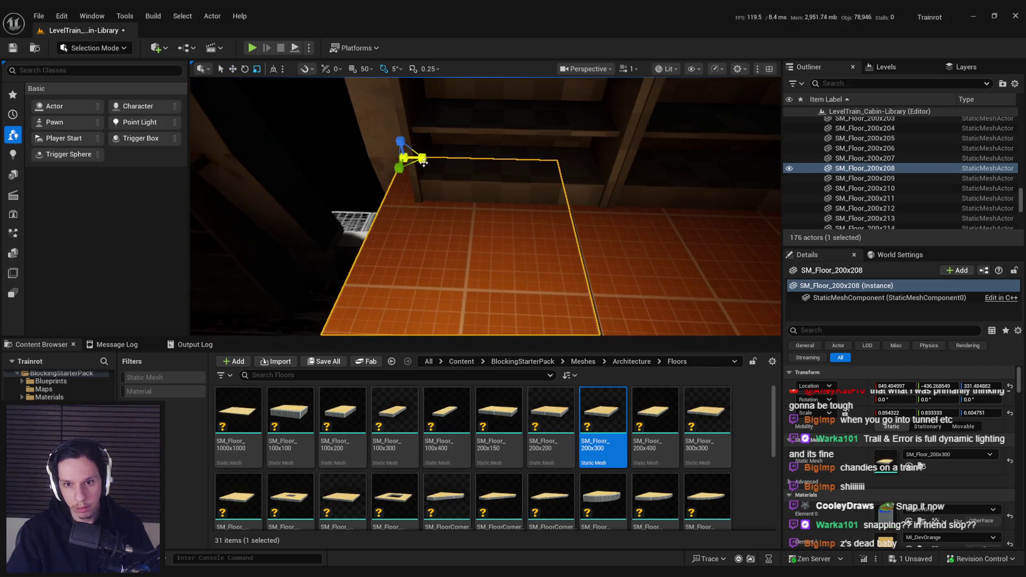
mouse_move(483, 221)
left_mouse_down()
mouse_move(444, 227)
mouse_move(604, 237)
left_mouse_up()
- Duplicate the floor tile, undoing the accidental move of the copy
key("ctrl+d")
key("e")
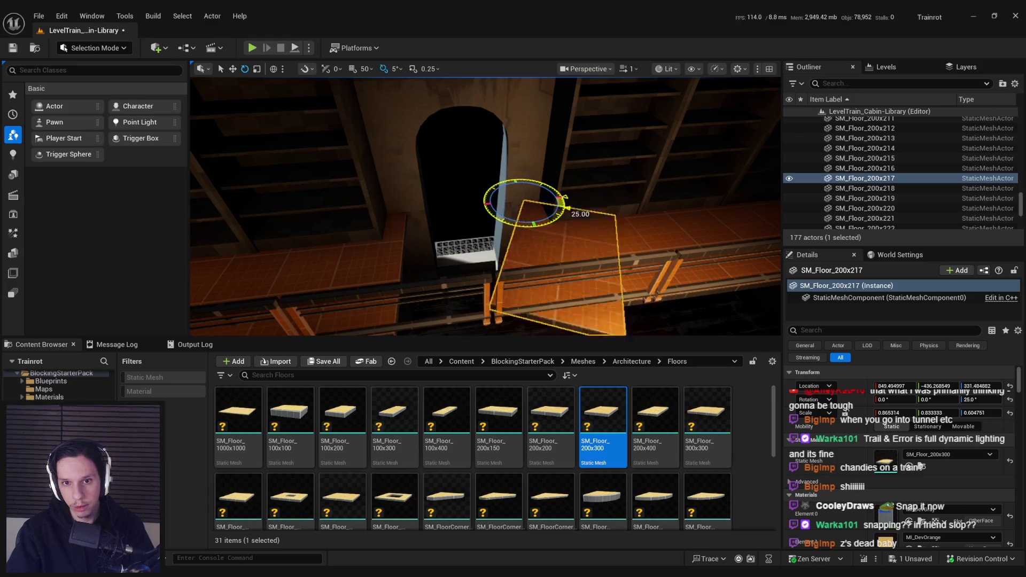
key("ctrl+z")
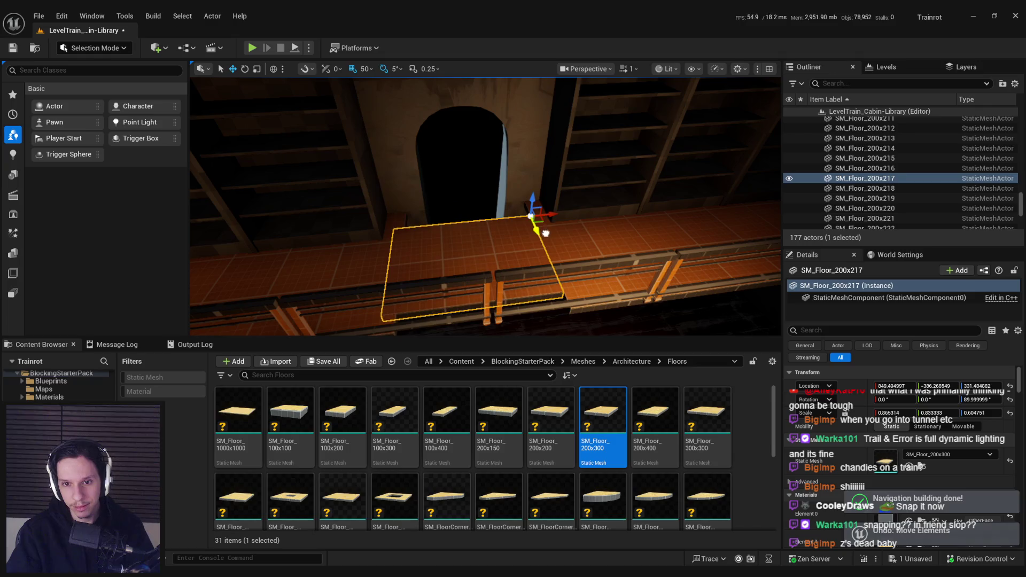
- Set grid snapping to 10 and drop to a low view along the walkway
mouse_move(545, 233)
left_mouse_down()
mouse_move(513, 257)
mouse_move(369, 72)
left_mouse_up()
left_click(368, 69)
left_click(382, 128)
mouse_move(411, 213)
left_mouse_down()
mouse_move(470, 252)
mouse_move(484, 245)
left_mouse_up()
scroll(469, 252, "down", 1)
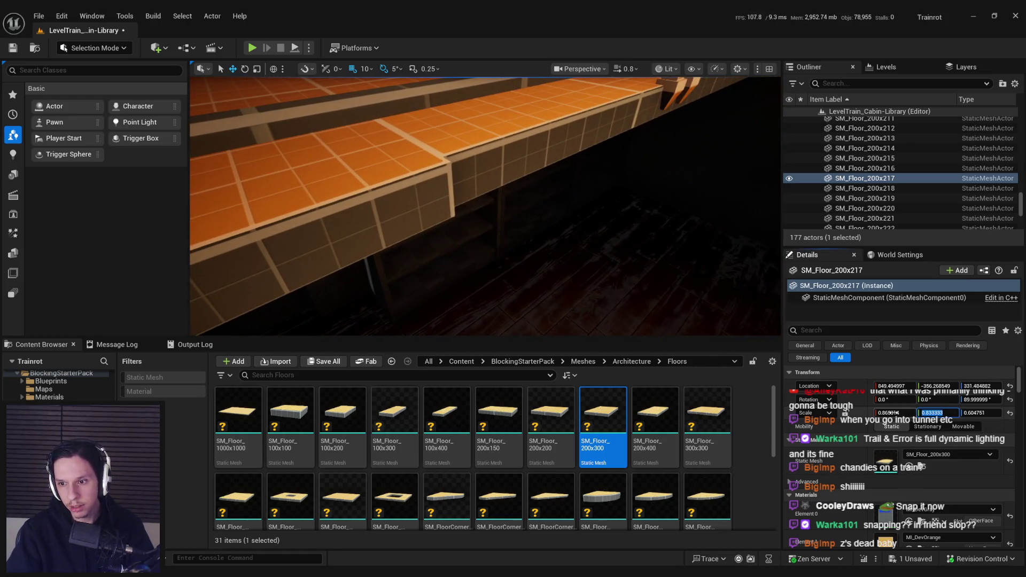
- Select the new floor piece SM_Floor_200x217 and view its side edge up close
left_click_drag(563, 289, 487, 193)
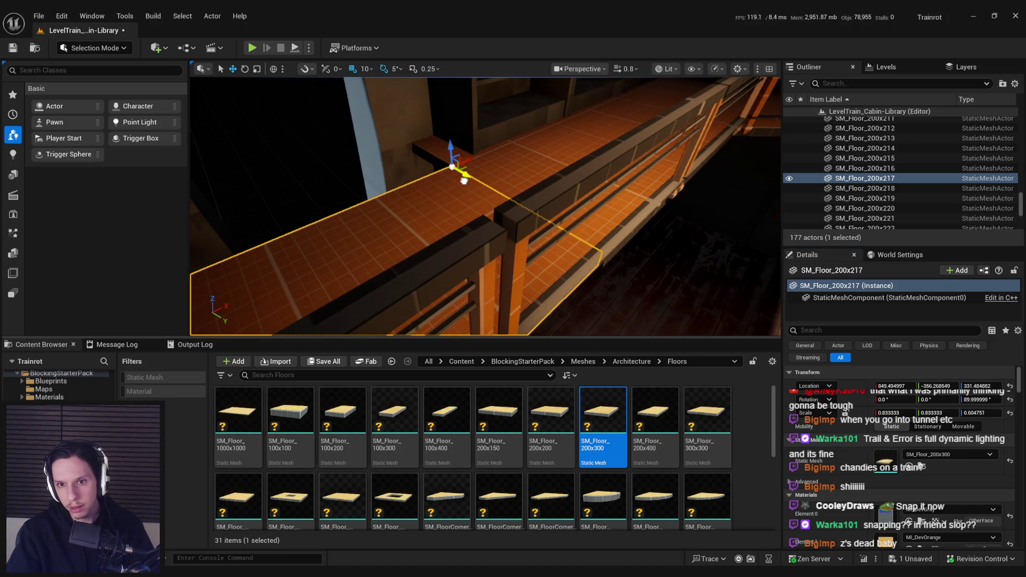
left_click_drag(491, 214, 500, 219)
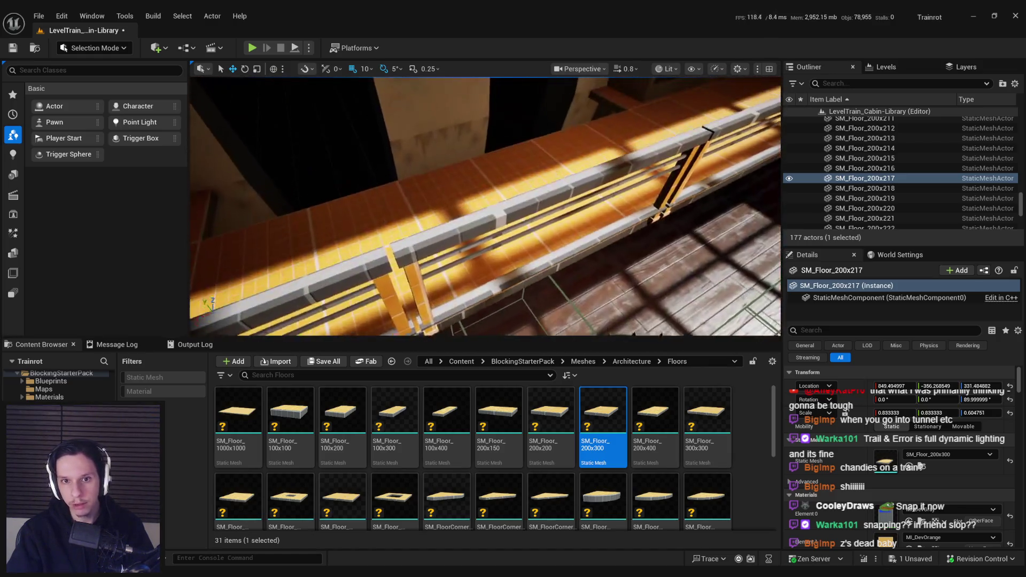
mouse_move(507, 176)
left_mouse_down()
mouse_move(635, 146)
mouse_move(534, 163)
mouse_move(622, 183)
mouse_move(572, 258)
left_mouse_up()
left_click(541, 158)
scroll(485, 206, "down", 2)
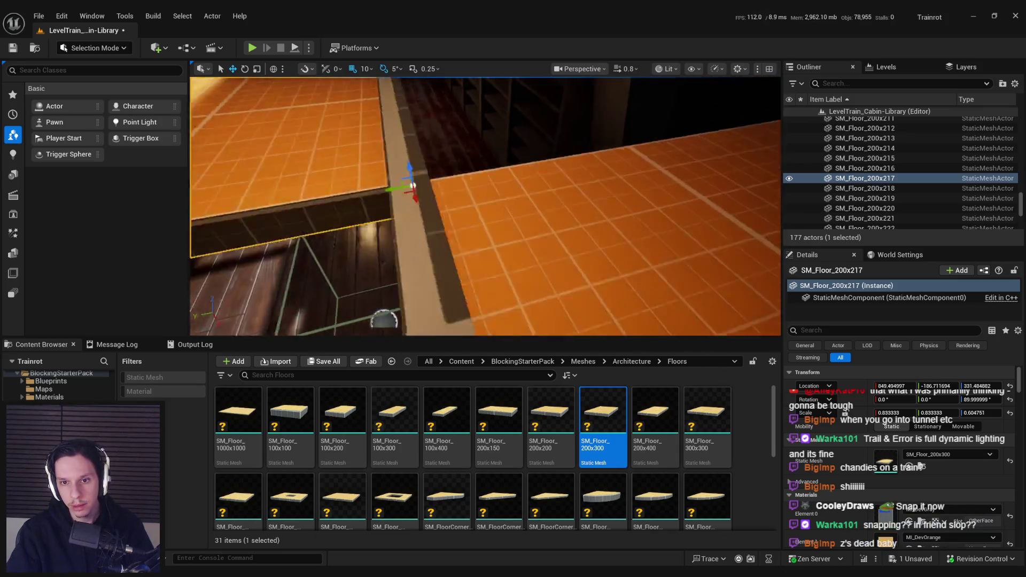
left_click_drag(485, 207, 470, 192)
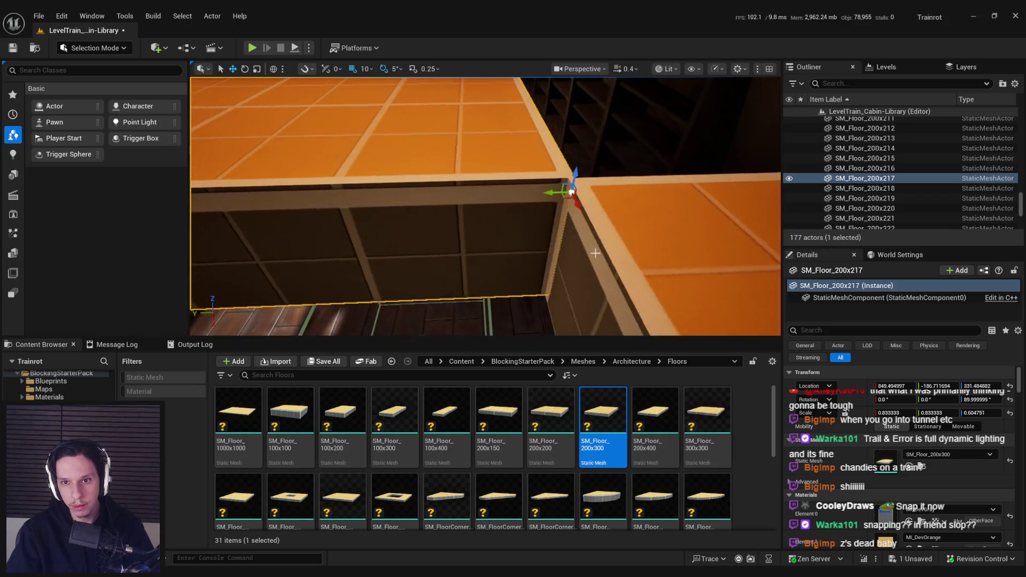
scroll(527, 197, "up", 3)
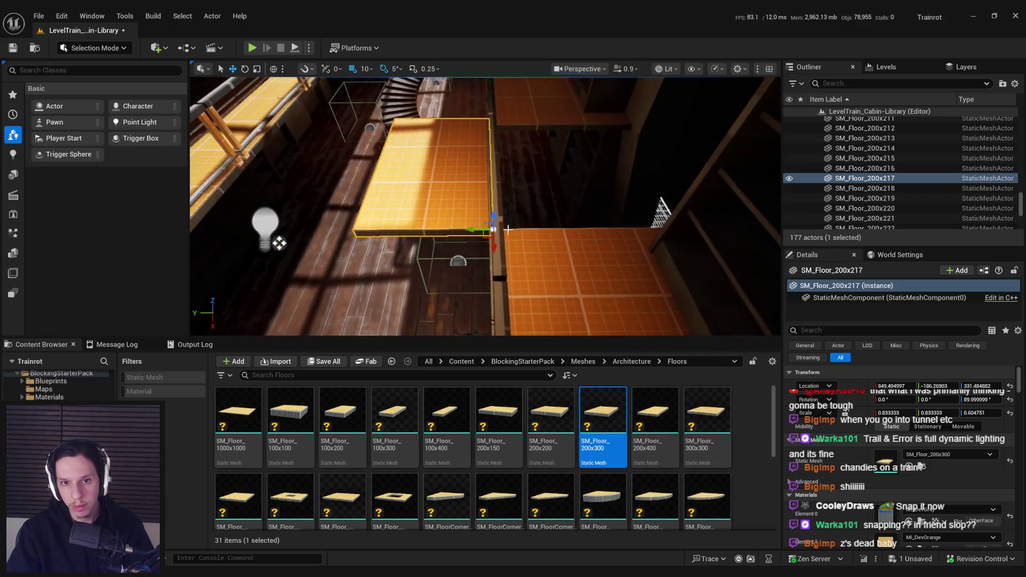
left_click_drag(603, 229, 605, 205)
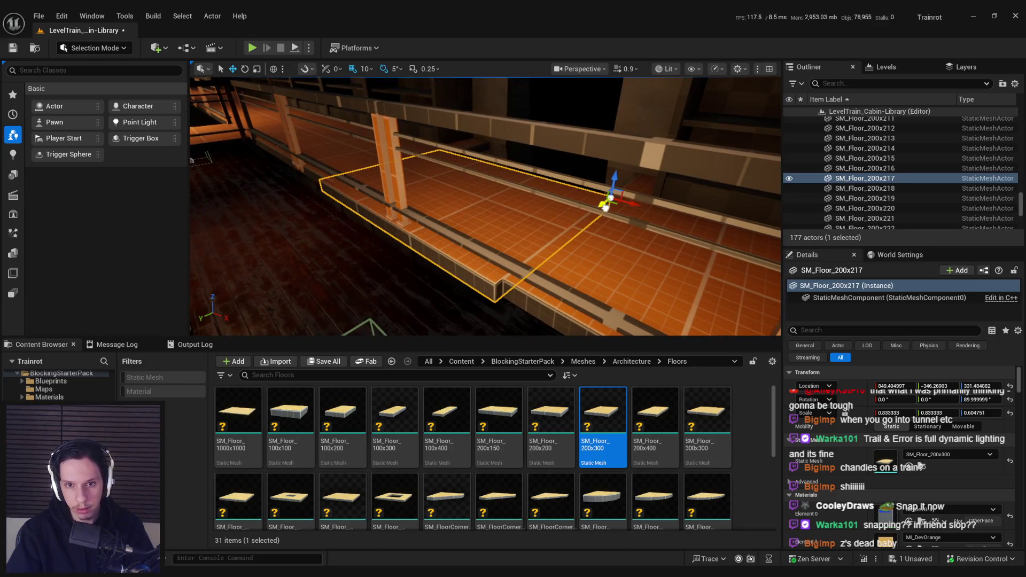
- Refine grid snap from 10 to 5, then 1, and nudge the piece to Y about -352.56
left_click(365, 69)
left_click(381, 108)
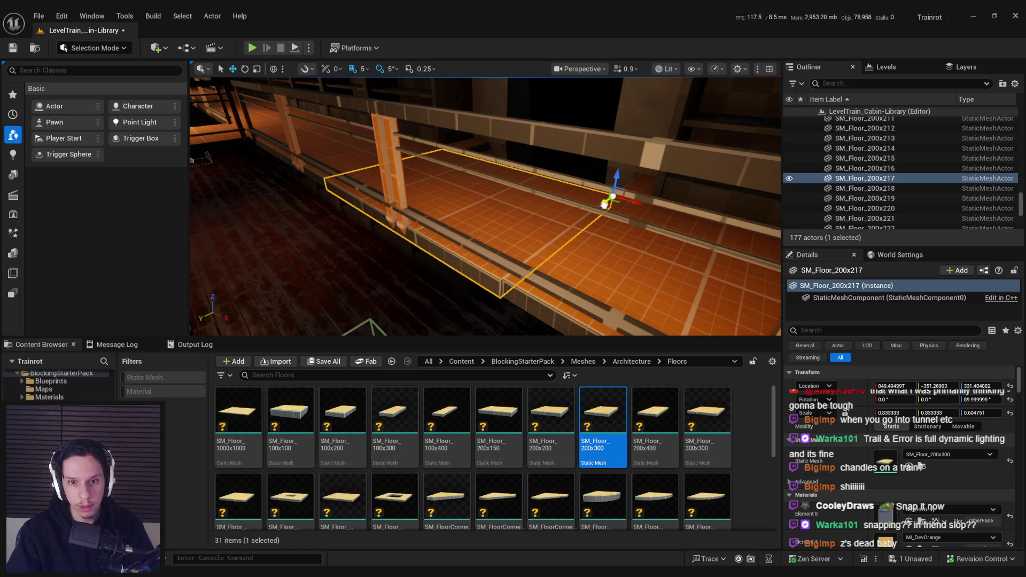
left_click_drag(604, 205, 605, 191)
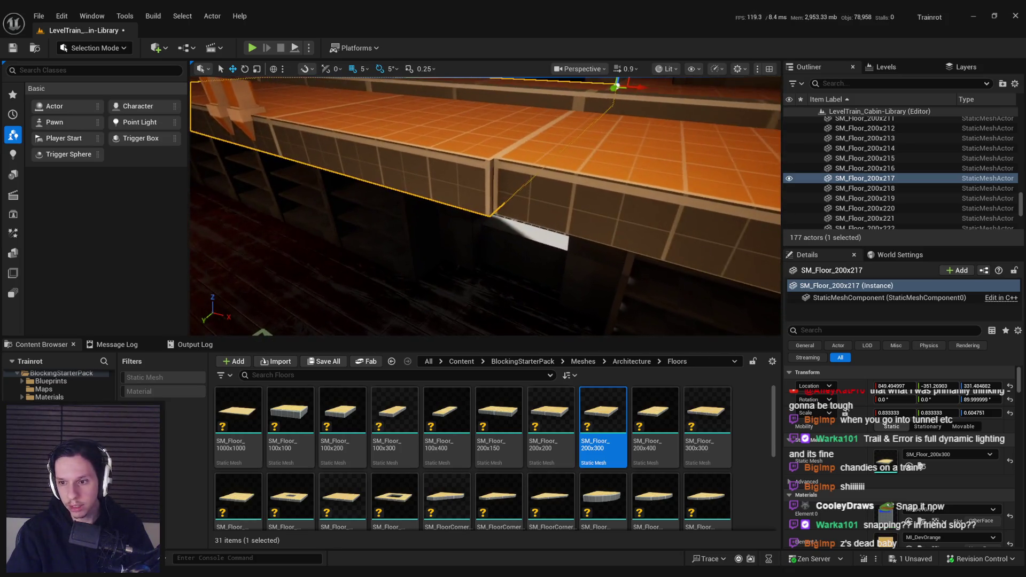
left_click(358, 68)
left_click(368, 97)
mouse_move(493, 169)
left_mouse_down()
mouse_move(484, 178)
mouse_move(492, 174)
left_mouse_up()
left_click_drag(555, 174, 571, 177)
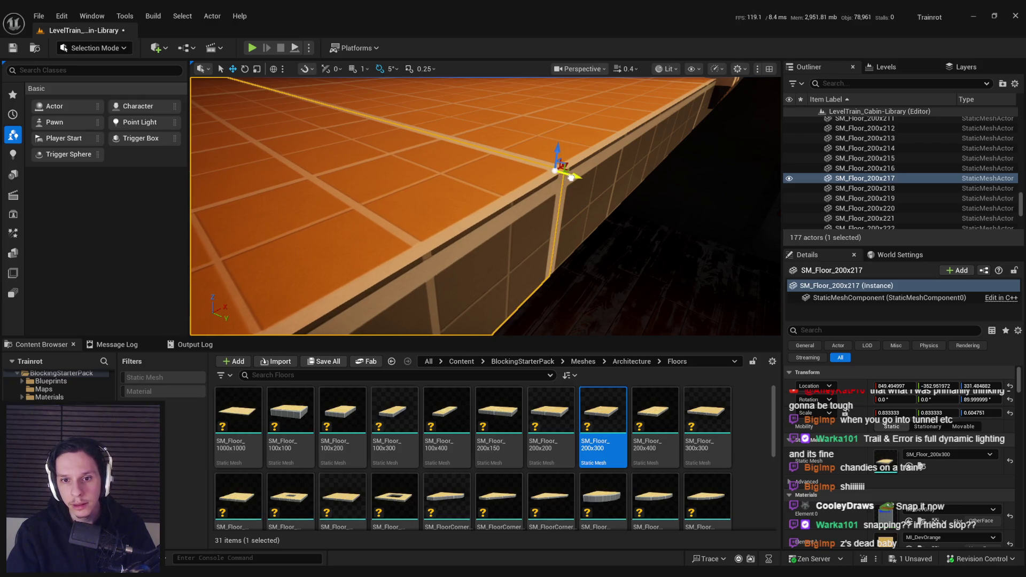
- Frame SM_Floor_200x217 and scale its Y down to 0.7696
key("f")
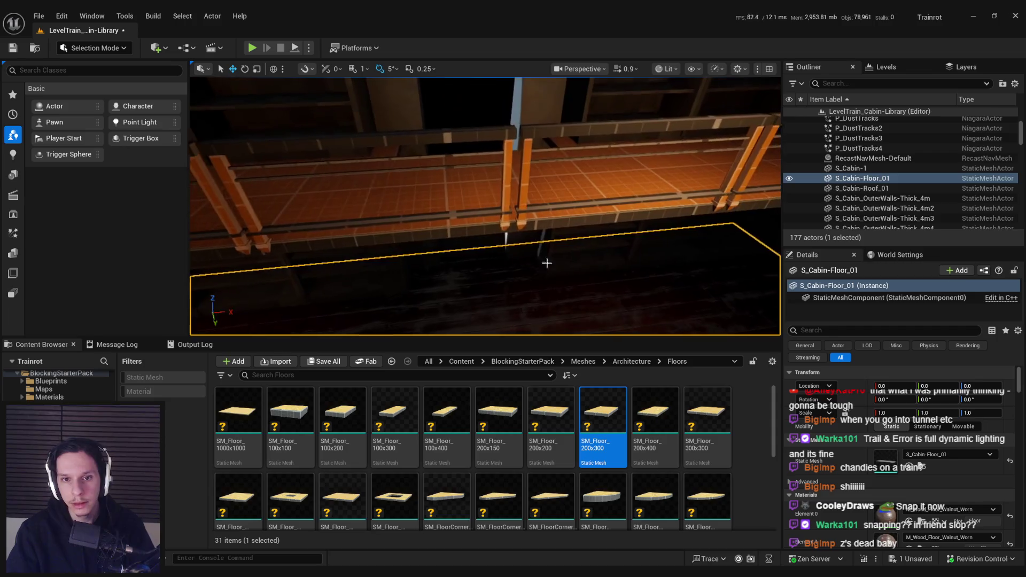
left_click_drag(417, 230, 579, 177)
key("r")
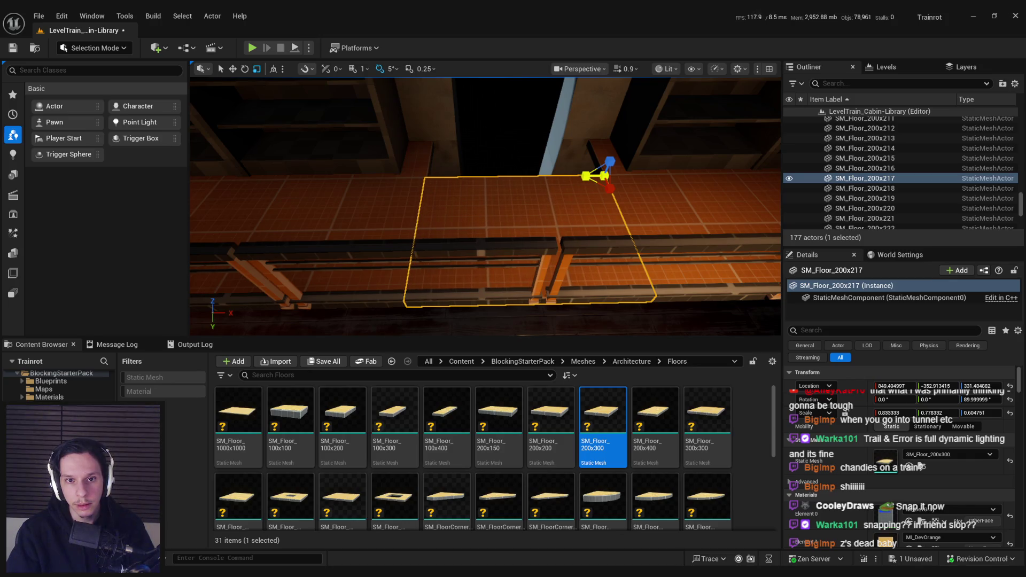
key("w")
- Delete the extra floor pieces over the balcony, leaving 175 actors
key("g")
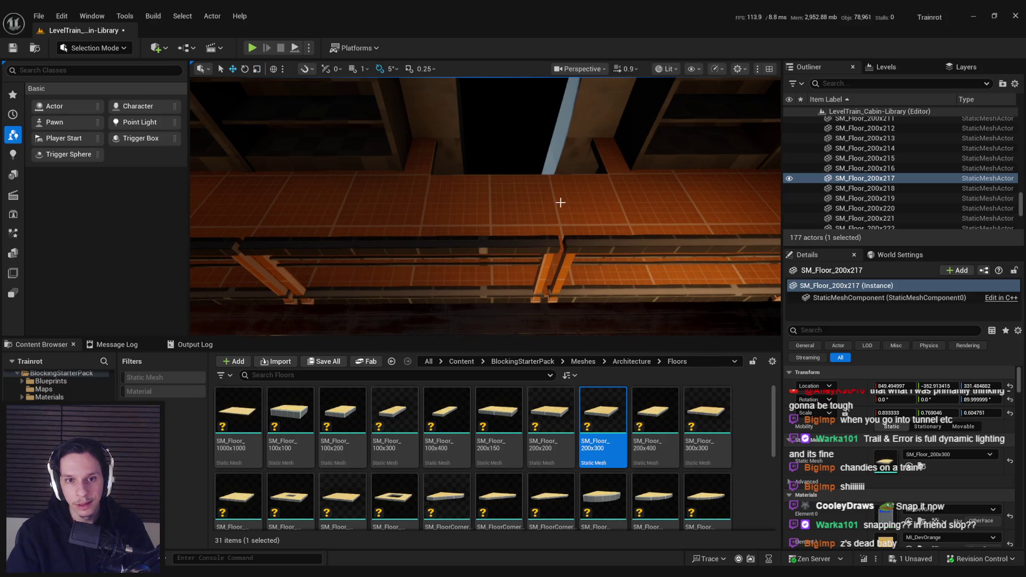
left_click_drag(563, 205, 515, 153)
key("g")
mouse_move(614, 197)
left_mouse_down()
mouse_move(477, 199)
mouse_move(496, 225)
mouse_move(521, 232)
left_mouse_up()
key("g")
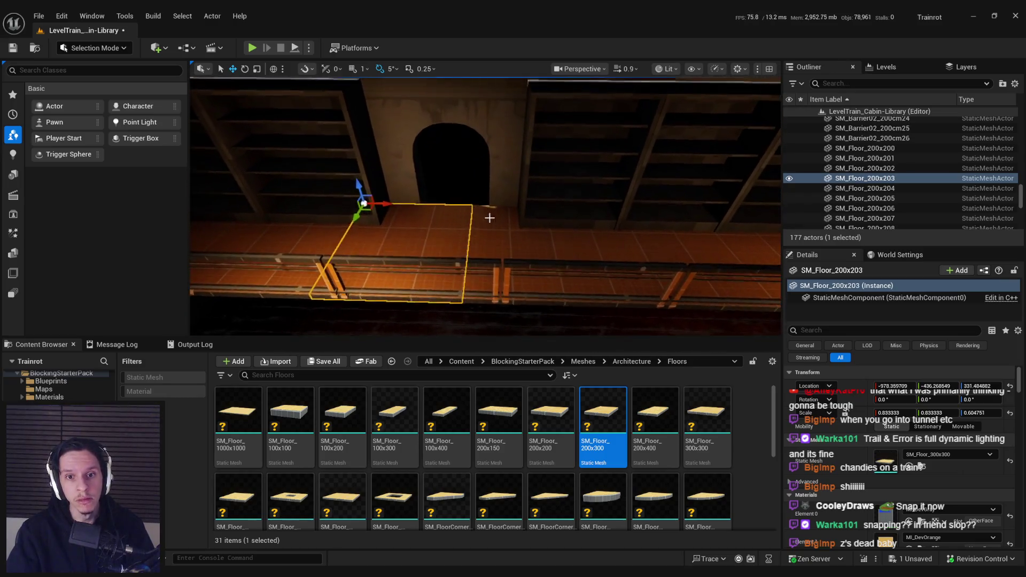
key("Delete")
- Duplicate three balcony floor pieces and slide the copies along X to close the gap
left_click(444, 240)
left_click(602, 229, "ctrl")
left_click(620, 229, "ctrl")
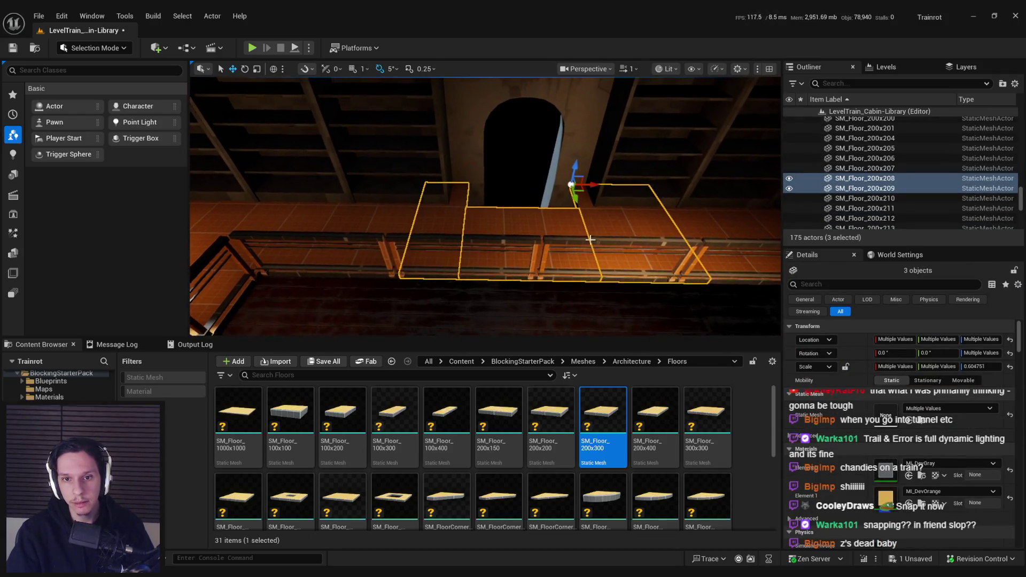
key("ctrl+d")
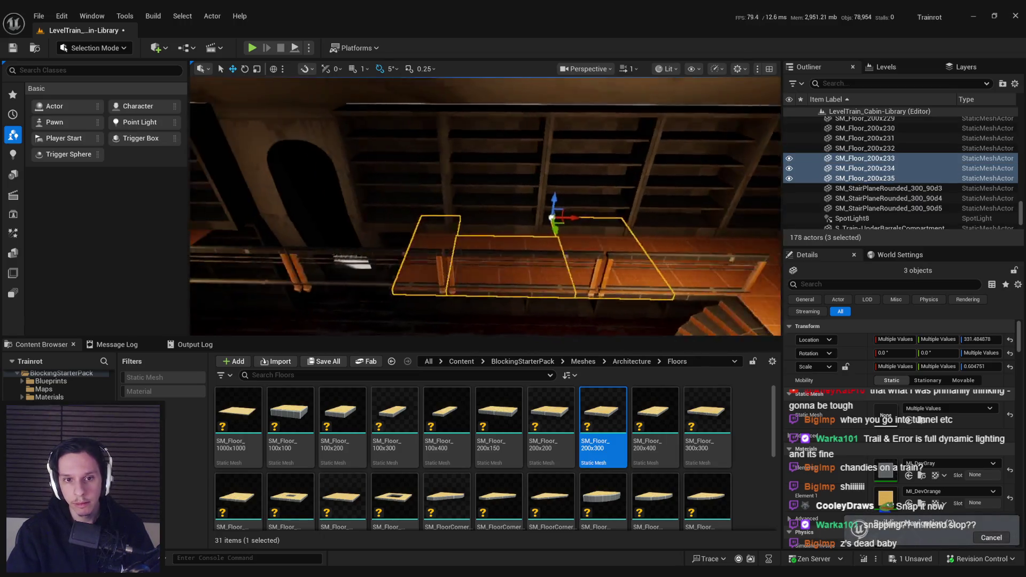
left_click(412, 247, "ctrl")
left_click(411, 248, "ctrl")
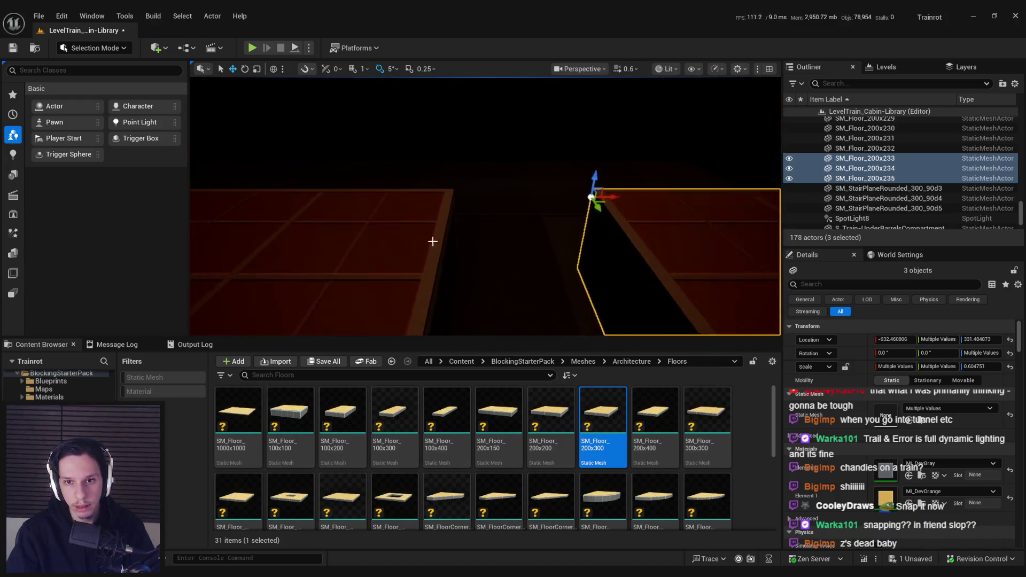
left_click_drag(624, 201, 505, 203)
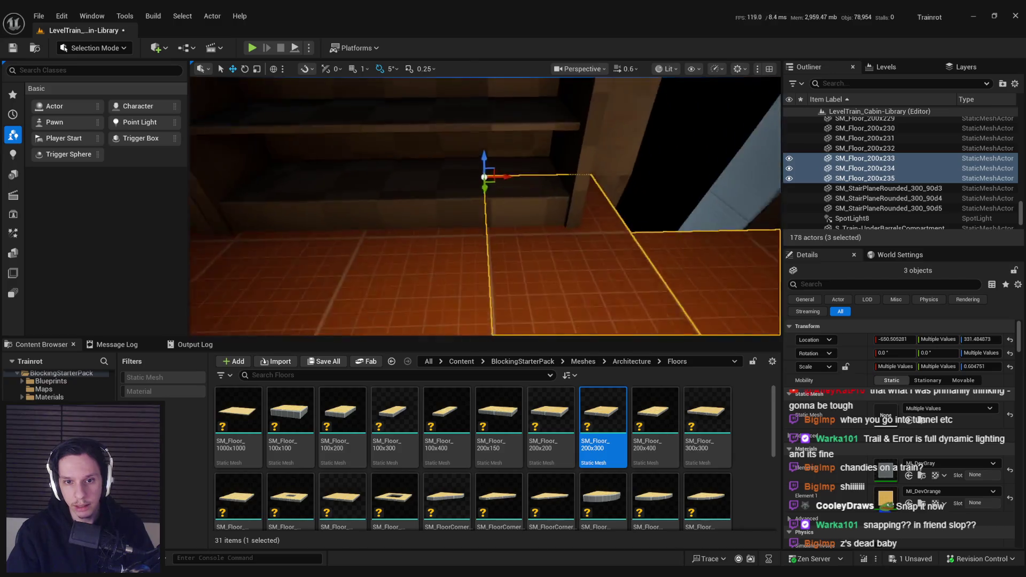
- Select the main cabin floor and save the level with Ctrl+S
left_click(525, 197)
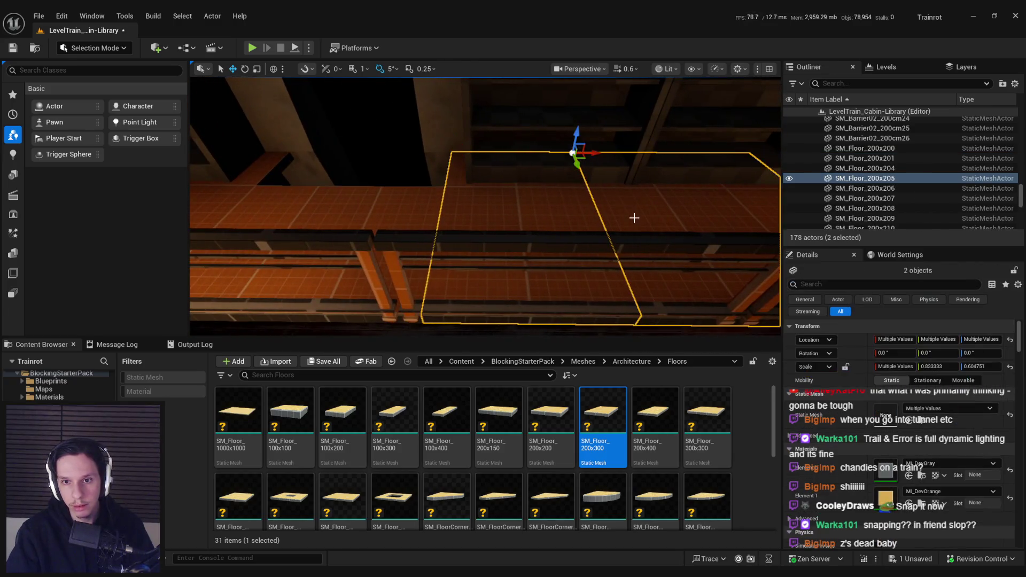
left_click(566, 257)
mouse_move(486, 206)
left_mouse_down()
mouse_move(485, 273)
mouse_move(561, 272)
mouse_move(529, 268)
left_mouse_up()
key("ctrl+s")
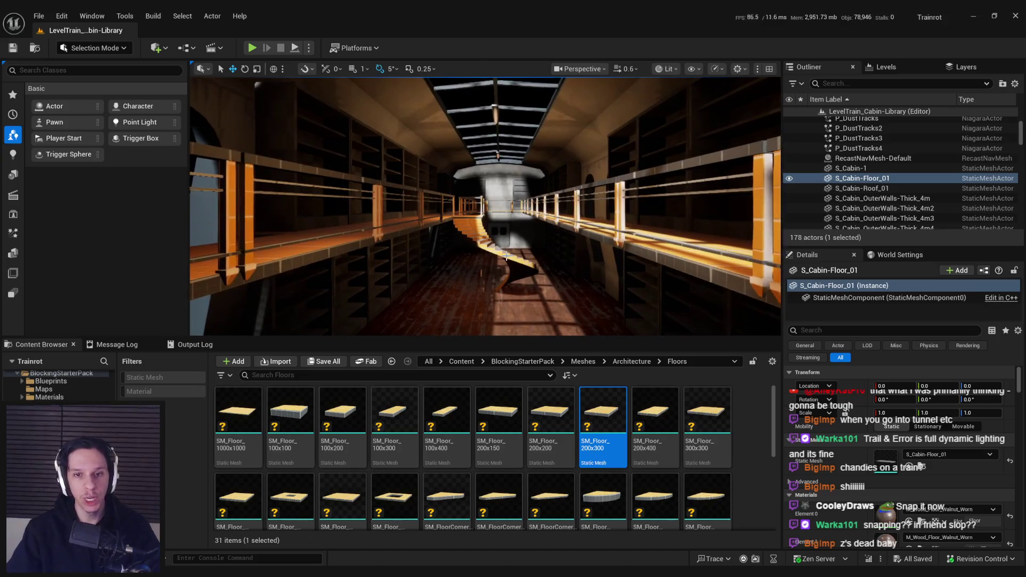
- Load GameWorldLevel from File > Recent Levels and start a Play-in-Editor session
scroll(506, 257, "down", 5)
left_click_drag(507, 256, 487, 250)
left_click(40, 16)
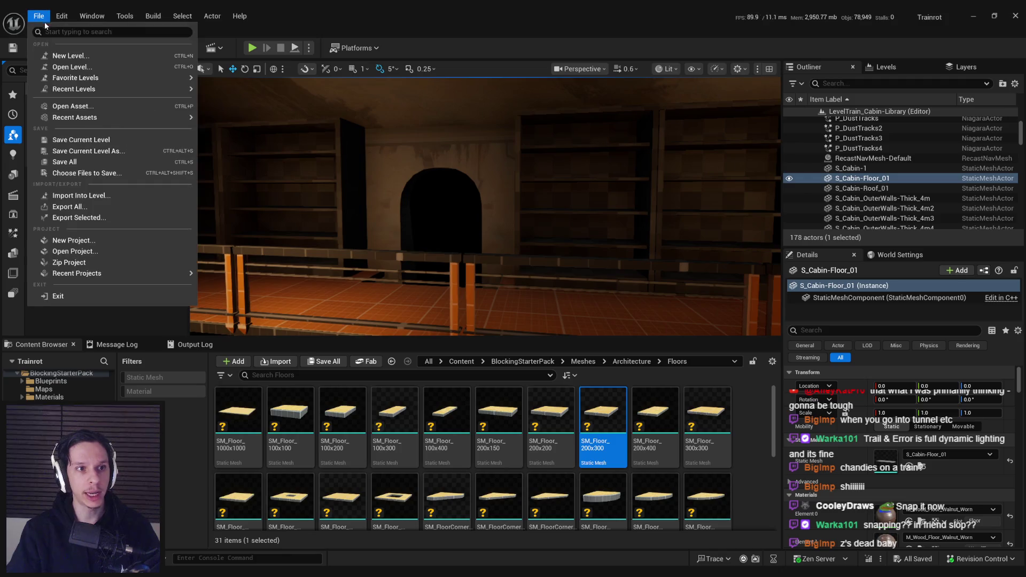
mouse_move(62, 92)
left_click(249, 120)
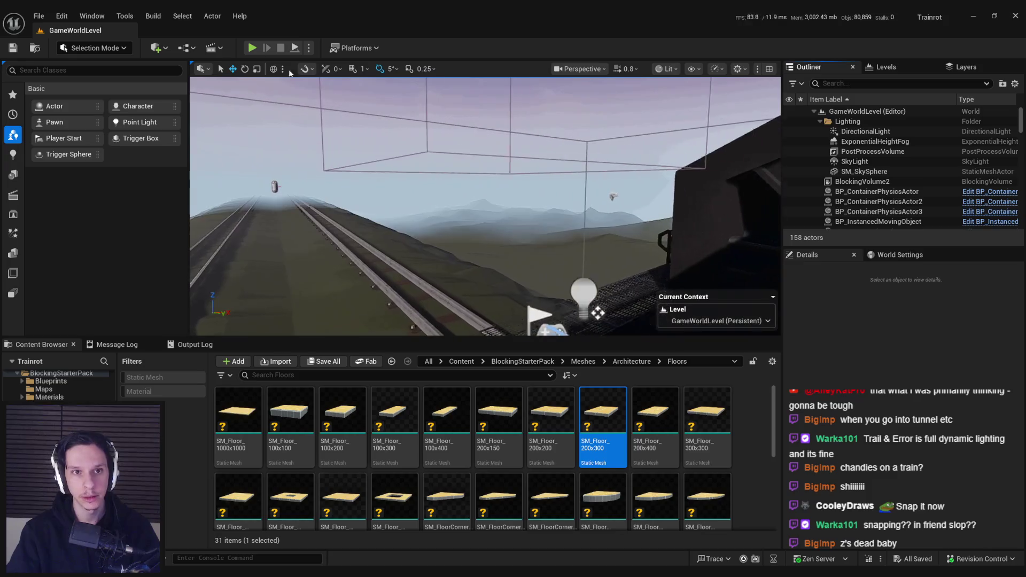
left_click(253, 48)
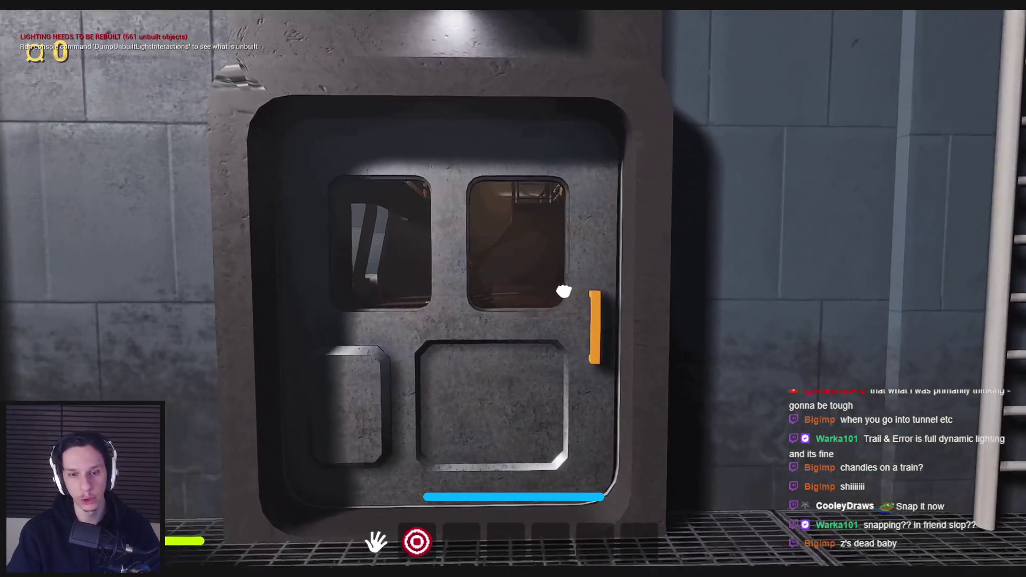
- Open the train door, walk into the library, and climb to the balcony with the navmesh shown
left_click(513, 289)
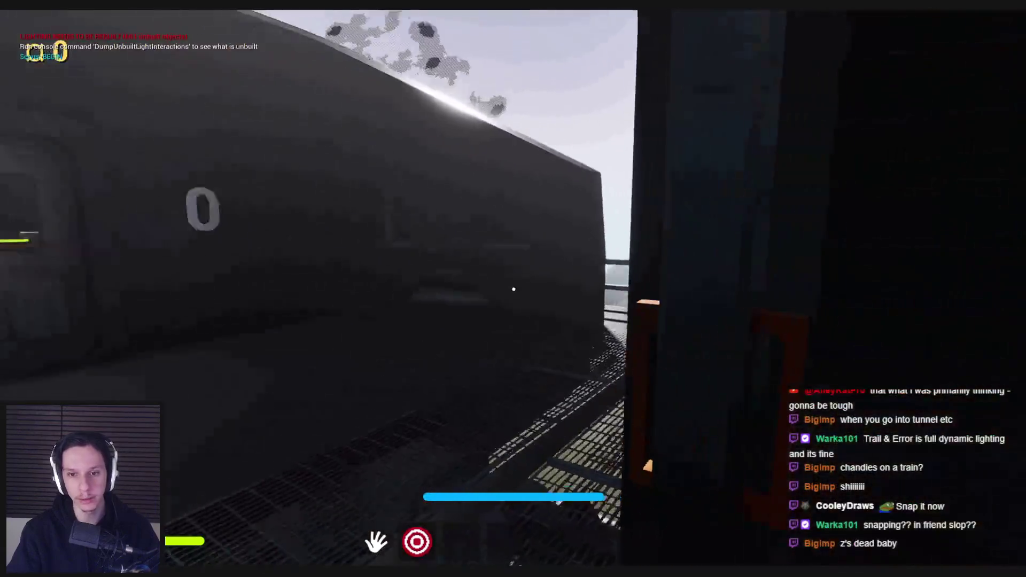
key("w")
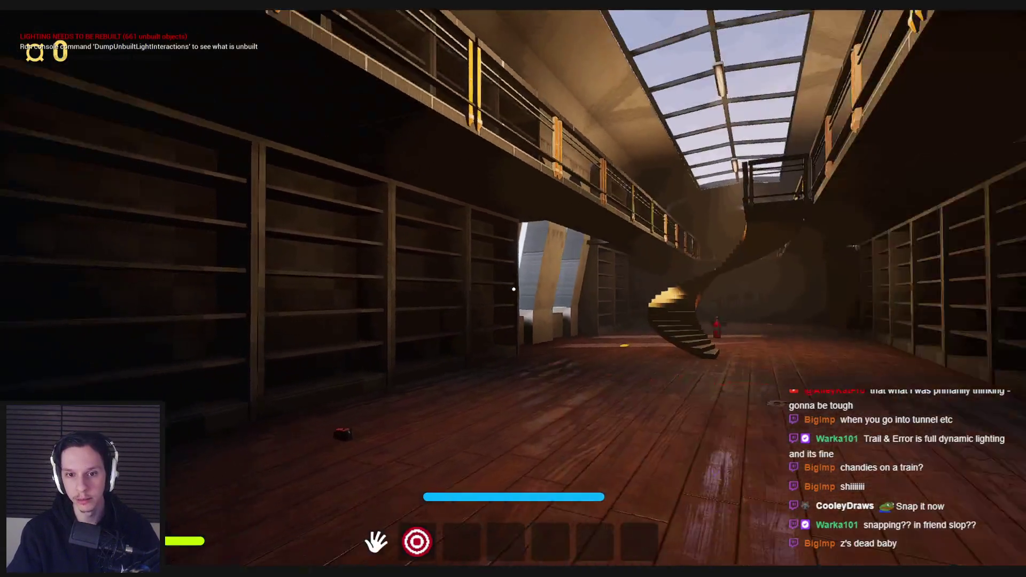
key("w")
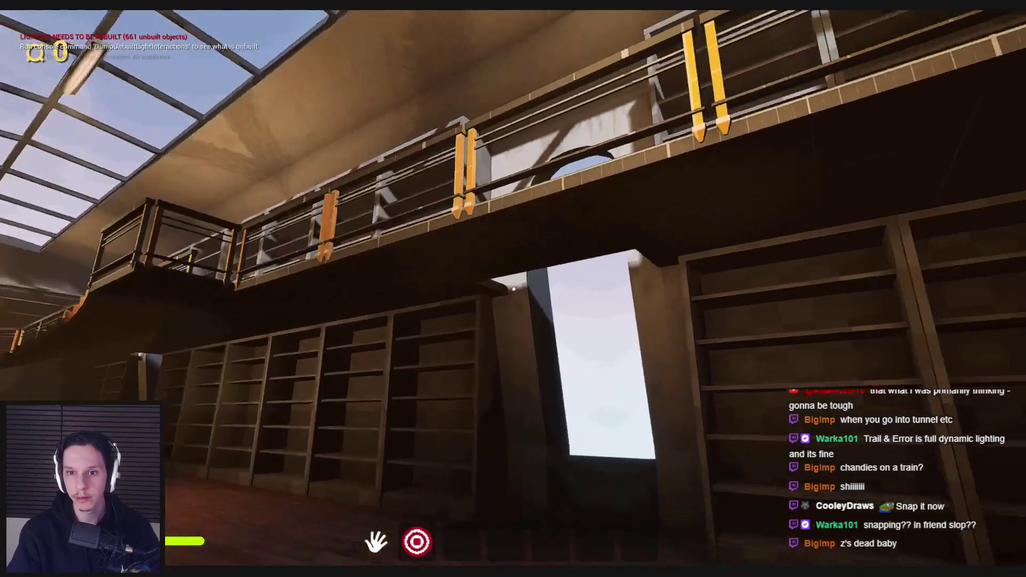
key("w")
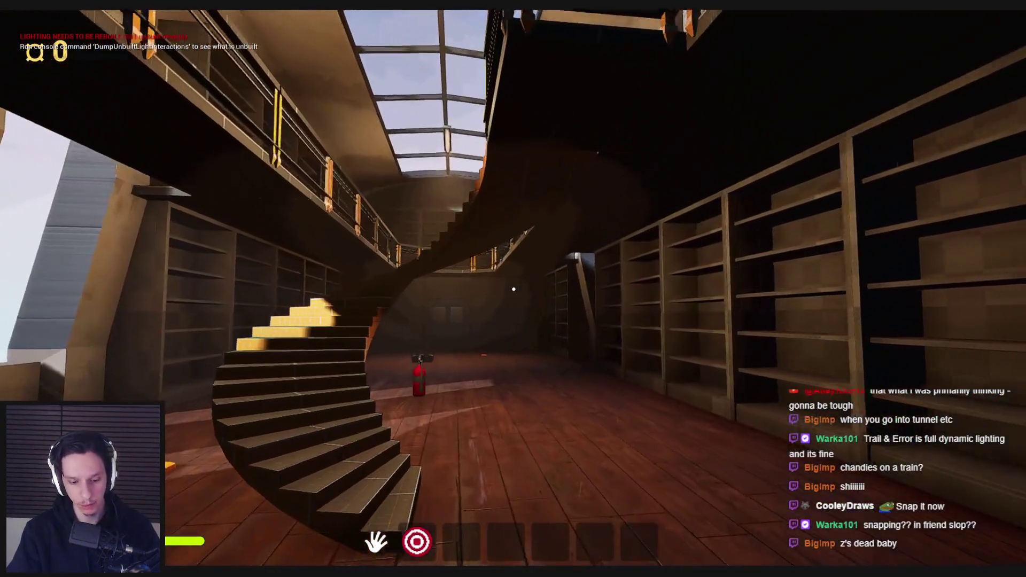
key("p")
key("w")
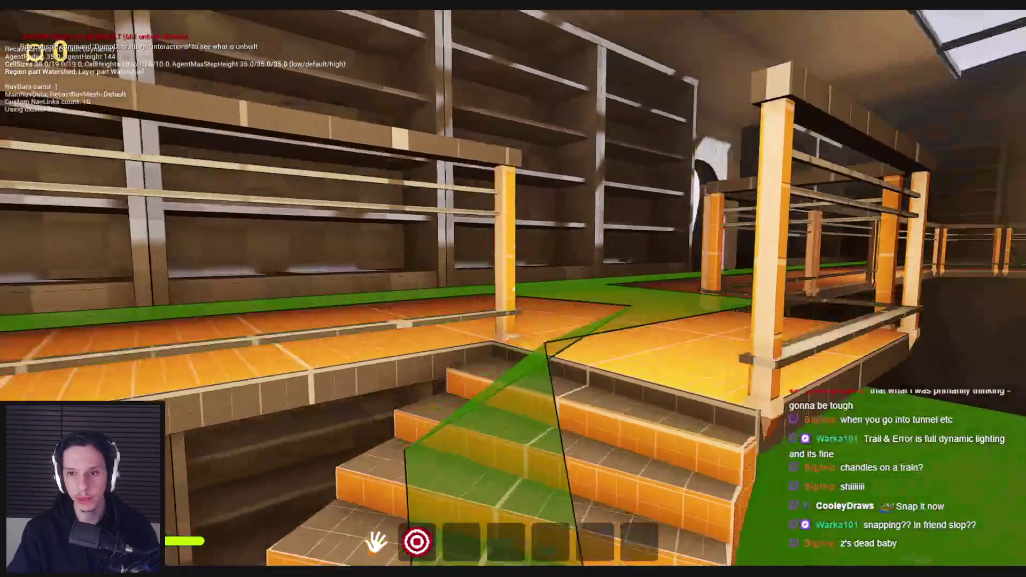
key("w")
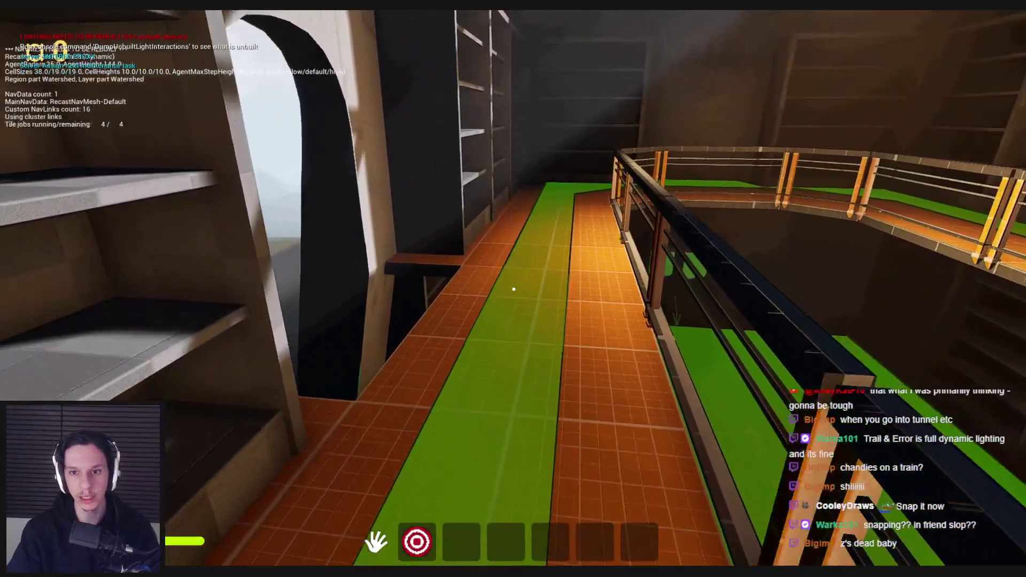
key("w")
key("p")
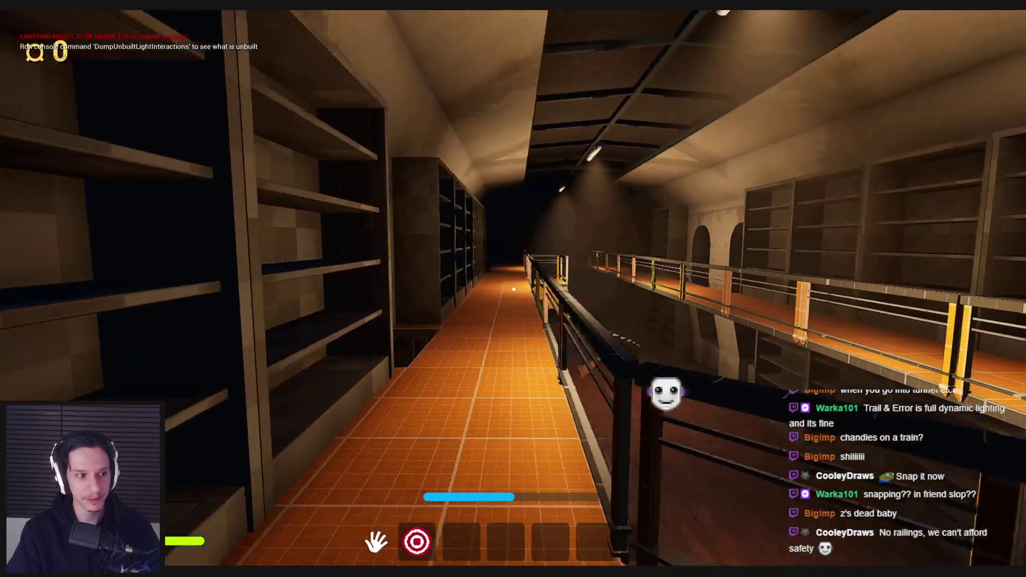
- Walk through the hall into the dark end room, then view the Library Car reference board
key("a")
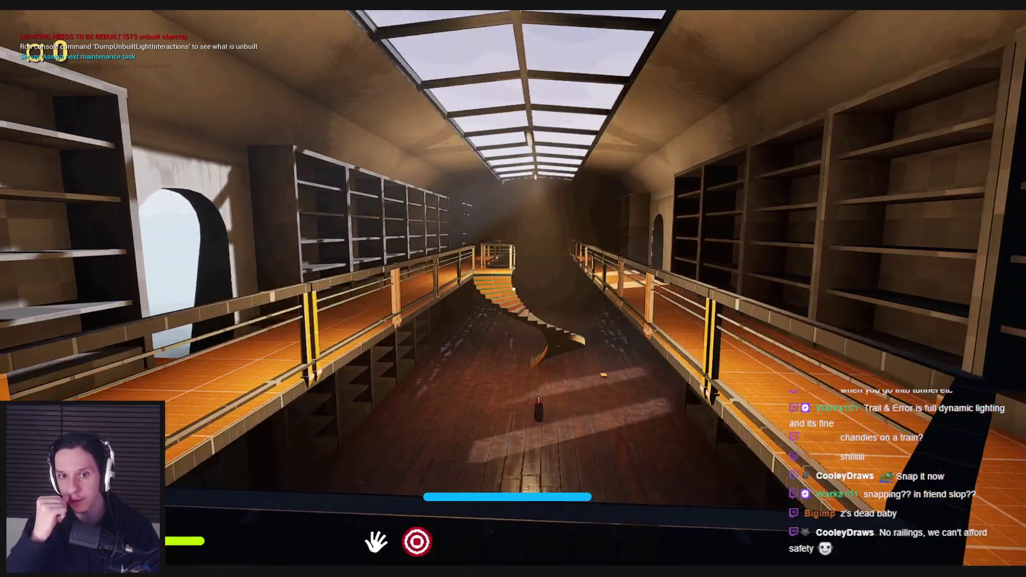
key("w")
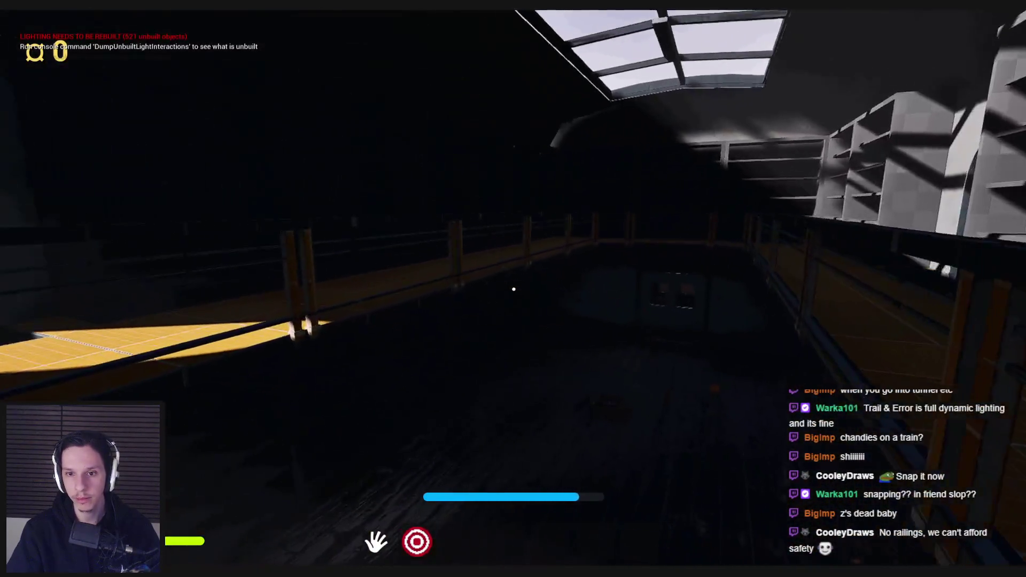
key("w")
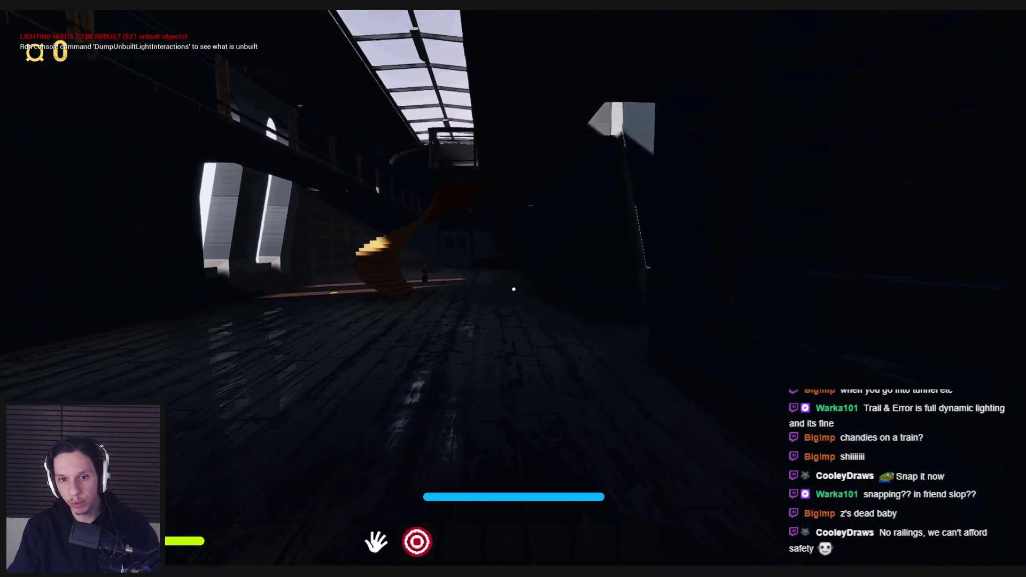
key("super")
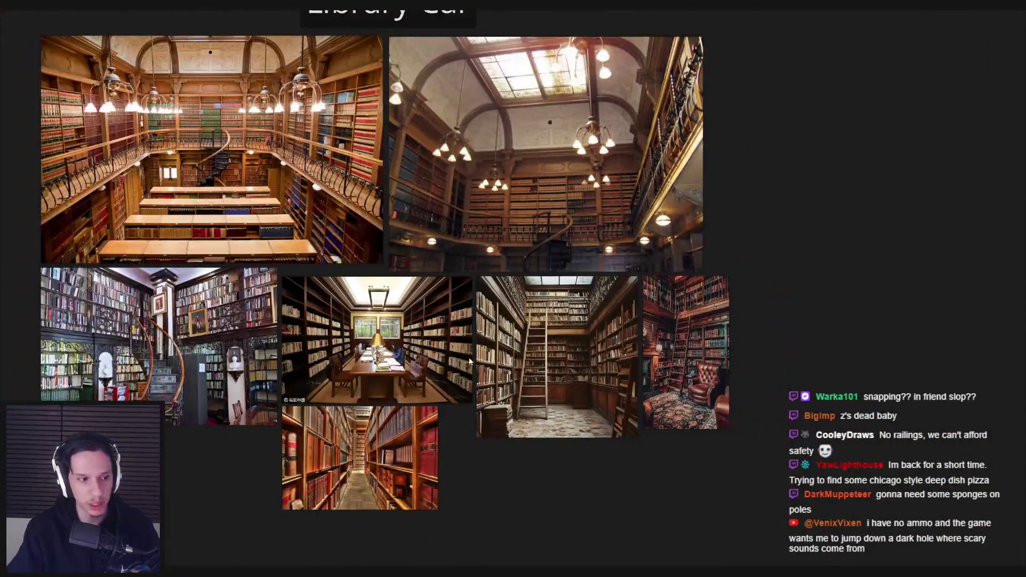
scroll(463, 351, "up", 2)
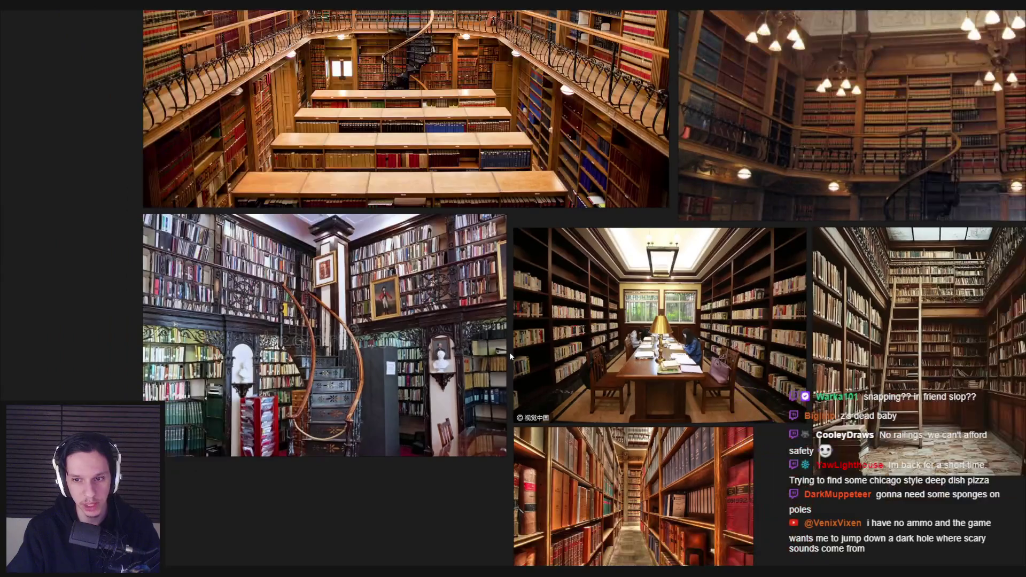
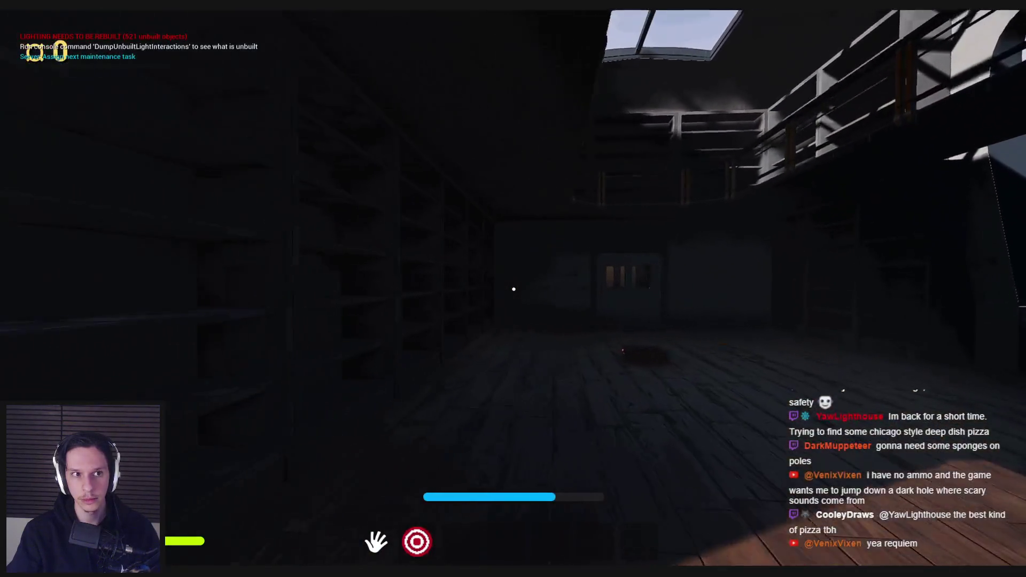
- Equip and stow the red crank item, then stop the play session
key("2")
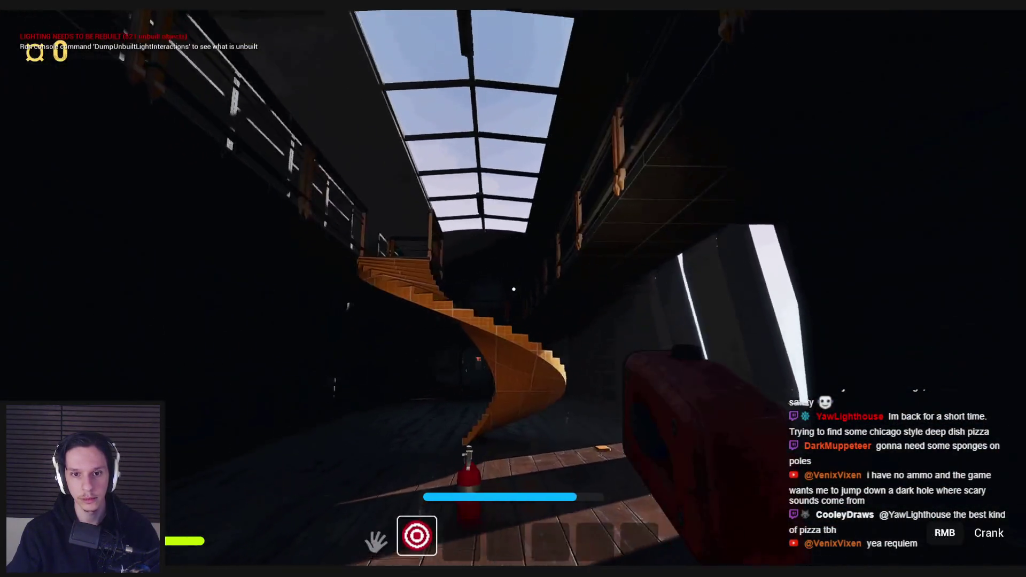
key("2")
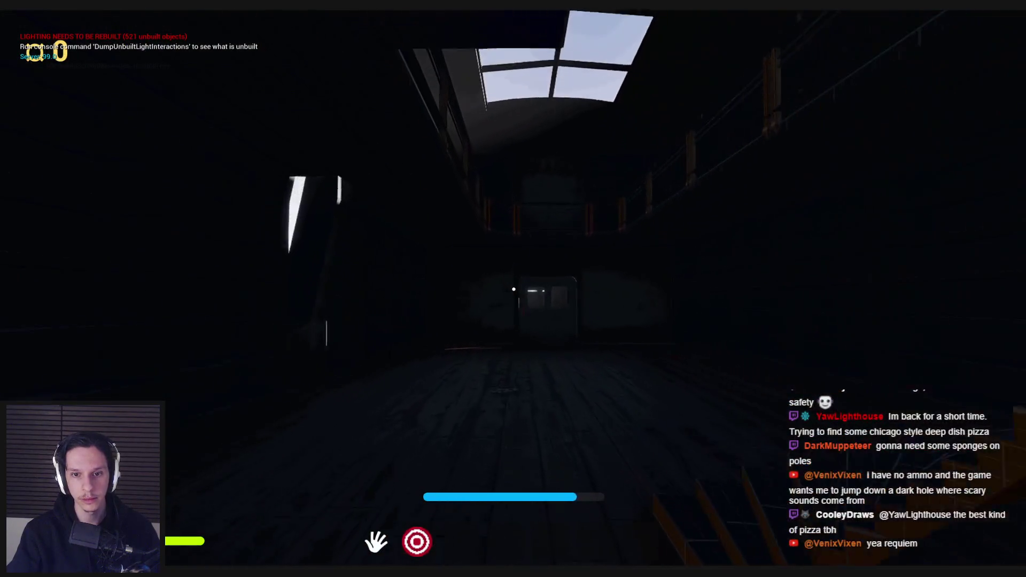
key("Escape")
- Set the AudioVolume's Reverb Effect to LargeHall and save the level
scroll(924, 379, "down", 5)
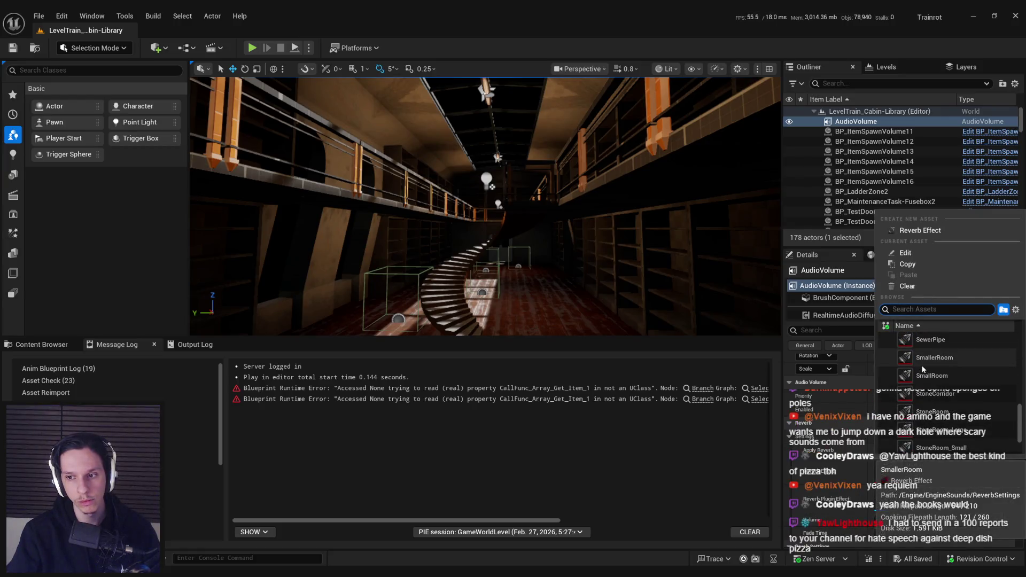
scroll(923, 368, "down", 3)
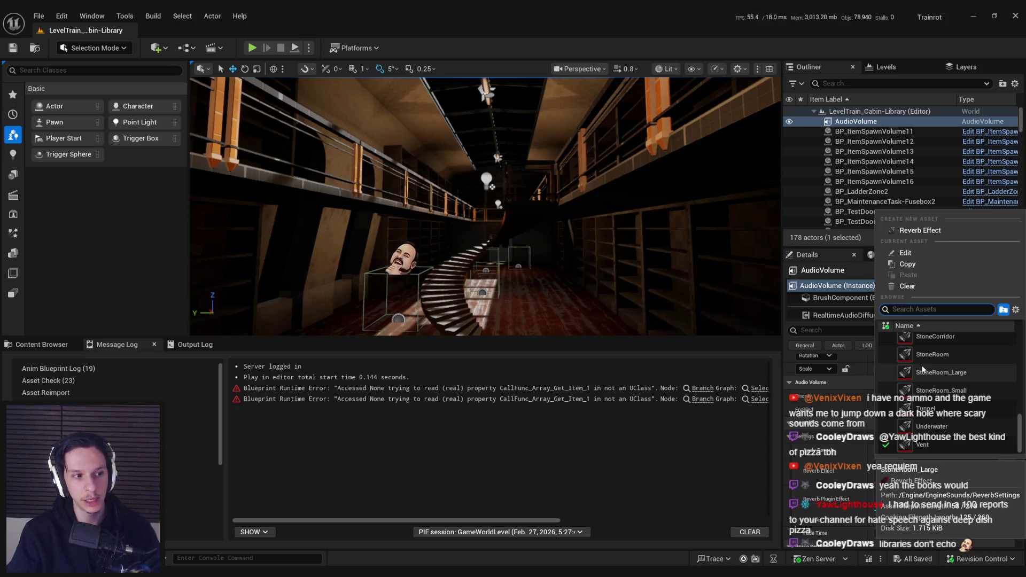
scroll(922, 369, "up", 6)
scroll(922, 369, "up", 3)
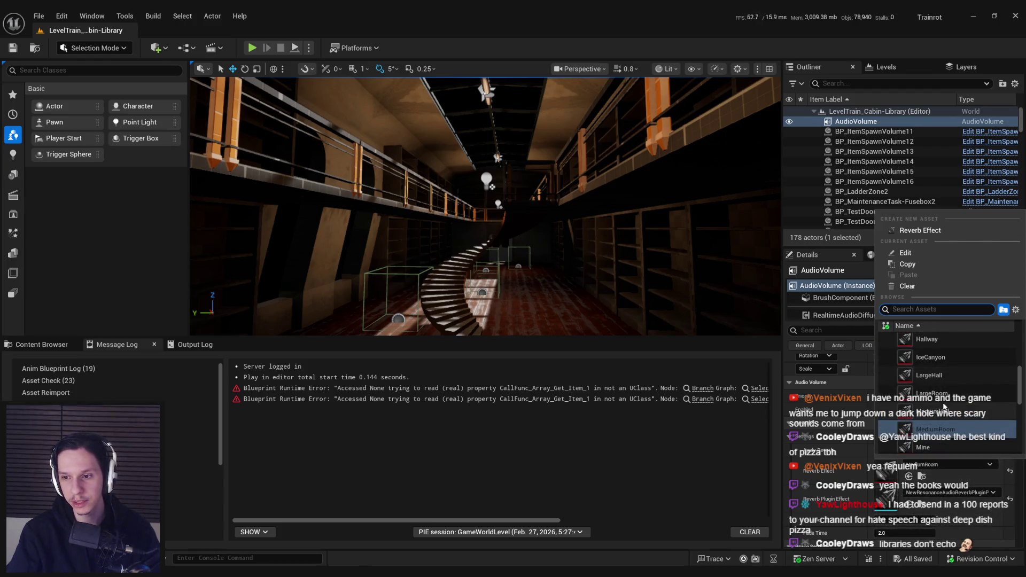
left_click(928, 377)
left_click_drag(628, 311, 517, 226)
key("ctrl+s")
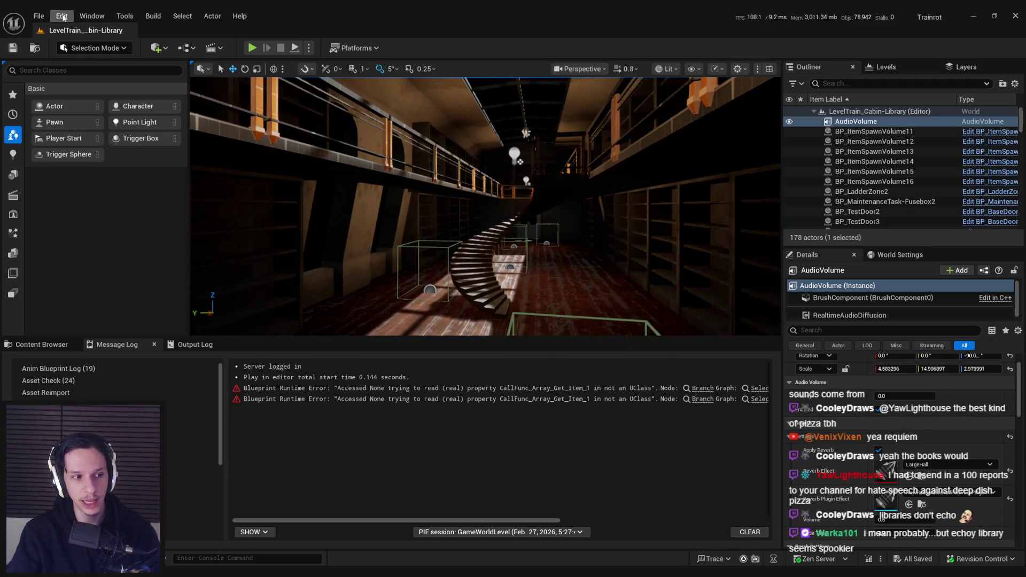
- Load GameWorldLevel from File > Recent Levels
left_click(38, 16)
mouse_move(74, 89)
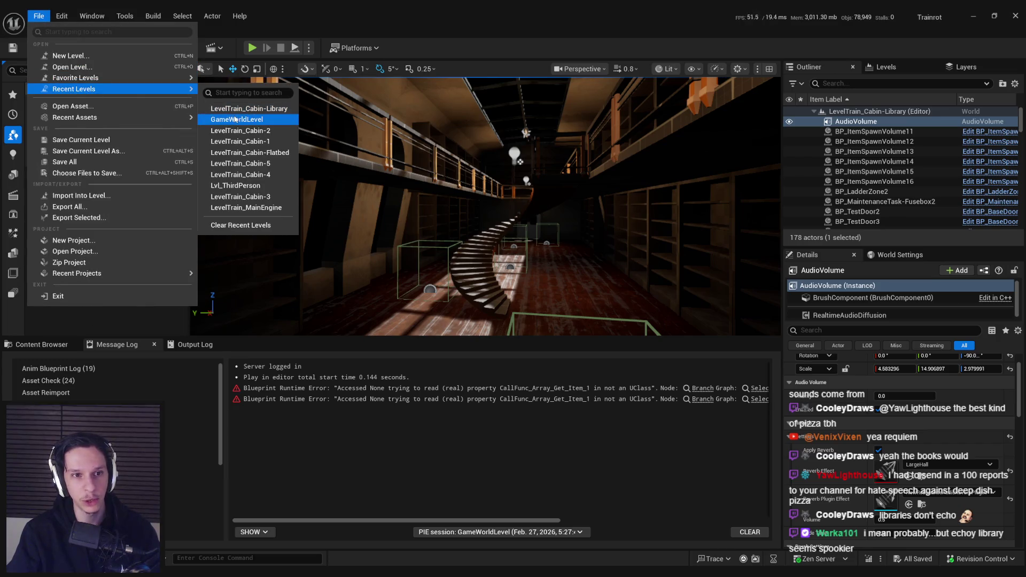
left_click(235, 119)
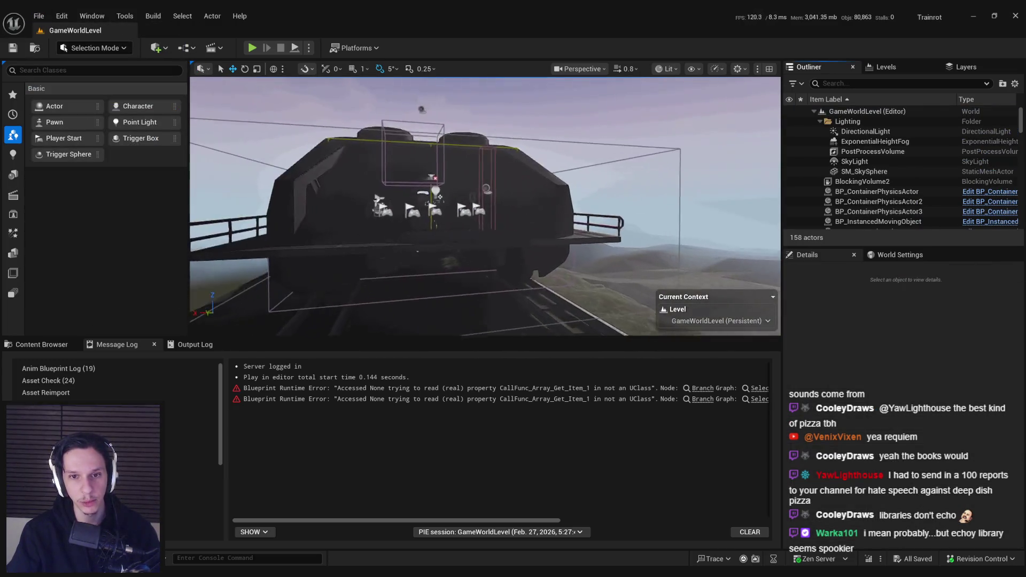
scroll(484, 207, "up", 10)
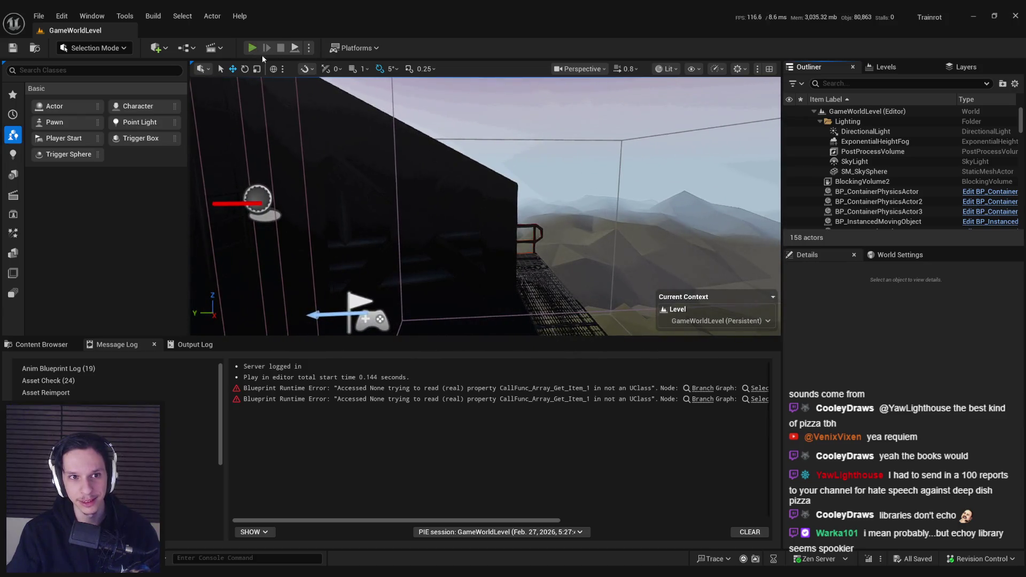
- Start and stop the Play In Editor session repeatedly
left_click(253, 49)
key("Escape")
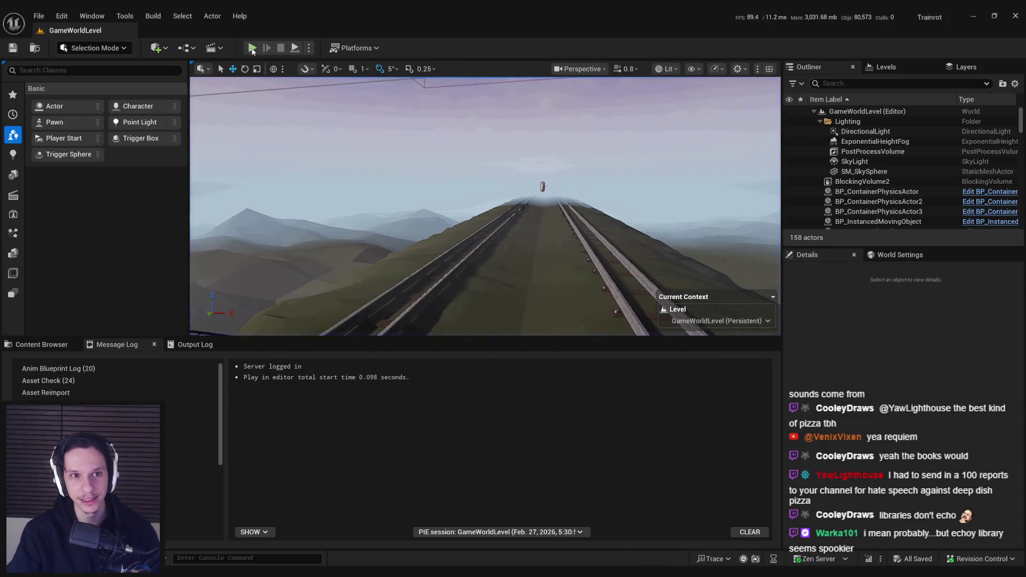
left_click(253, 48)
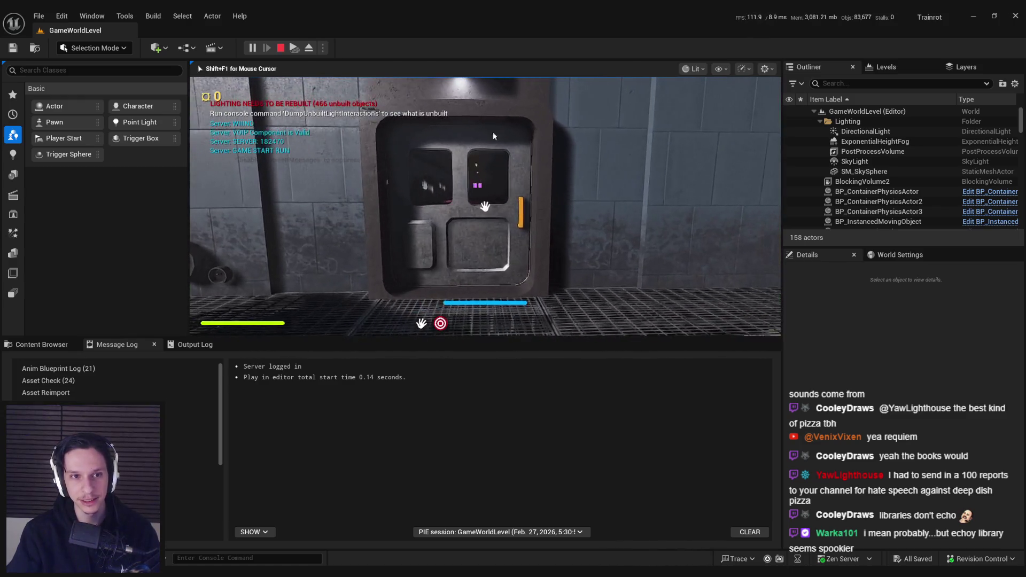
key("Escape")
left_click(252, 48)
key("Escape")
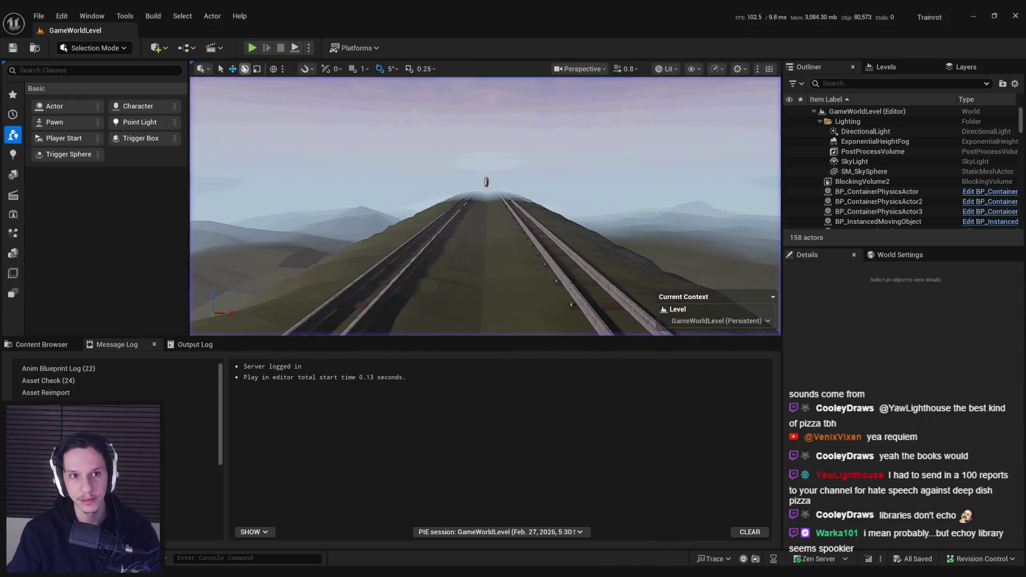
left_click(252, 48)
key("Escape")
left_click(252, 48)
key("Escape")
left_click(251, 48)
key("Escape")
left_click(252, 48)
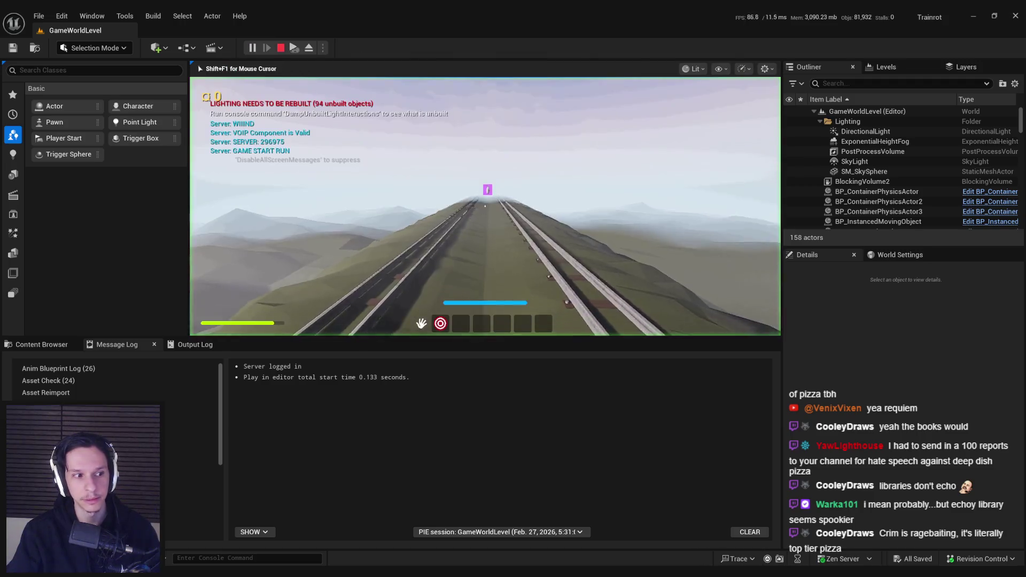
key("Escape")
left_click(252, 48)
key("Escape")
left_click(252, 48)
key("Escape")
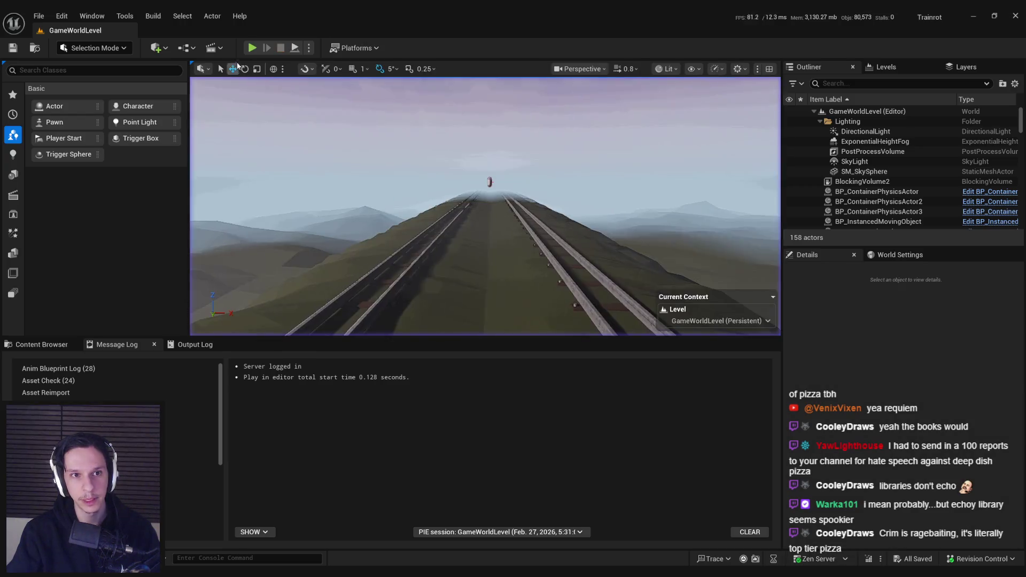
left_click(251, 48)
key("Escape")
left_click(251, 48)
key("Escape")
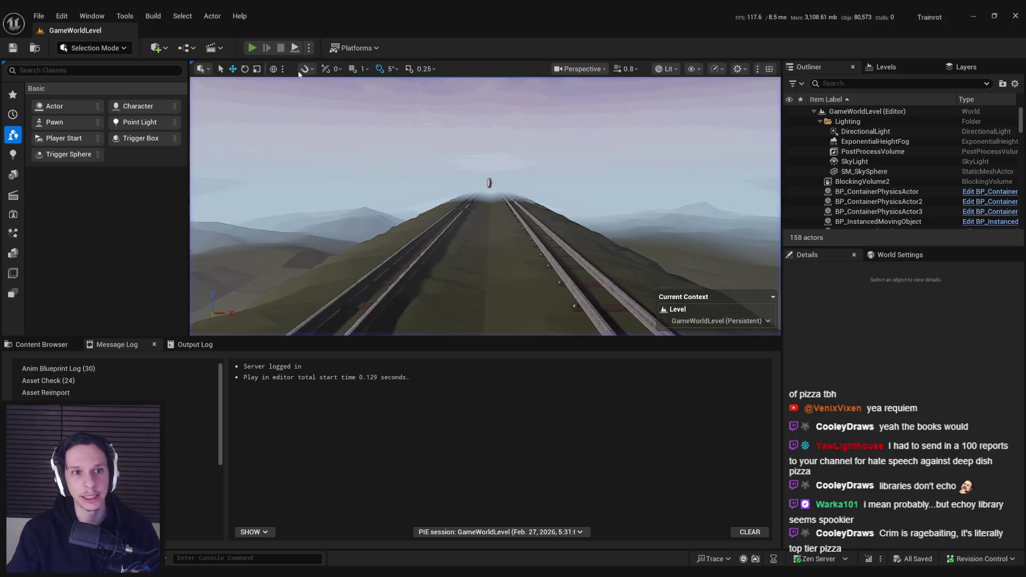
left_click(252, 48)
key("Escape")
left_click(252, 48)
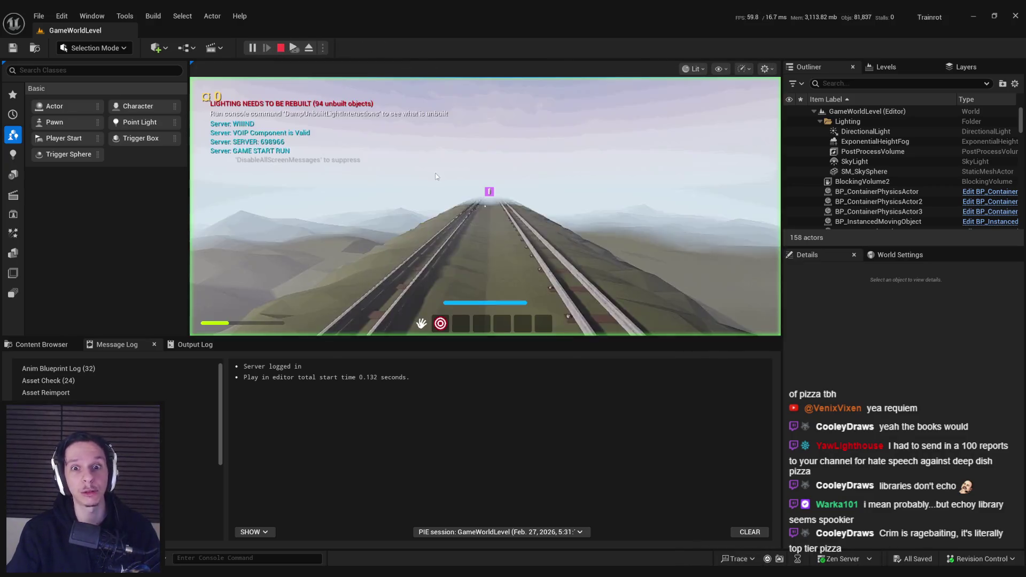
key("Escape")
left_click(252, 48)
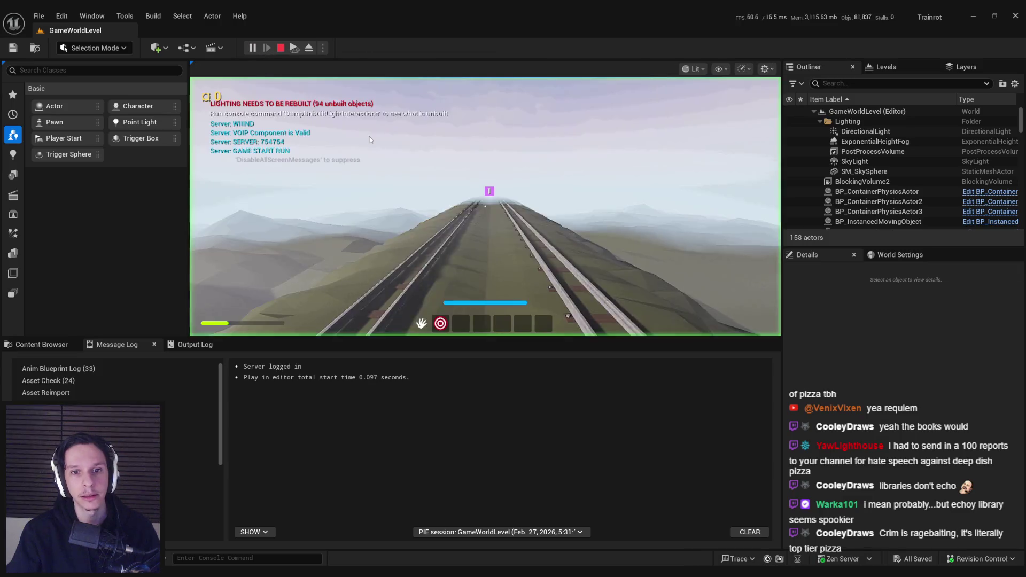
left_click(249, 48)
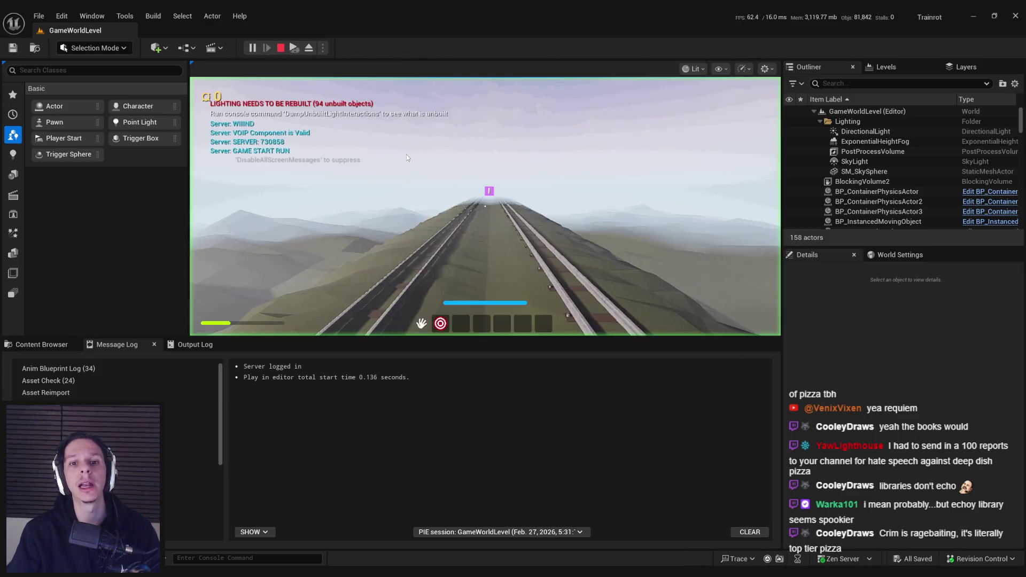
key("Escape")
- Start playing again, fill the screen with the game view, and go through the cabin door
left_click(251, 48)
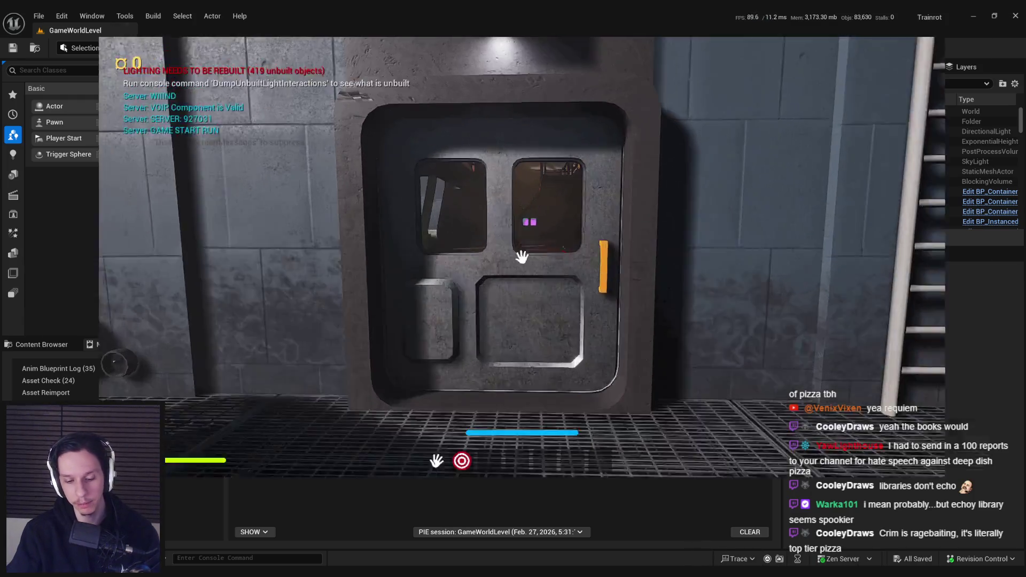
key("w")
left_click(516, 286)
- Walk into the library hall and pick up and drop the fire extinguisher several times
key("w")
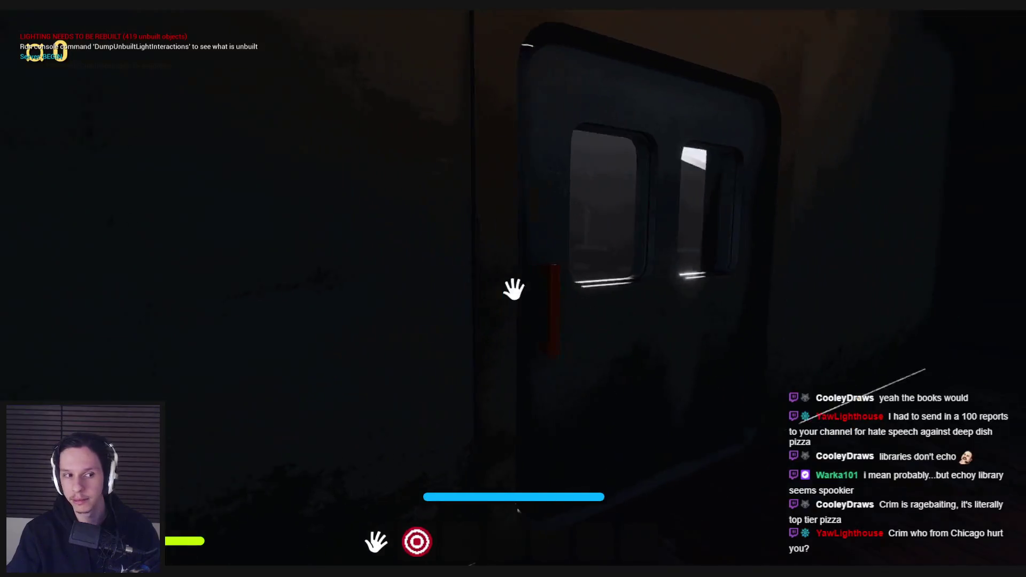
key("w")
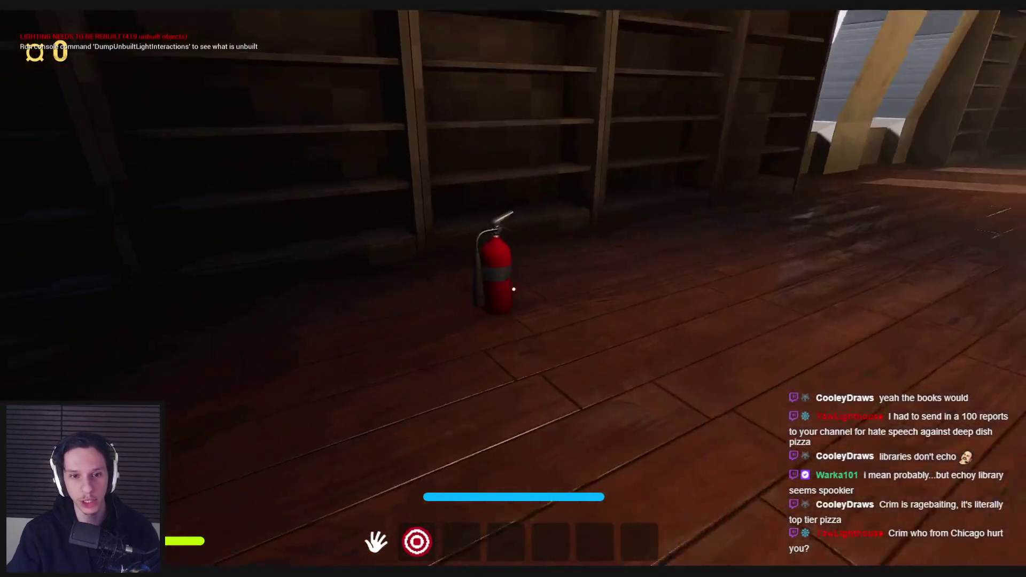
left_click(513, 289)
left_click(514, 289)
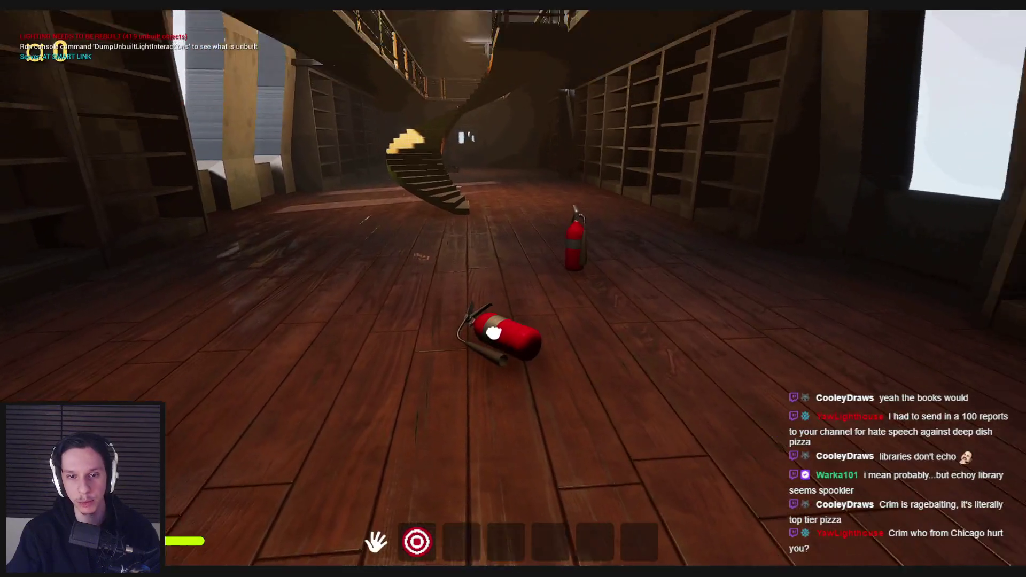
left_click(513, 289)
left_click(513, 289)
left_click(514, 289)
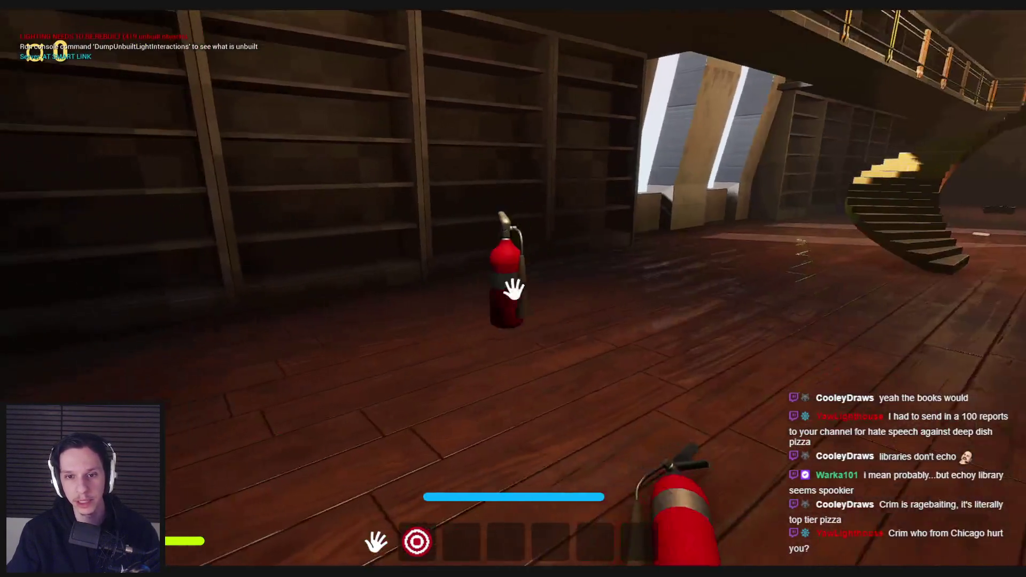
left_click(513, 289)
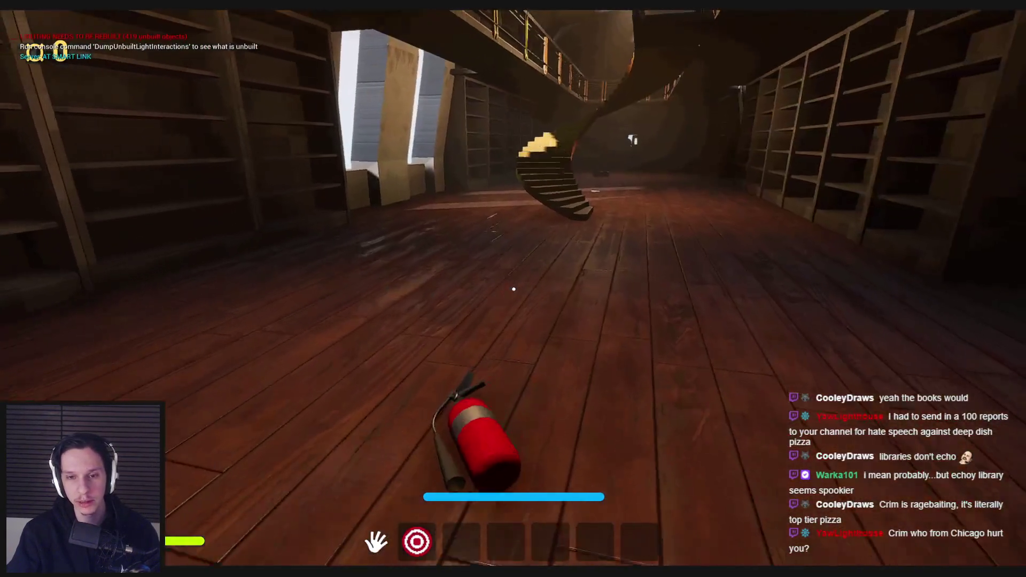
- Cross the hall, carry the extinguisher, back away, then throw it onto the floor
key("w")
key("w")
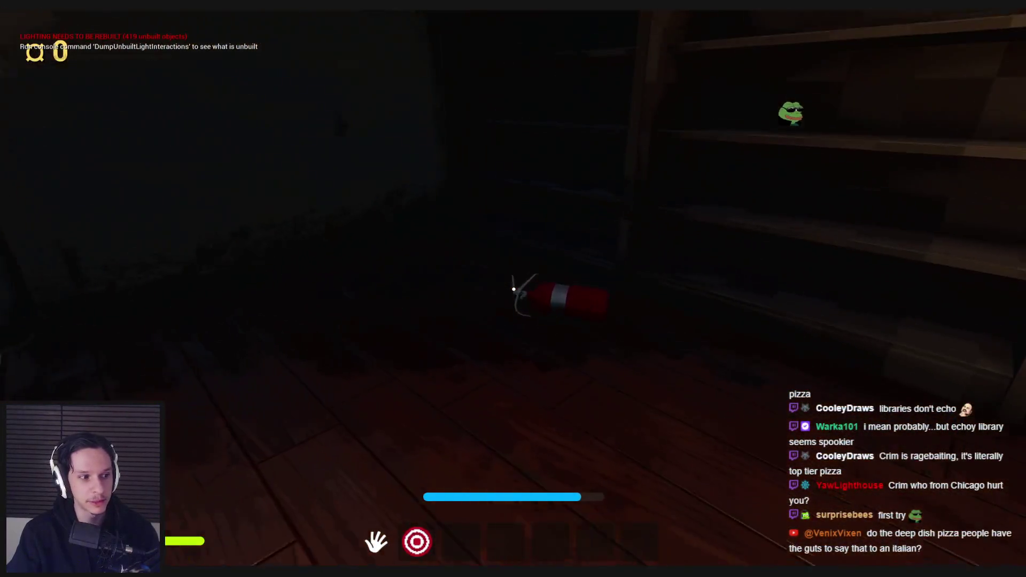
left_click(570, 353)
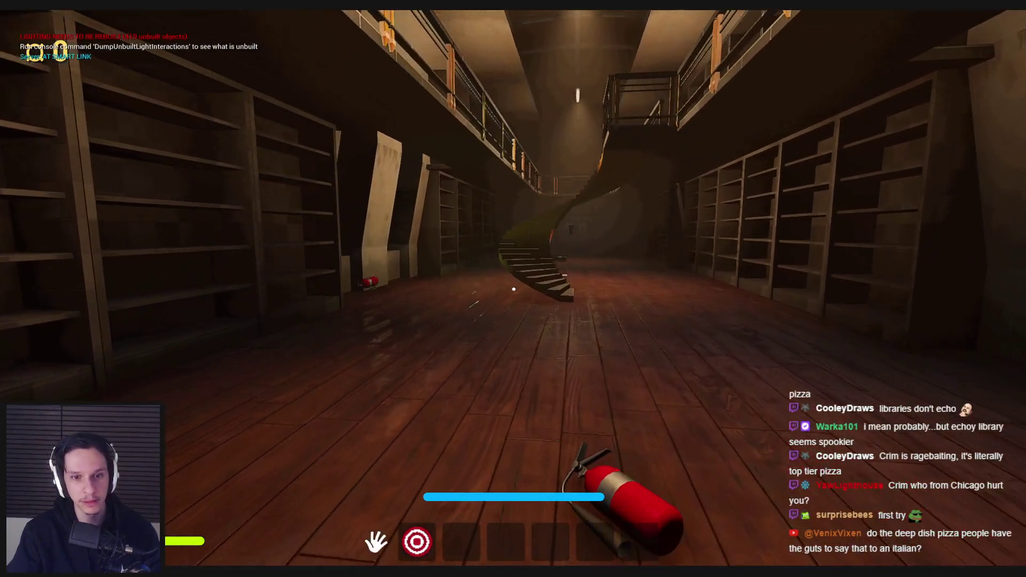
left_click(514, 289)
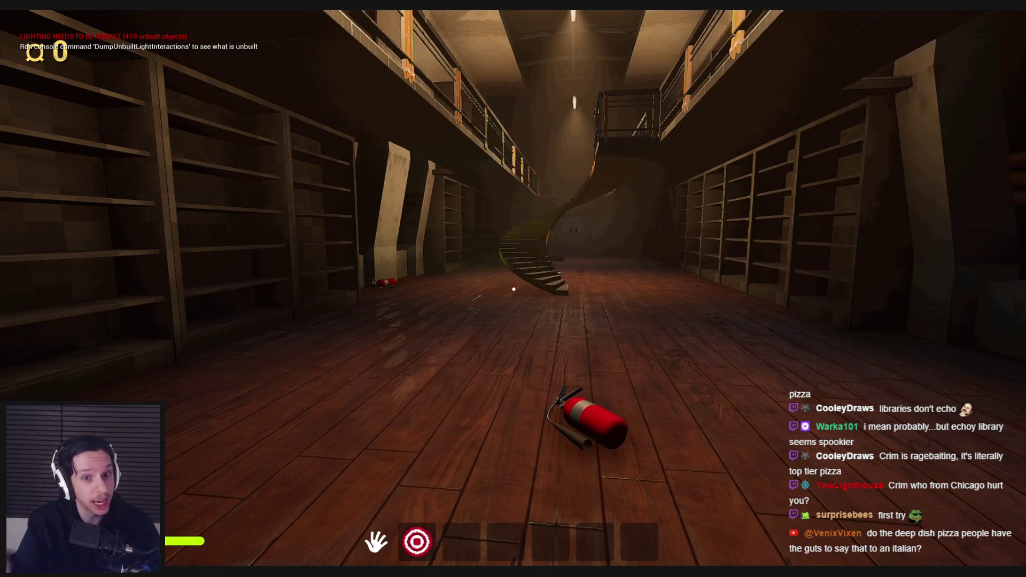
key("s")
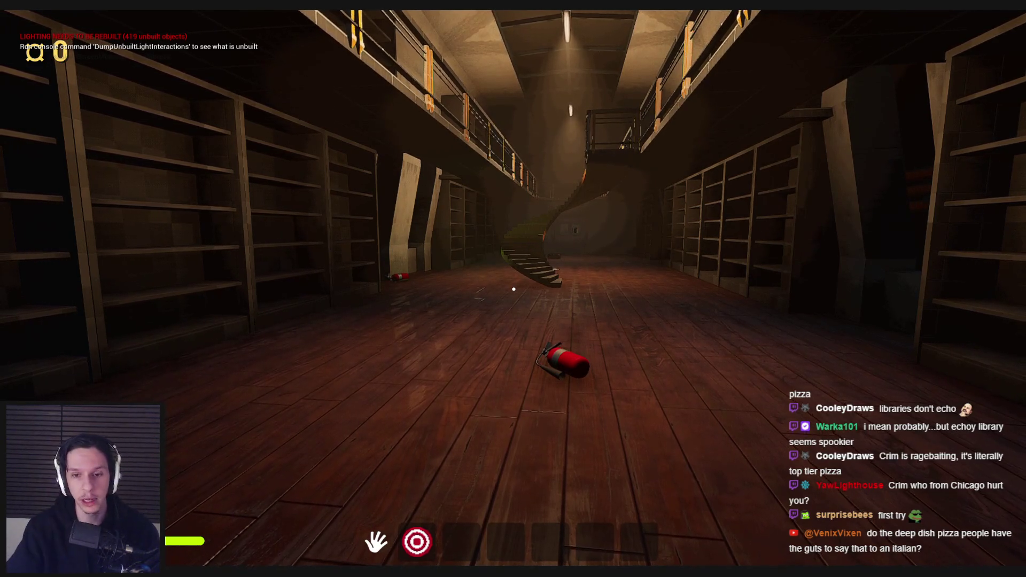
key("shift+w")
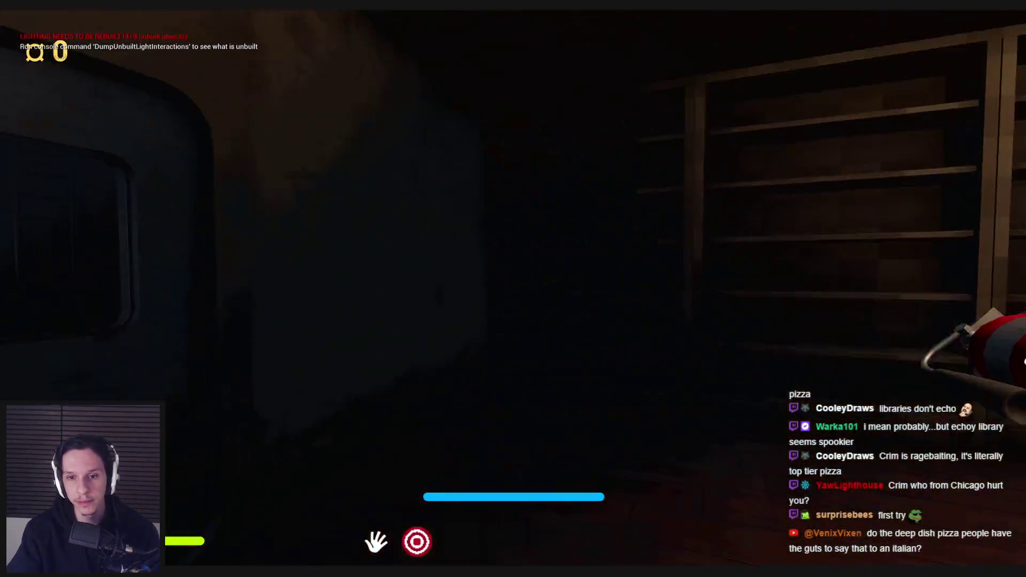
left_click(513, 289)
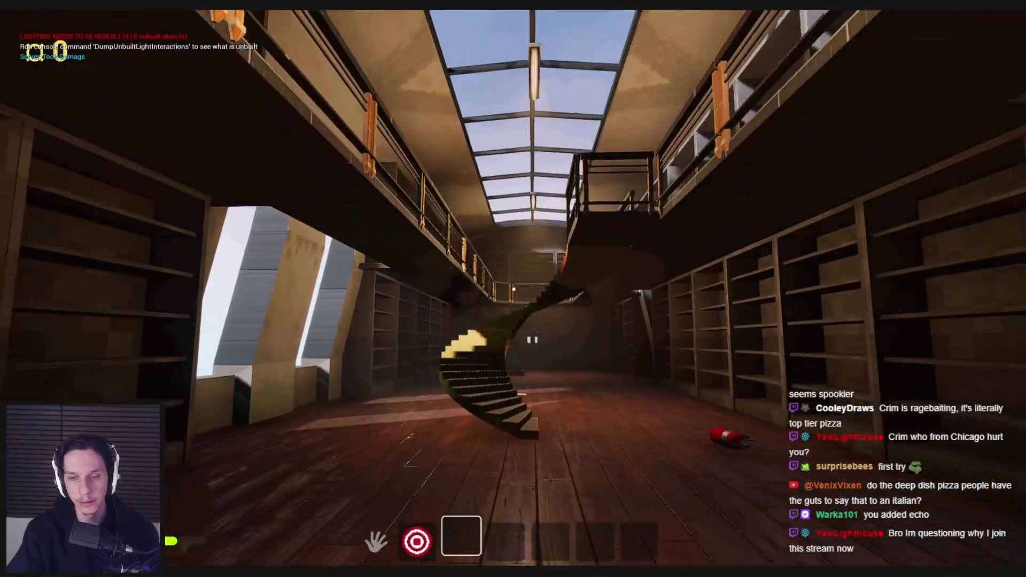
- Climb the spiral staircase, walk the upper walkway, then stop the play session
key("w")
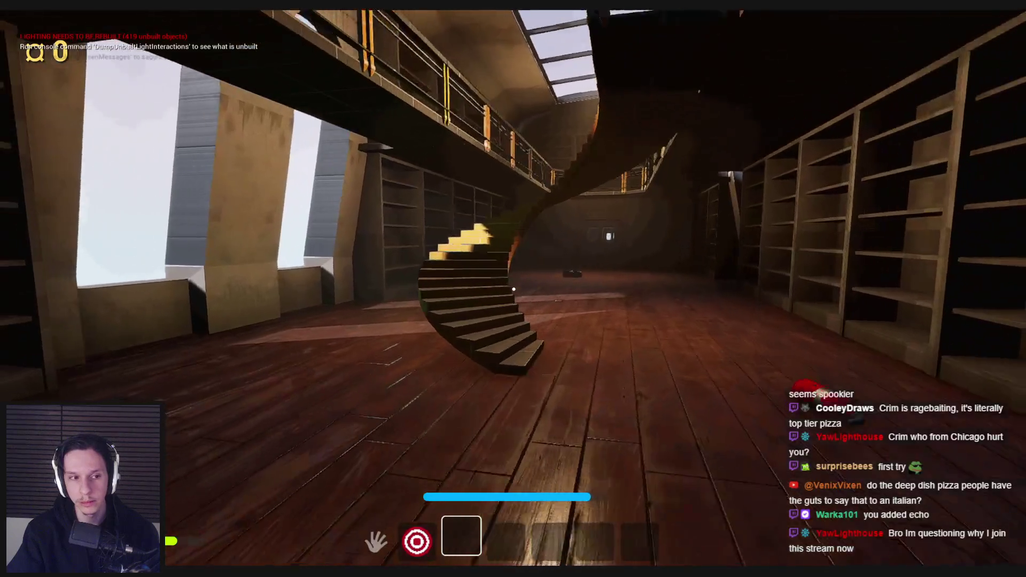
key("w")
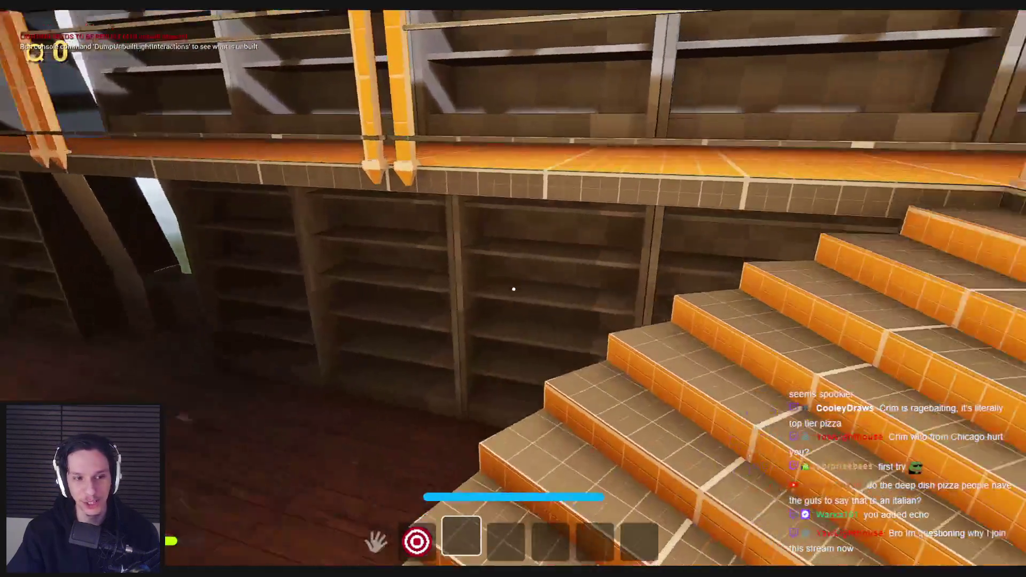
key("w")
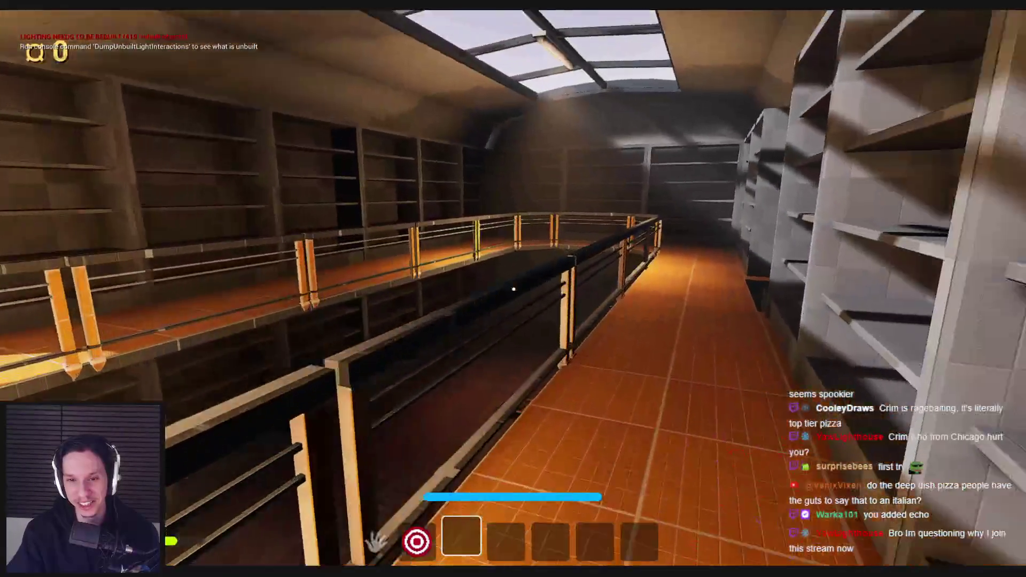
key("w")
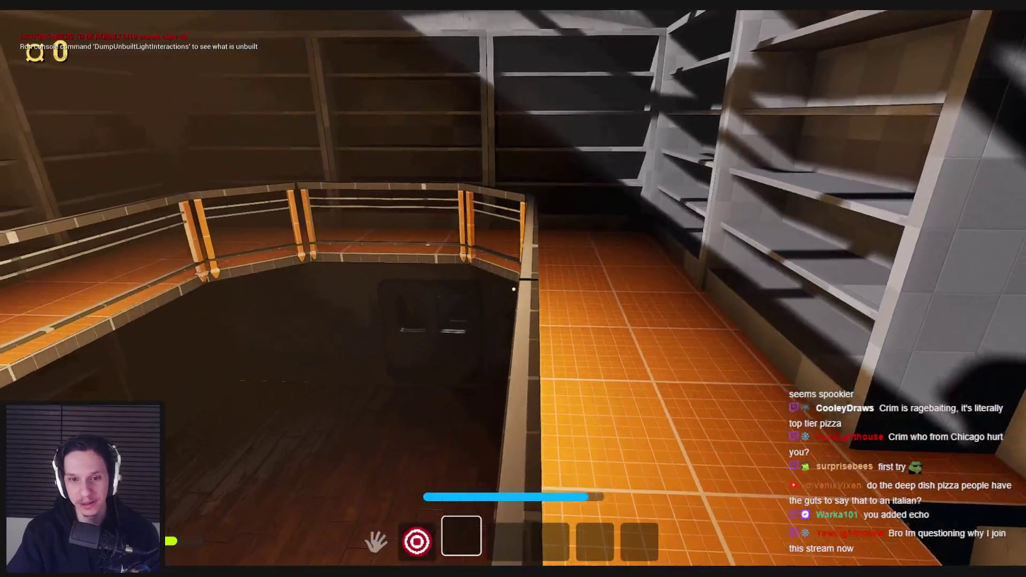
key("w")
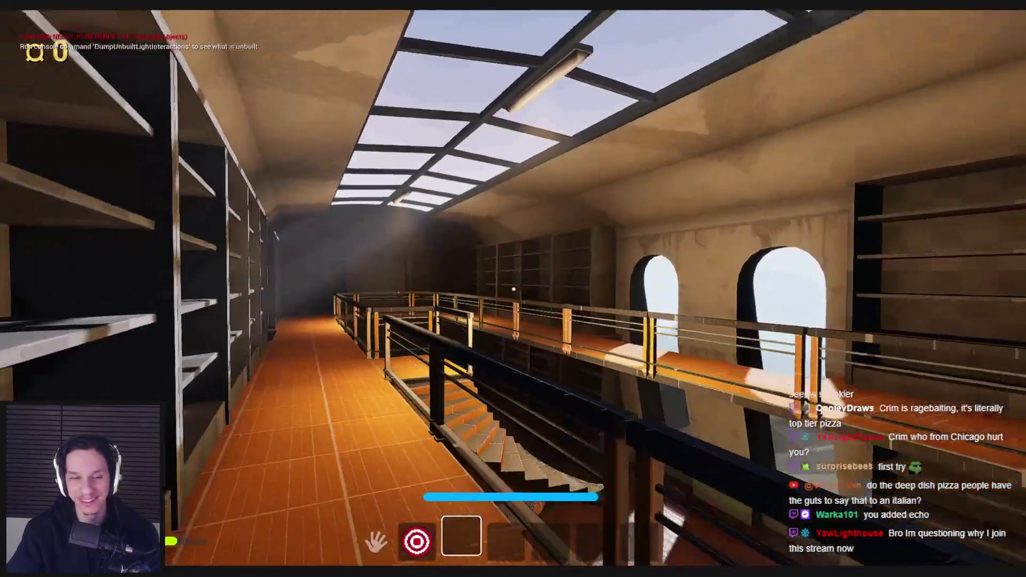
key("Escape")
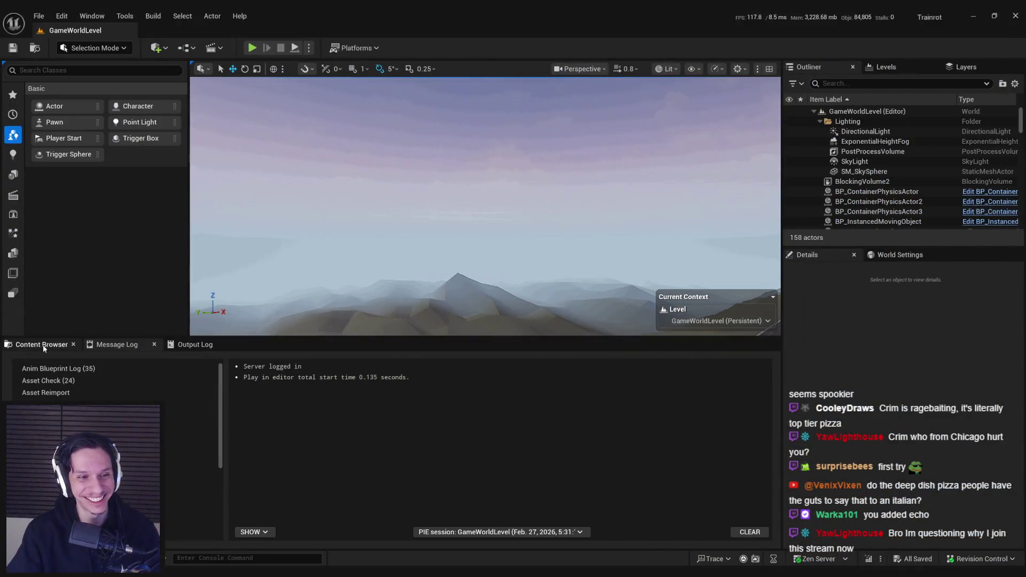
- Browse Content > 4_Environment > Train and open S_Cabin-Roof_02 in the Static Mesh Editor
left_click(45, 346)
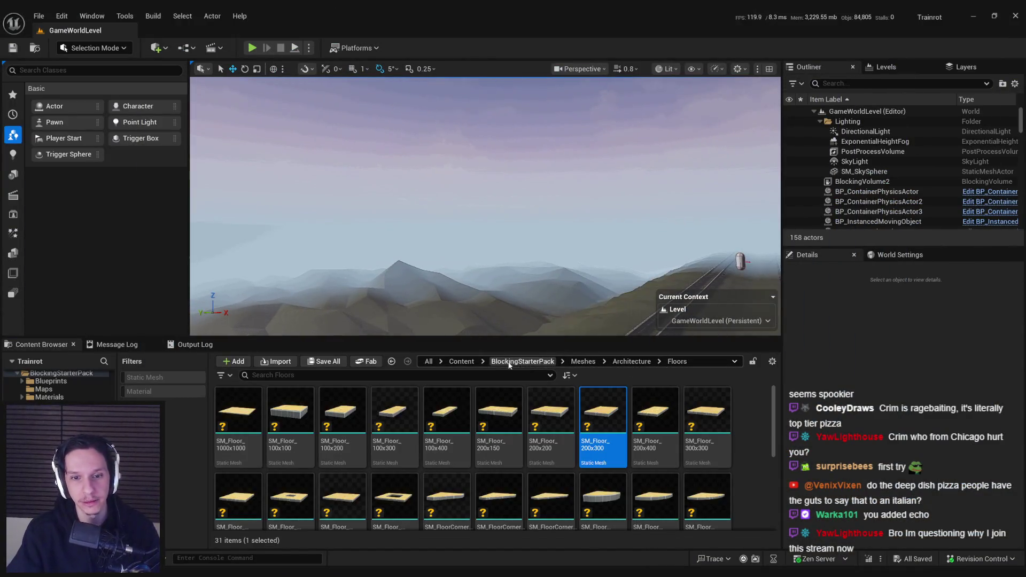
left_click(461, 362)
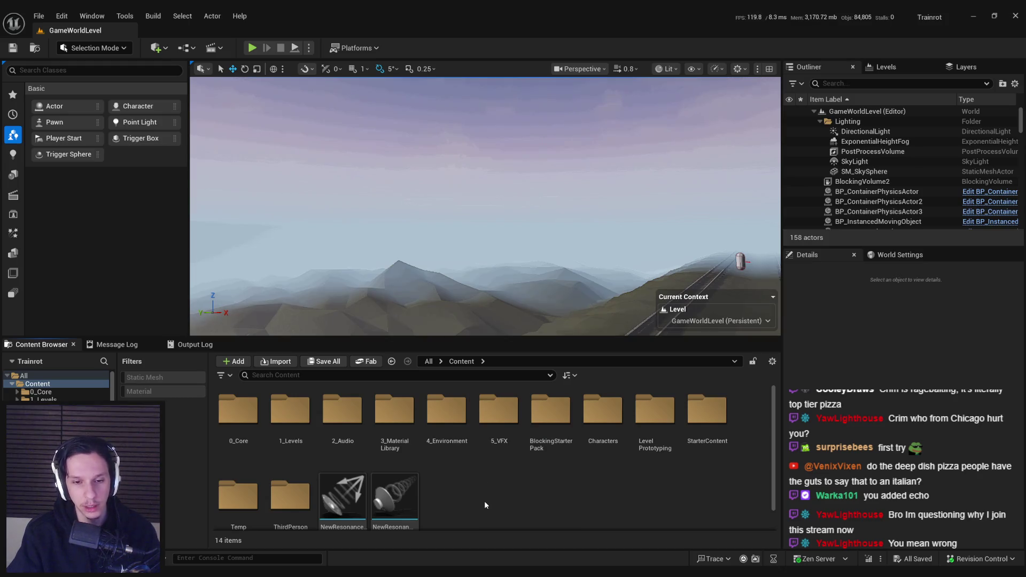
double_click(446, 409)
double_click(396, 412)
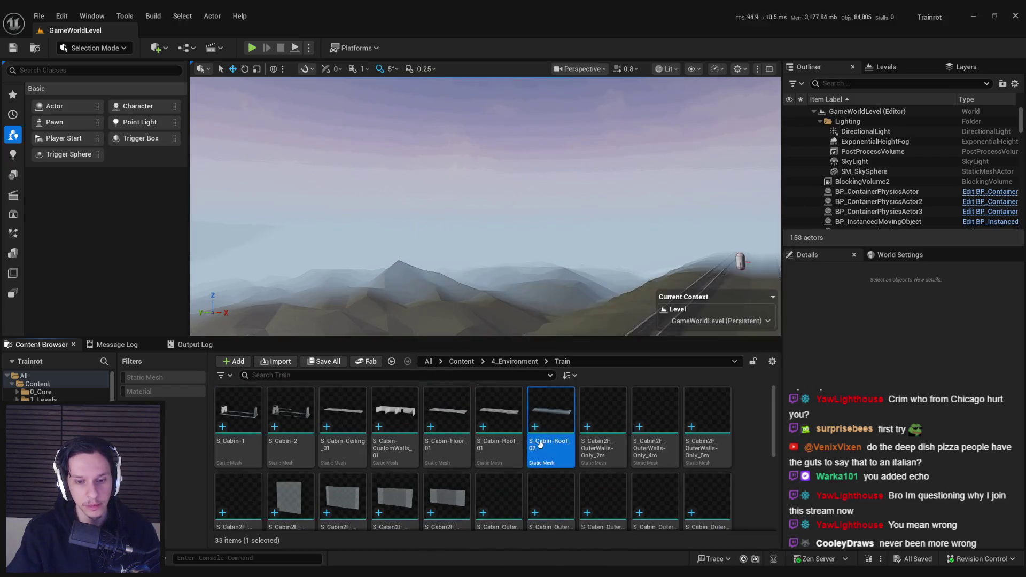
double_click(545, 411)
left_click_drag(438, 214, 586, 208)
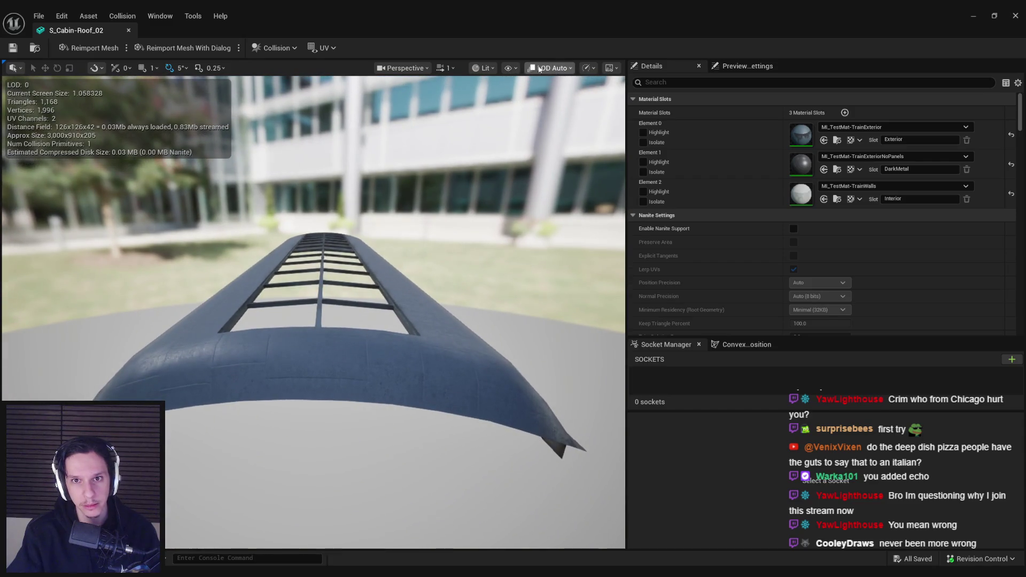
- Show Simple Collision, delete the roof's existing collision, and save
left_click(508, 68)
left_click(534, 248)
mouse_move(403, 337)
left_mouse_down()
mouse_move(383, 379)
mouse_move(326, 395)
mouse_move(359, 401)
left_mouse_up()
key("w")
key("Delete")
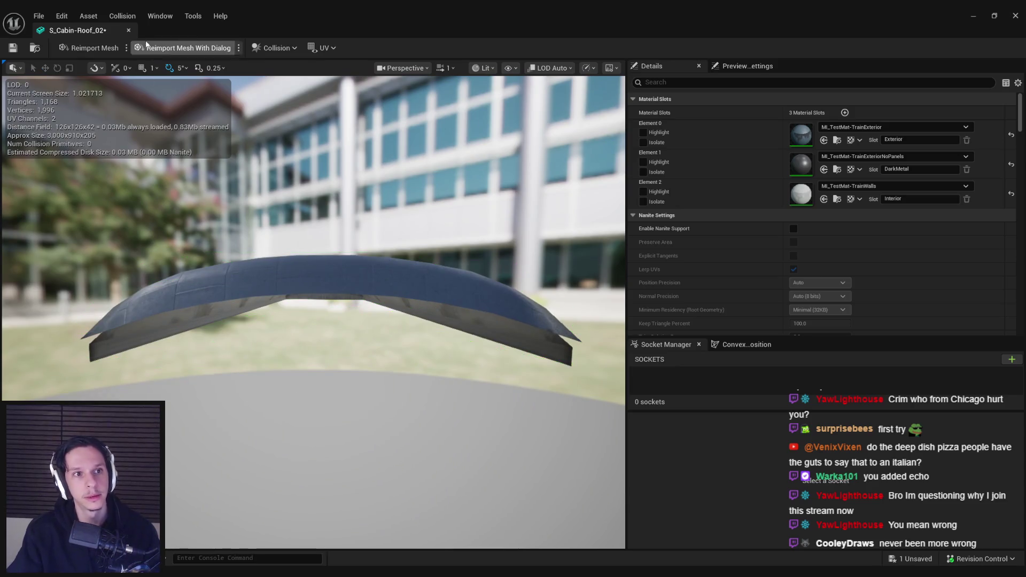
key("ctrl+s")
- Try 10DOP-X, 10DOP and 26DOP simplified collision hulls, then undo the last one
left_click(128, 16)
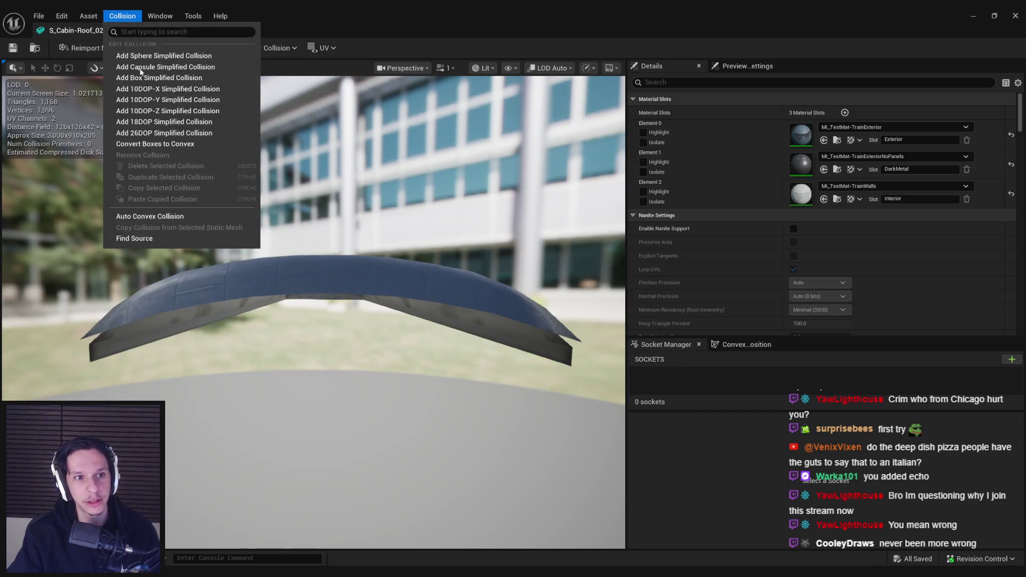
left_click(162, 94)
left_click(122, 16)
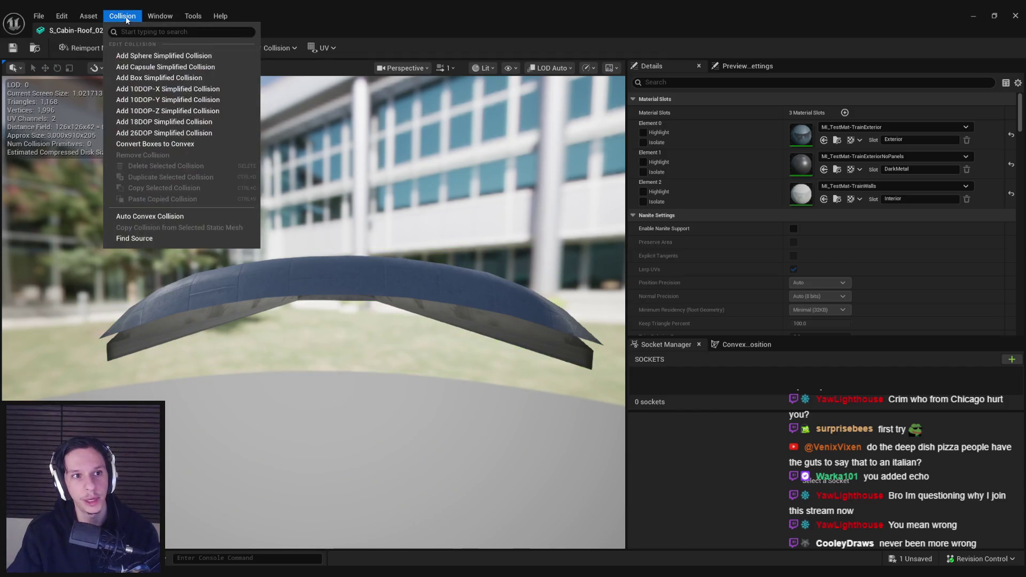
left_click(160, 97)
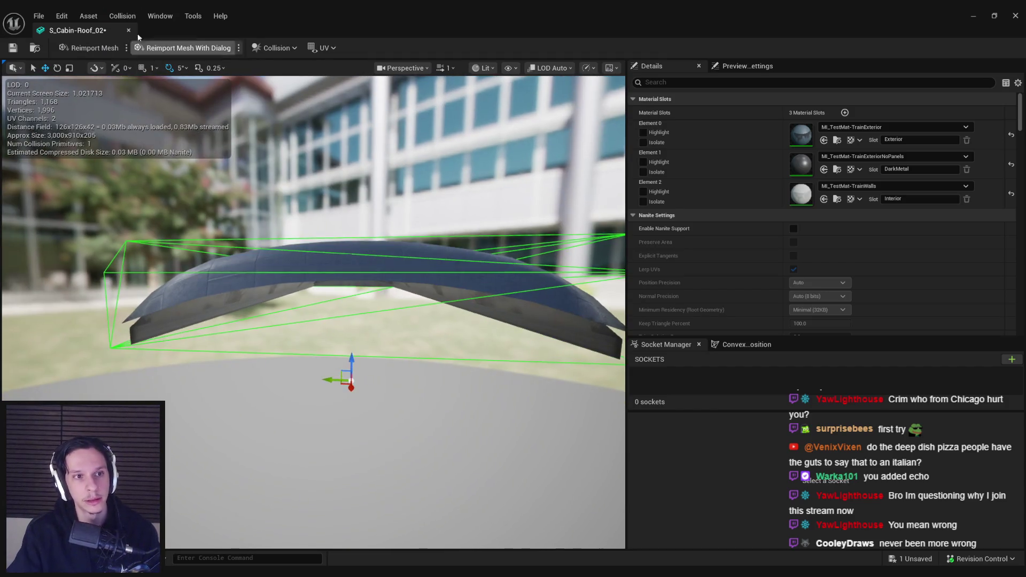
left_click(122, 16)
left_click(144, 118)
key("ctrl+z")
left_click(122, 16)
left_click(128, 19)
- Add a box collision, flatten it and raise it to the roof top, then save and close
left_click(122, 16)
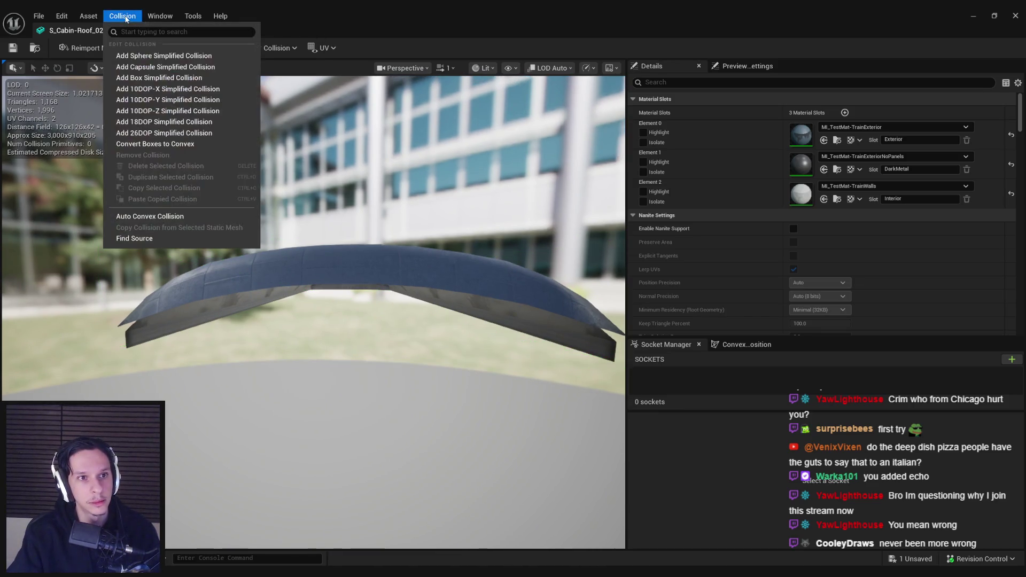
left_click(155, 81)
key("r")
mouse_move(334, 283)
left_mouse_down()
mouse_move(334, 299)
mouse_move(341, 262)
left_mouse_up()
key("w")
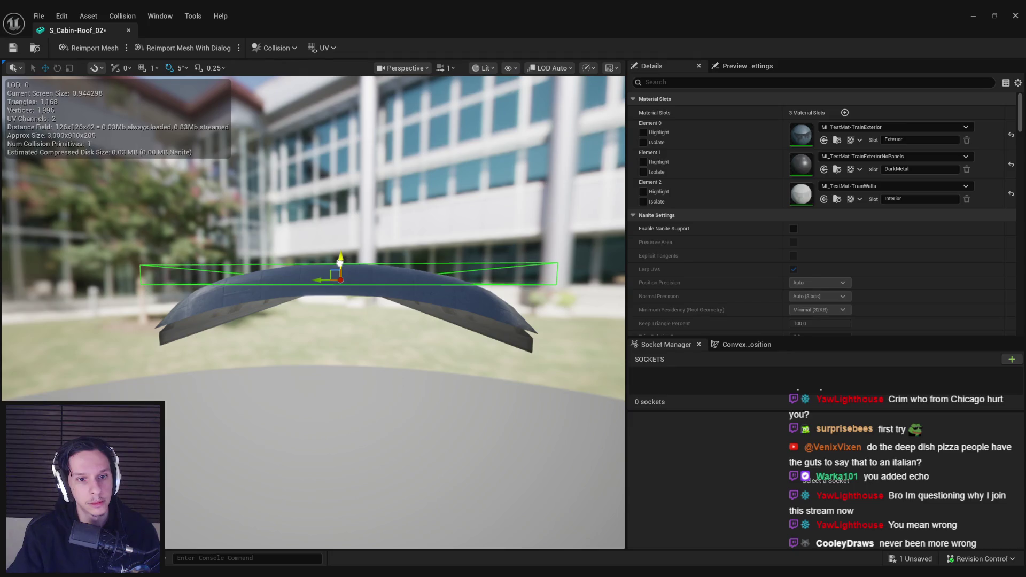
mouse_move(326, 391)
left_mouse_down()
mouse_move(277, 388)
mouse_move(327, 390)
left_mouse_up()
key("ctrl+s")
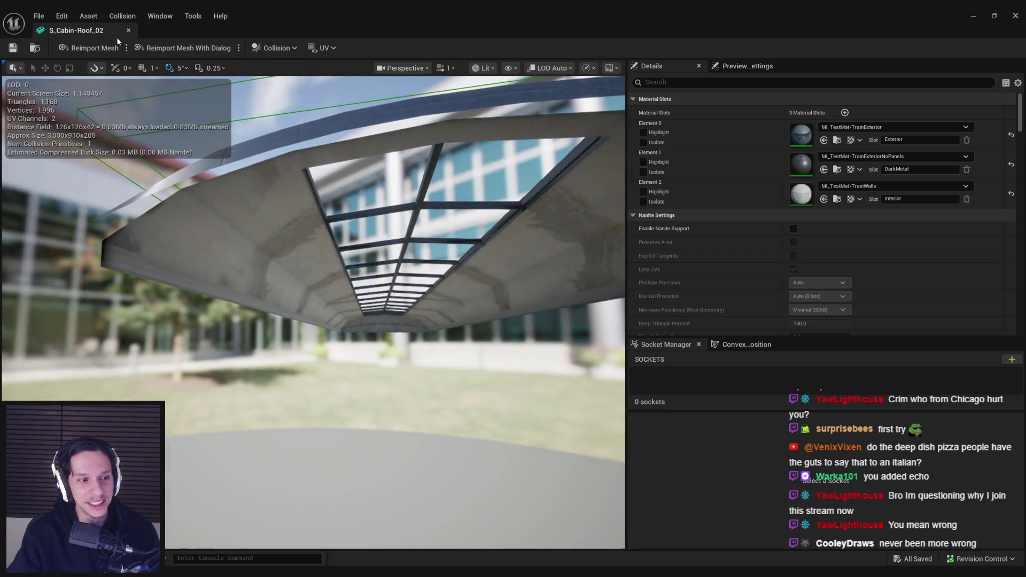
left_click(128, 29)
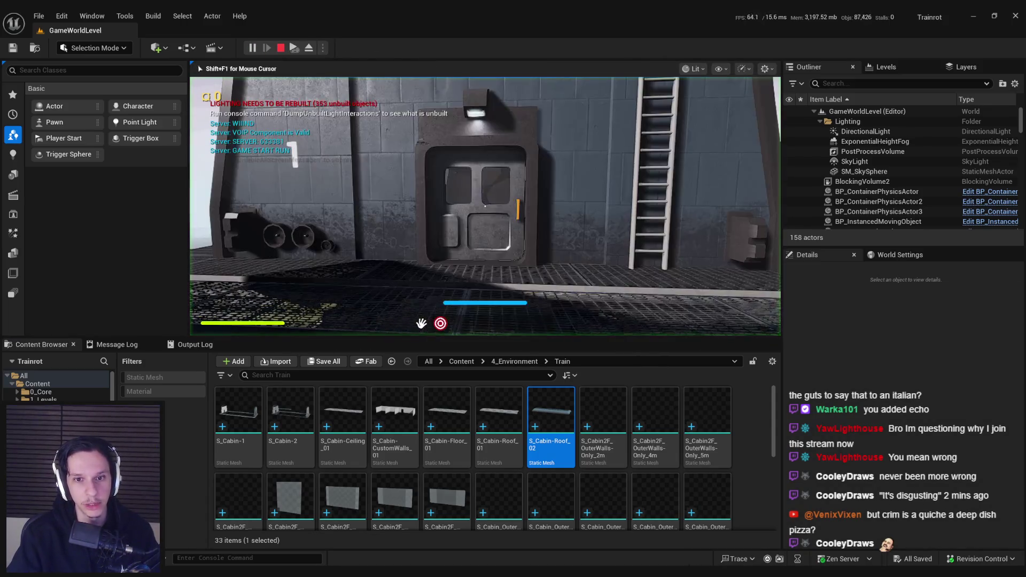
- Start play with Alt+P, restart it several times, and go fullscreen with F11
key("alt+p")
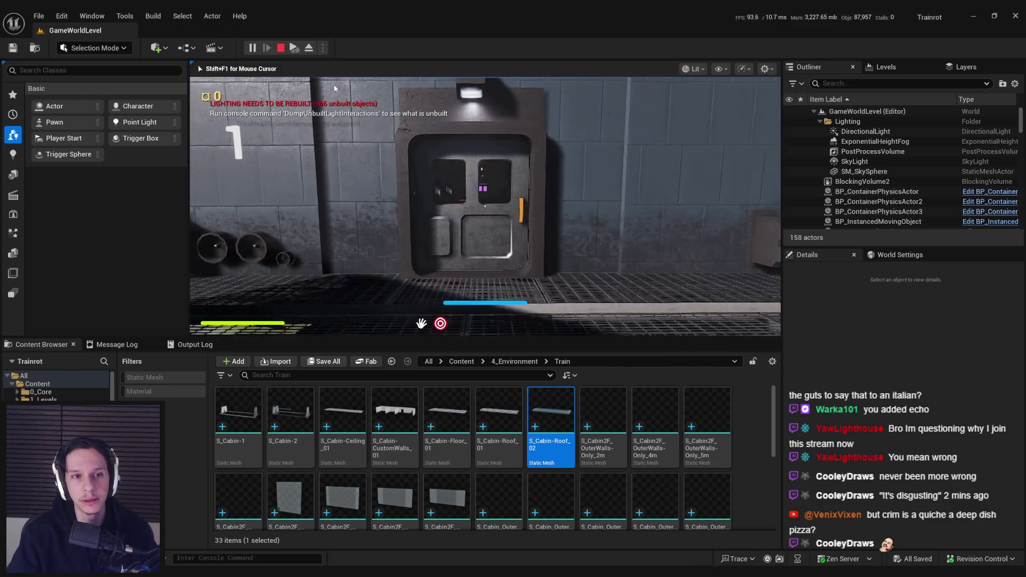
key("Escape")
left_click(256, 49)
key("Escape")
left_click(267, 51)
key("Escape")
left_click(253, 47)
key("F11")
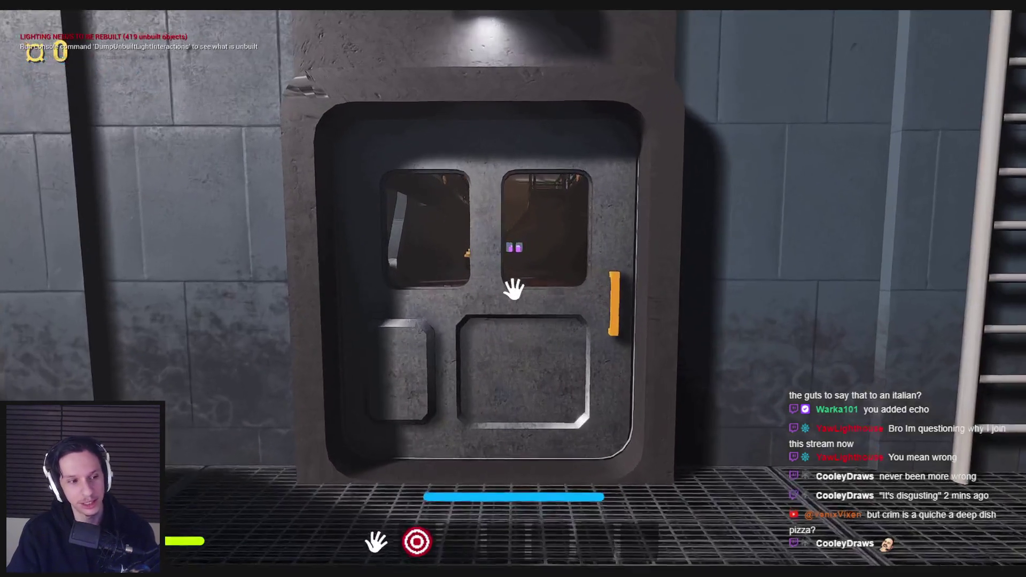
- Walk up to the cabin door and go in, out, and back into the library
key("s")
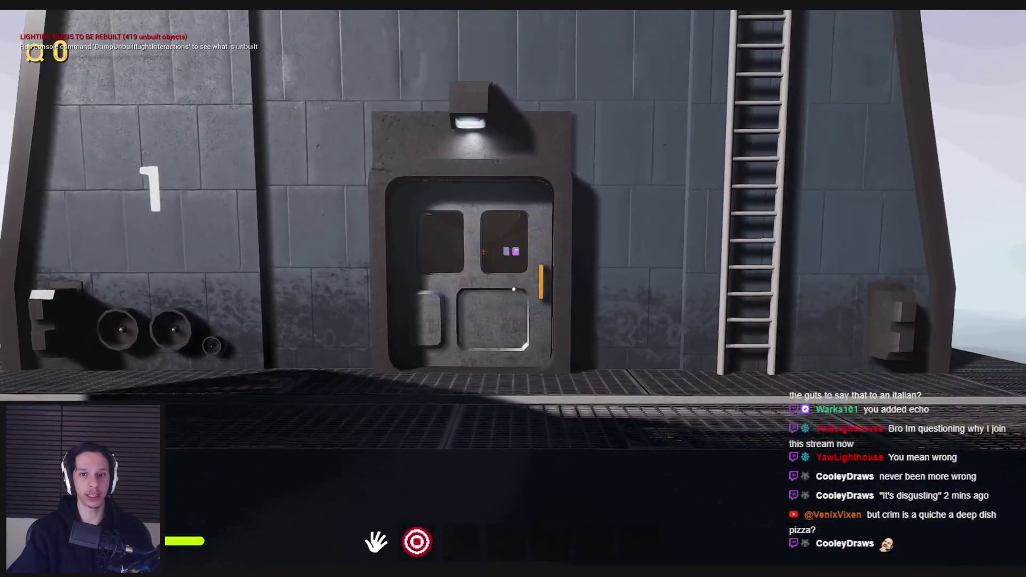
key("w")
key("e")
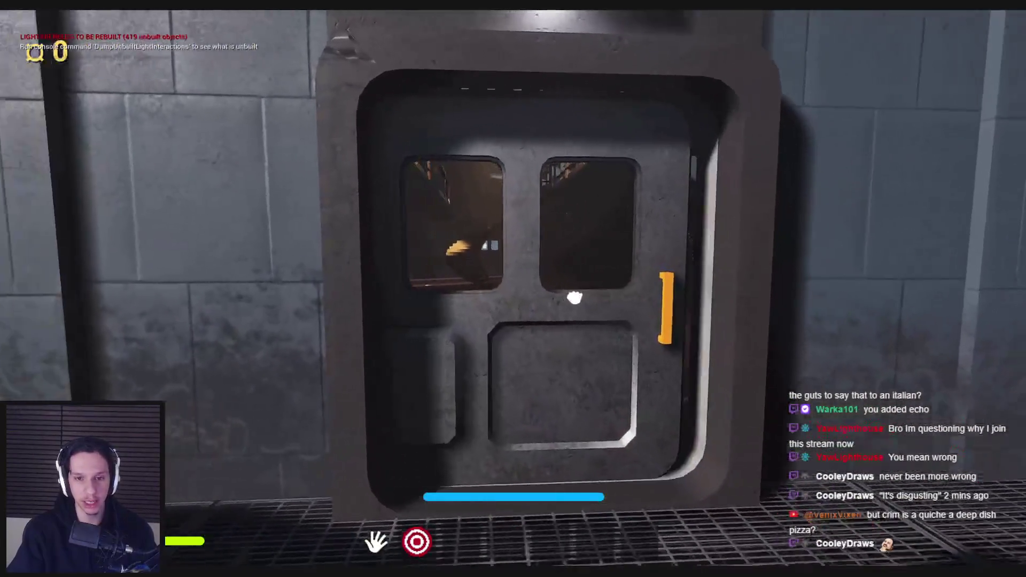
key("e")
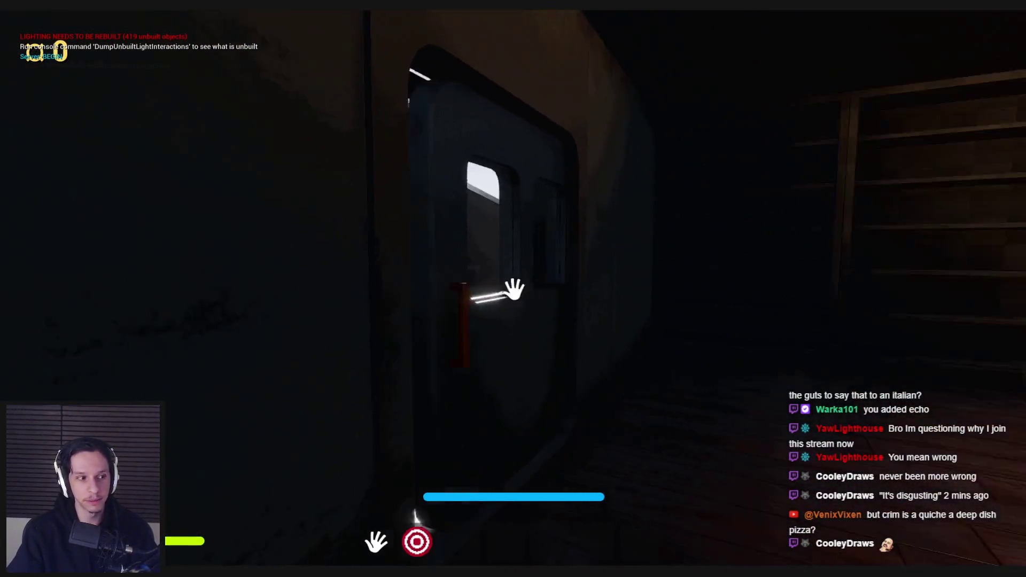
key("e")
key("s")
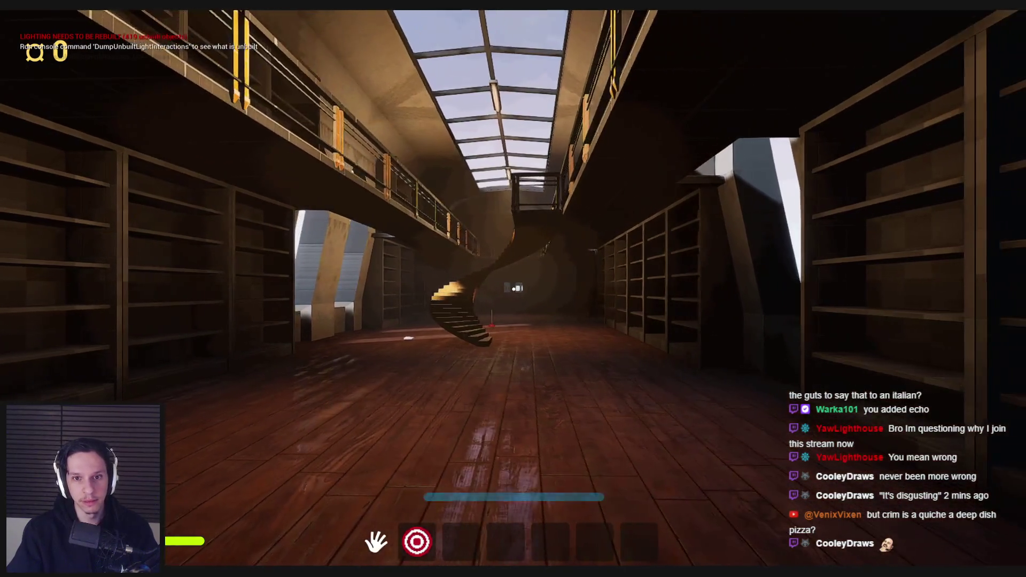
- Walk down the skylit library hall toward the spiral staircase, looking up at the balcony
key("w")
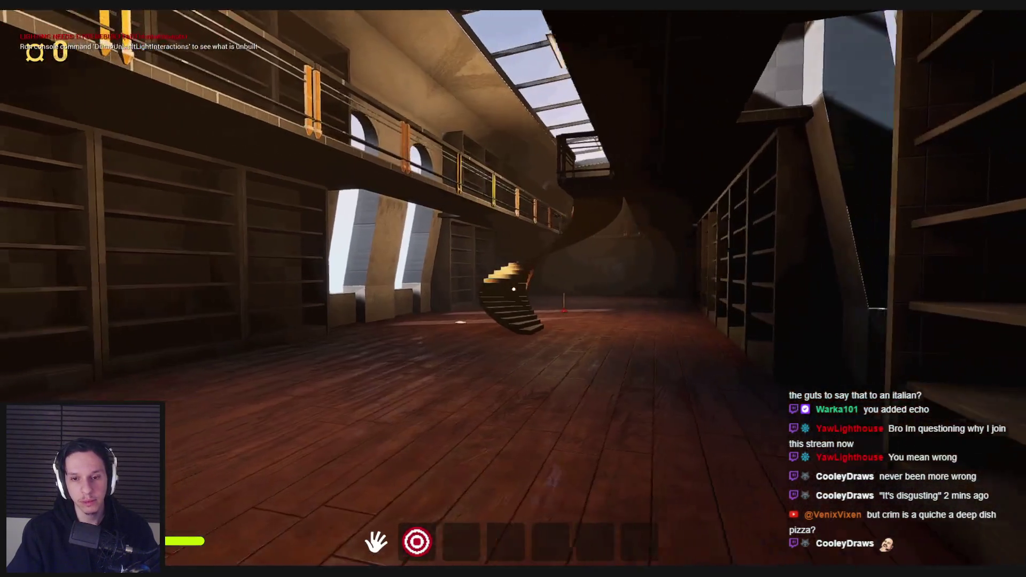
key("shift")
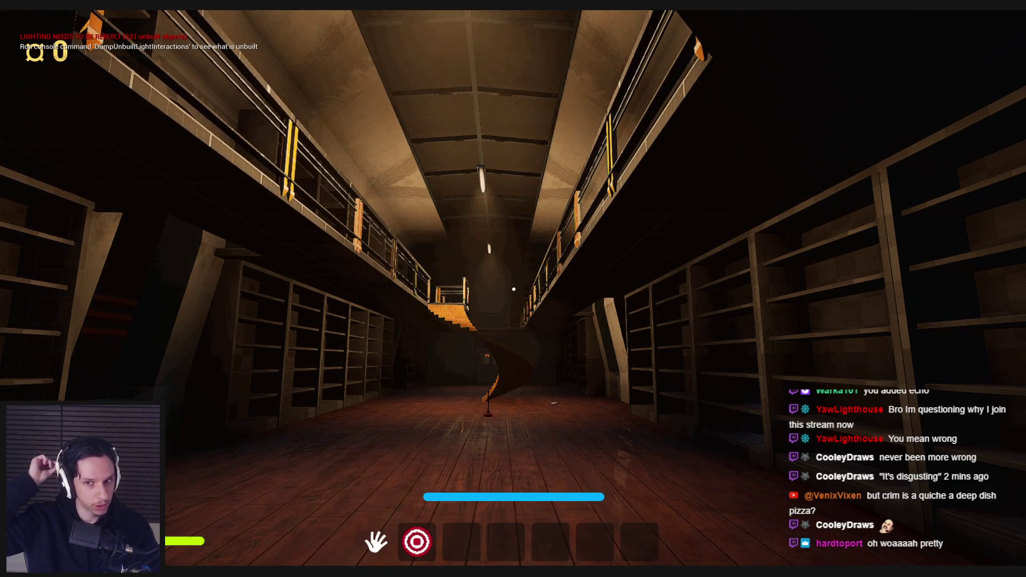
key("w")
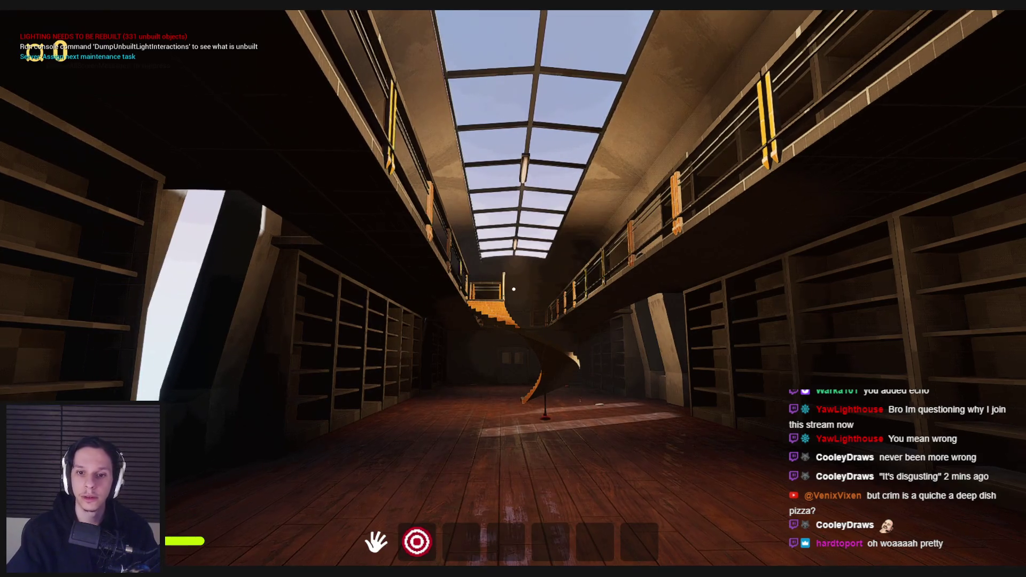
key("w")
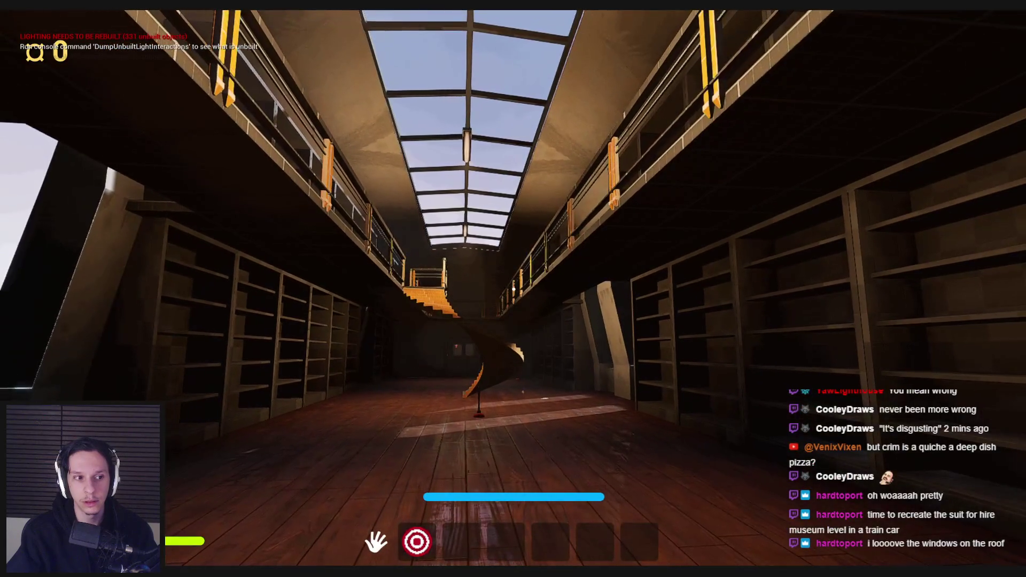
key("w")
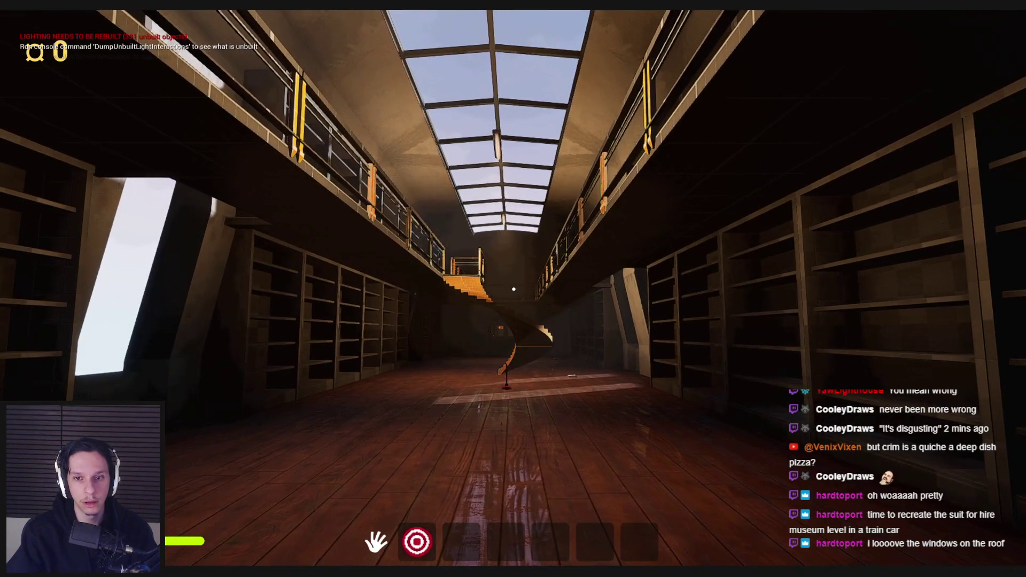
key("shift")
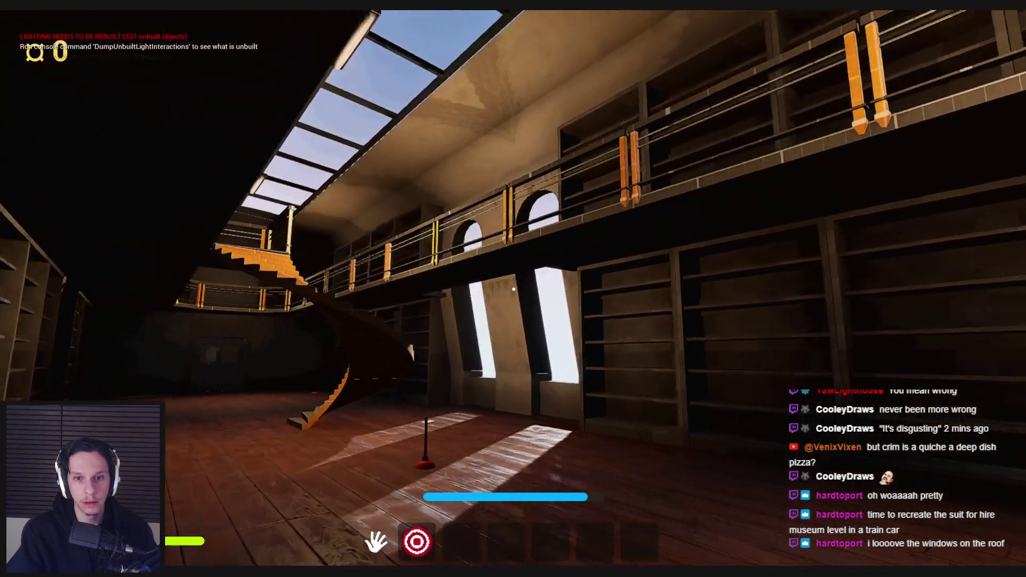
key("w")
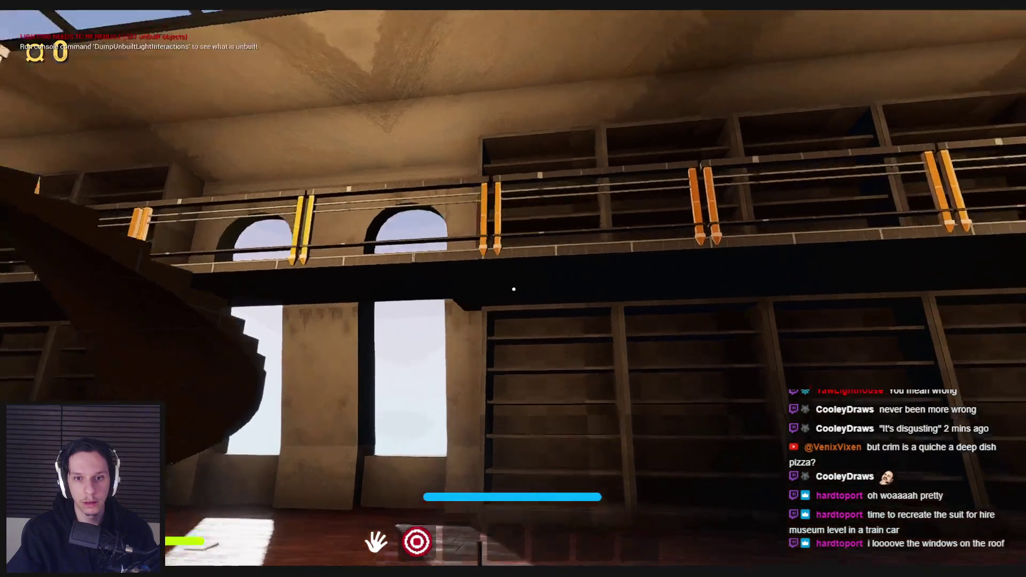
key("w")
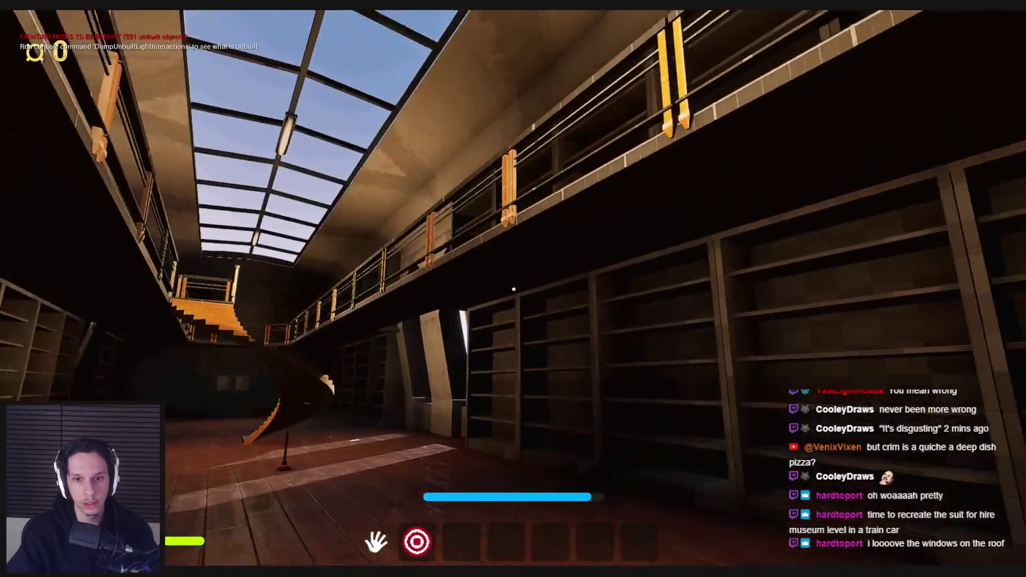
key("w")
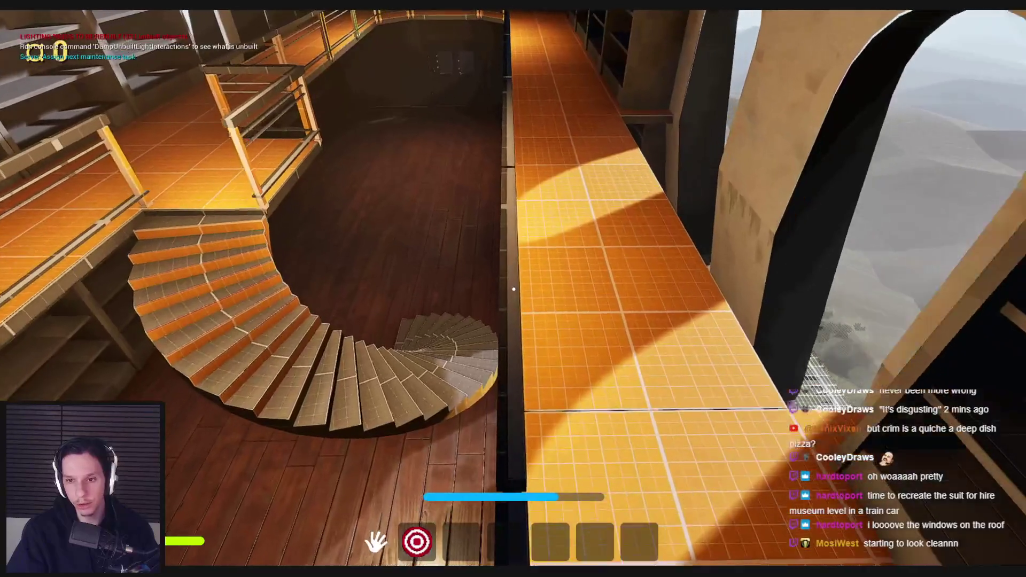
- Interact once from the upper gallery overlooking the spiral staircase
left_click(513, 289)
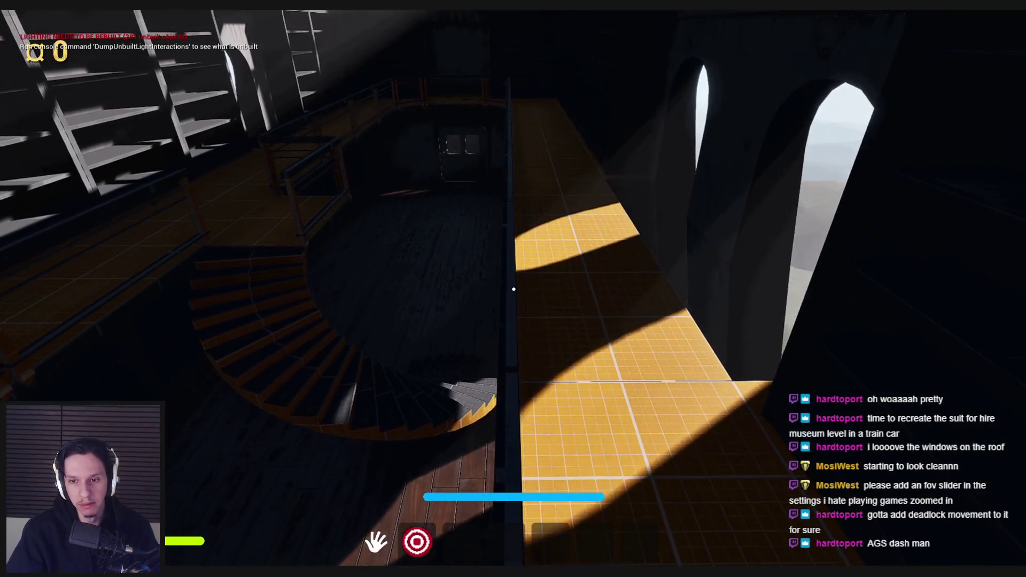
- Stop the play-test and open LevelTrain_Cabin-Library from Recent Levels
key("Escape")
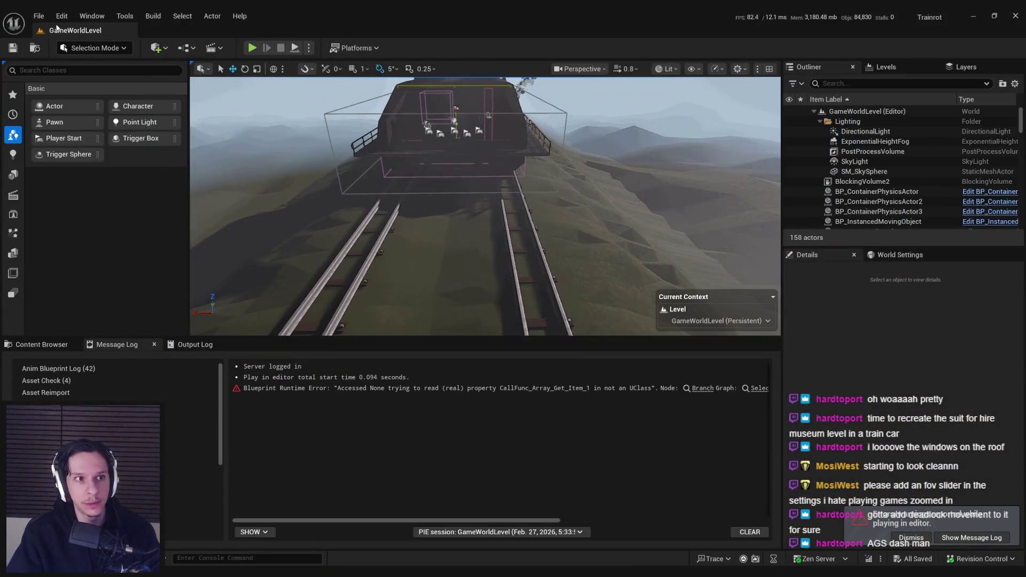
left_click(39, 16)
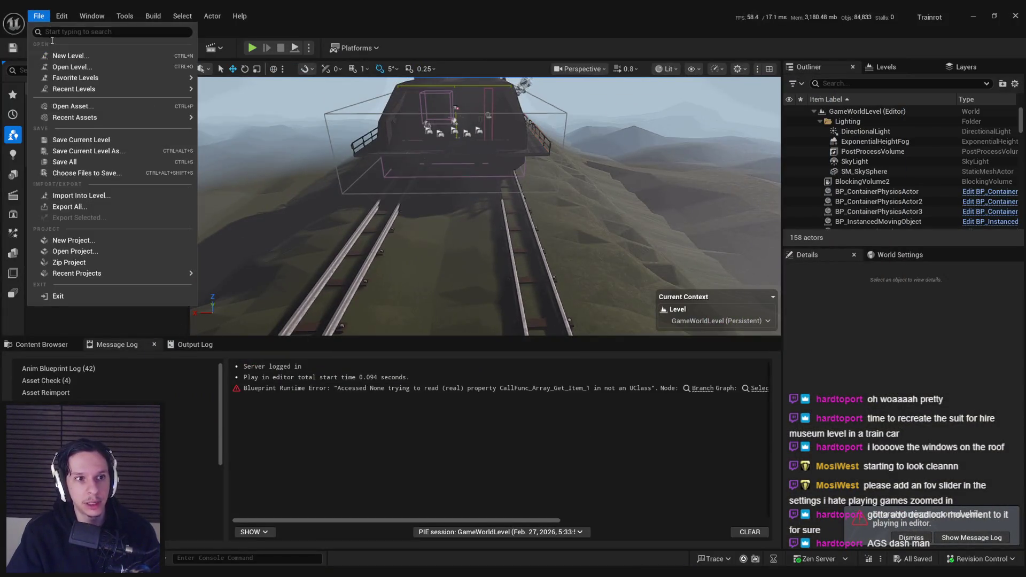
left_click(277, 137)
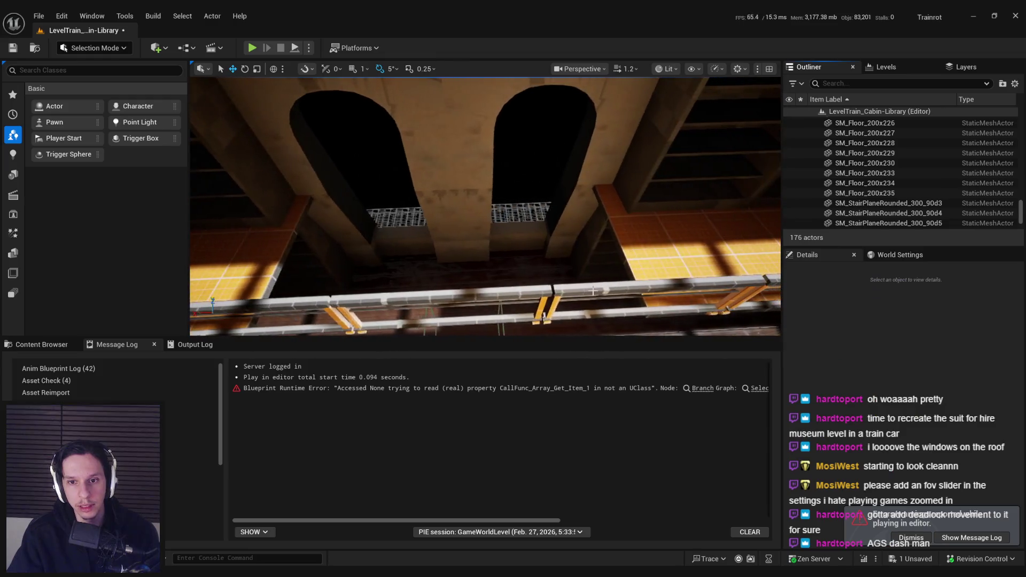
- Swap a walkway railing segment to the 100cm barrier mesh
left_click(411, 297)
scroll(484, 207, "down", 2)
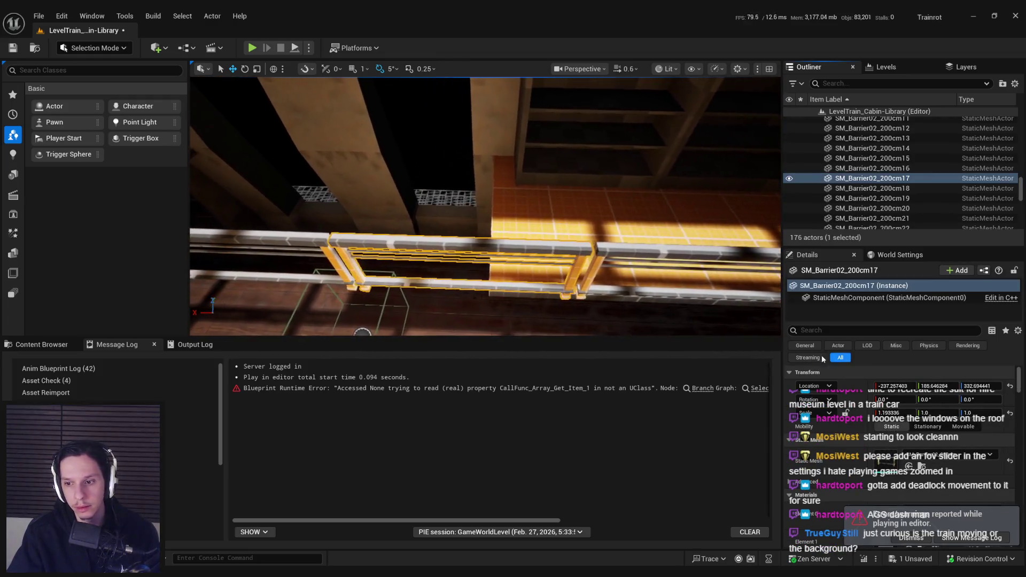
left_click(40, 344)
left_click(394, 422)
left_click_drag(394, 422, 883, 467)
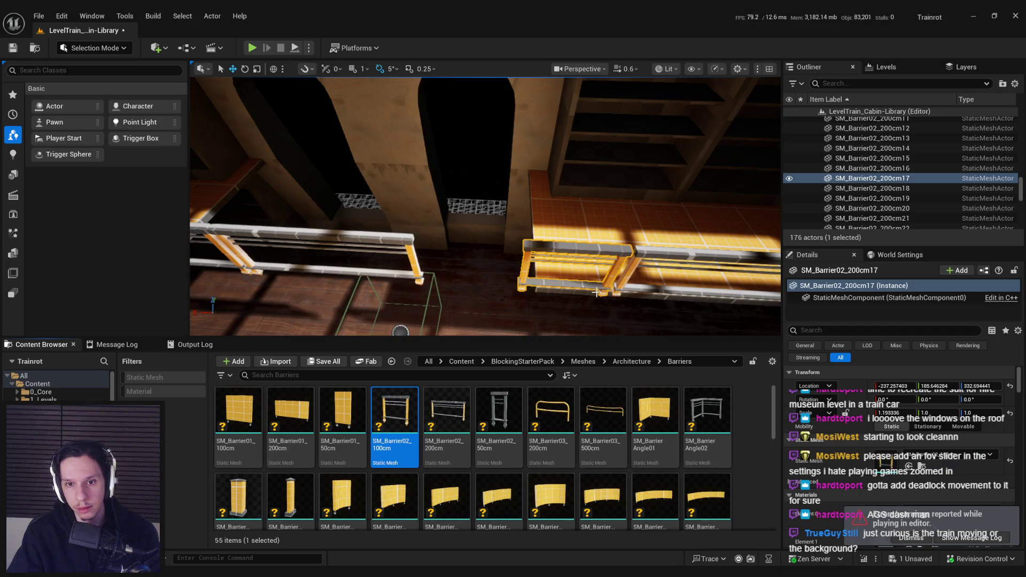
- Delete the neighbouring railing and slide the remaining one to meet the other railing
left_click(518, 242)
key("Delete")
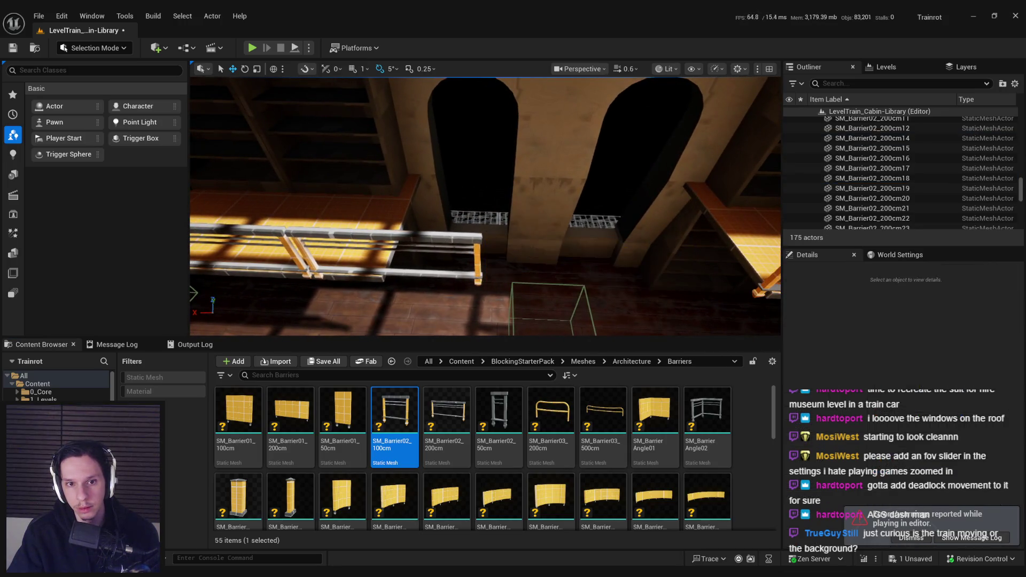
left_click(321, 246)
left_click_drag(674, 325, 601, 273)
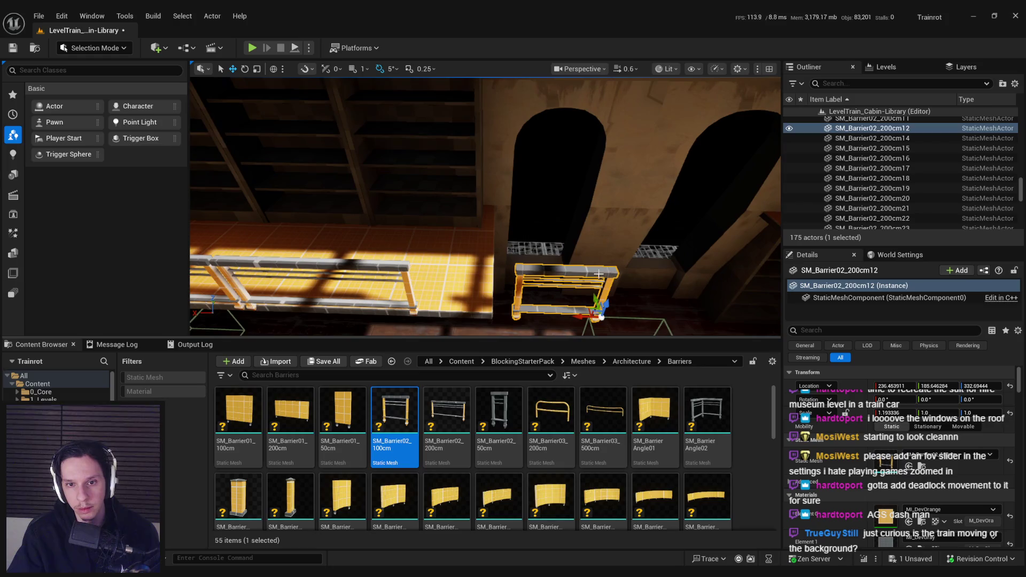
left_click_drag(577, 311, 483, 309)
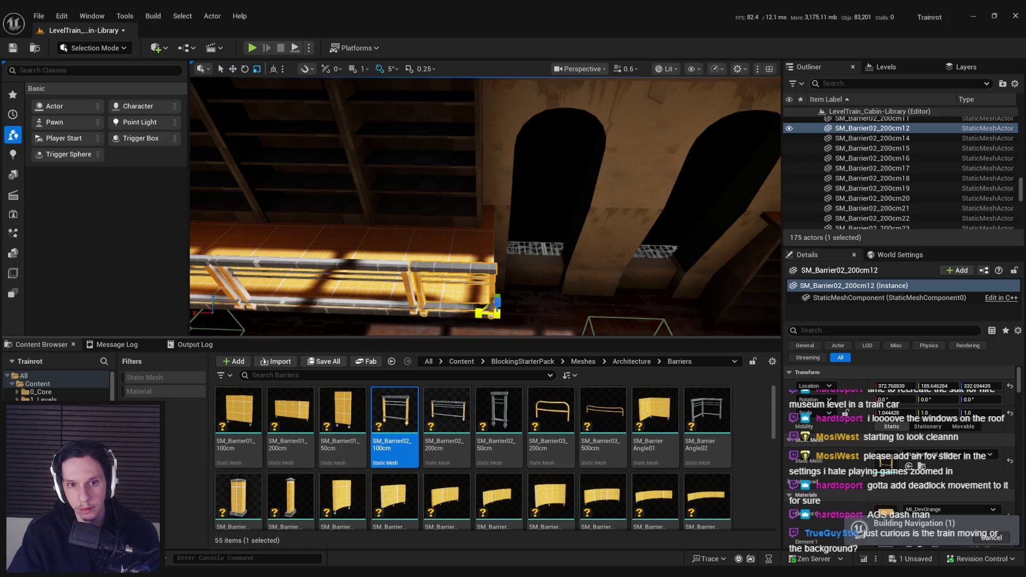
- Duplicate a railing, rotate it perpendicular, and place it at the bench corner
mouse_move(514, 281)
left_mouse_down()
mouse_move(481, 278)
mouse_move(515, 282)
mouse_move(268, 160)
mouse_move(196, 111)
mouse_move(481, 240)
mouse_move(625, 293)
mouse_move(424, 291)
left_mouse_up()
left_click(514, 282)
key("ctrl+d")
mouse_move(512, 319)
left_mouse_down()
mouse_move(487, 318)
mouse_move(448, 267)
mouse_move(652, 239)
mouse_move(727, 298)
mouse_move(717, 287)
mouse_move(646, 281)
mouse_move(470, 289)
mouse_move(428, 264)
mouse_move(452, 280)
left_mouse_up()
key("e")
key("w")
scroll(485, 206, "down", 4)
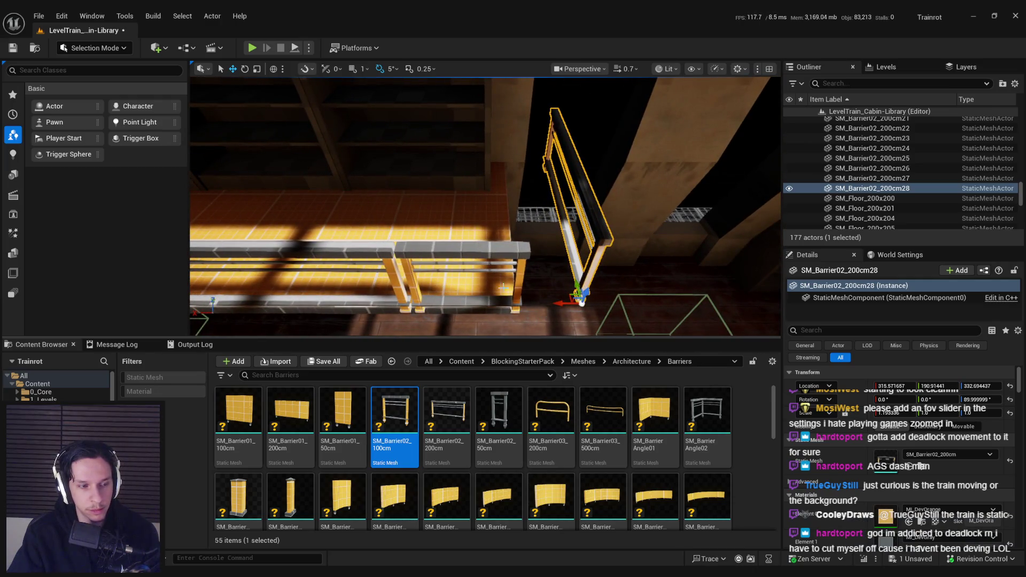
mouse_move(545, 302)
left_mouse_down()
mouse_move(498, 299)
mouse_move(456, 271)
mouse_move(430, 199)
mouse_move(572, 263)
mouse_move(573, 332)
mouse_move(524, 278)
mouse_move(502, 272)
mouse_move(502, 300)
mouse_move(572, 275)
left_mouse_up()
- Save the level, then slide BP_TestLamp6's sound locator along the car's side to X 921.14
left_click(452, 195)
key("ctrl+s")
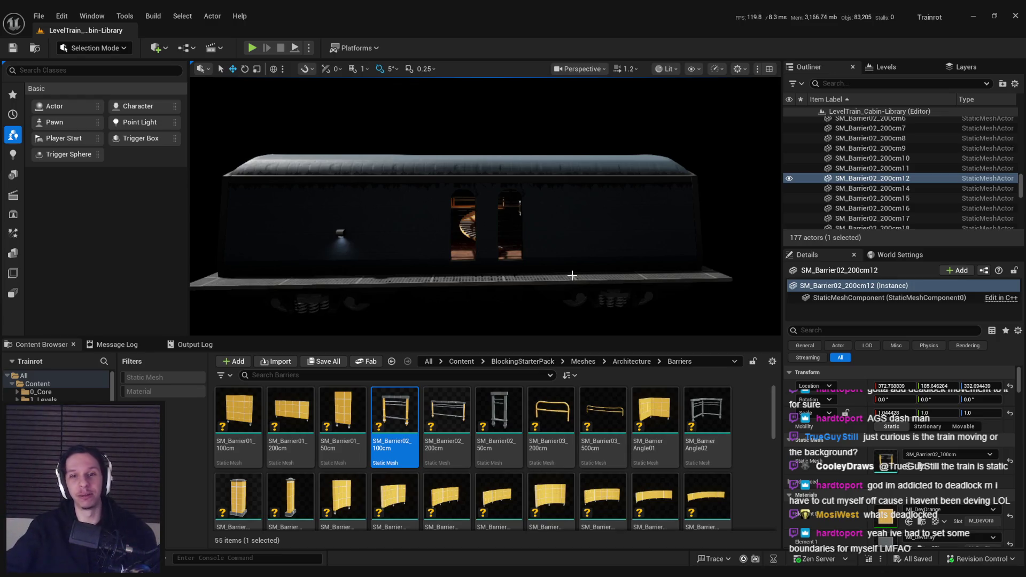
mouse_move(572, 275)
left_mouse_down()
mouse_move(636, 250)
mouse_move(599, 254)
mouse_move(517, 307)
left_mouse_up()
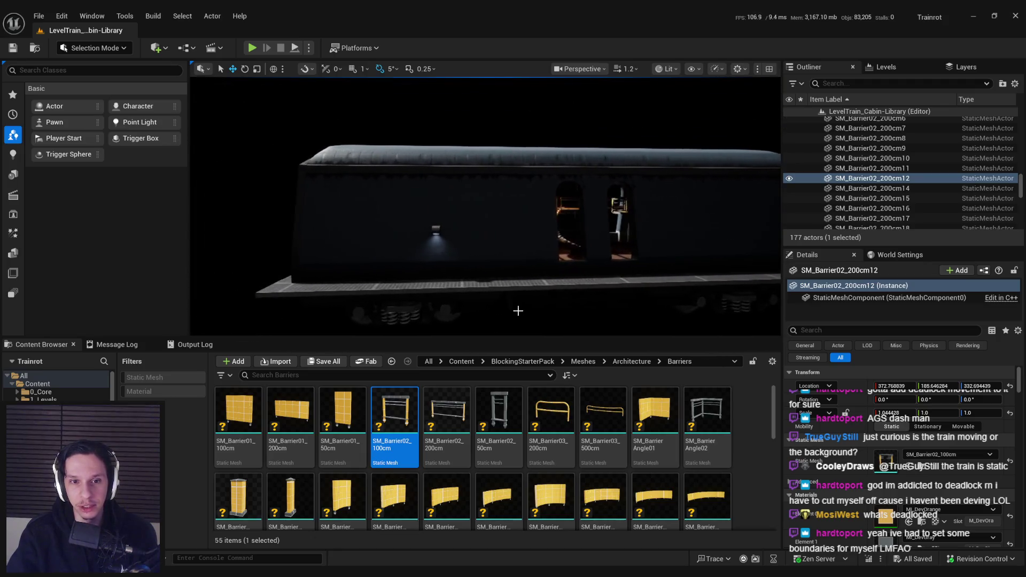
mouse_move(457, 199)
left_mouse_down()
mouse_move(460, 165)
mouse_move(427, 198)
mouse_move(388, 211)
left_mouse_up()
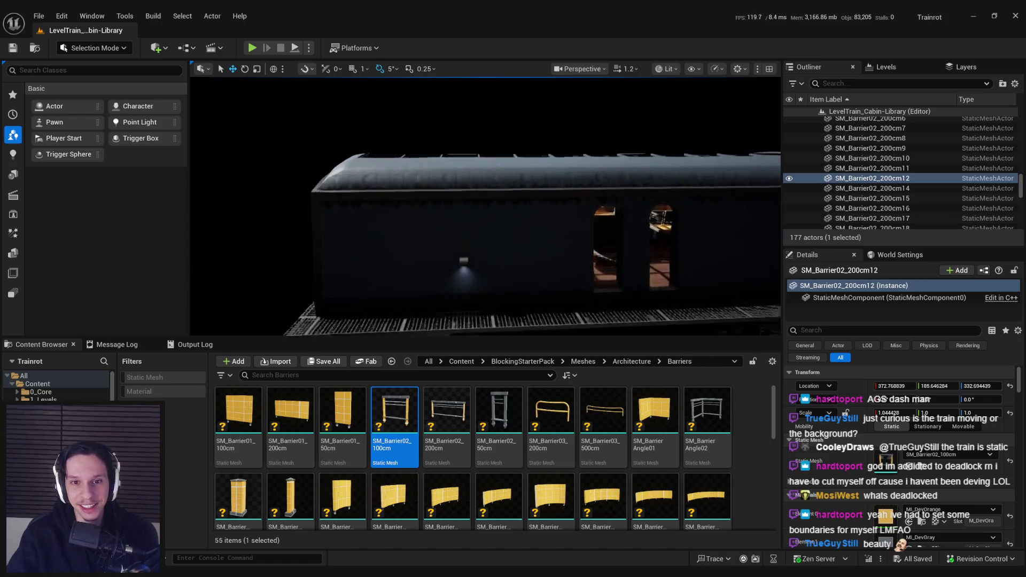
left_click(470, 242)
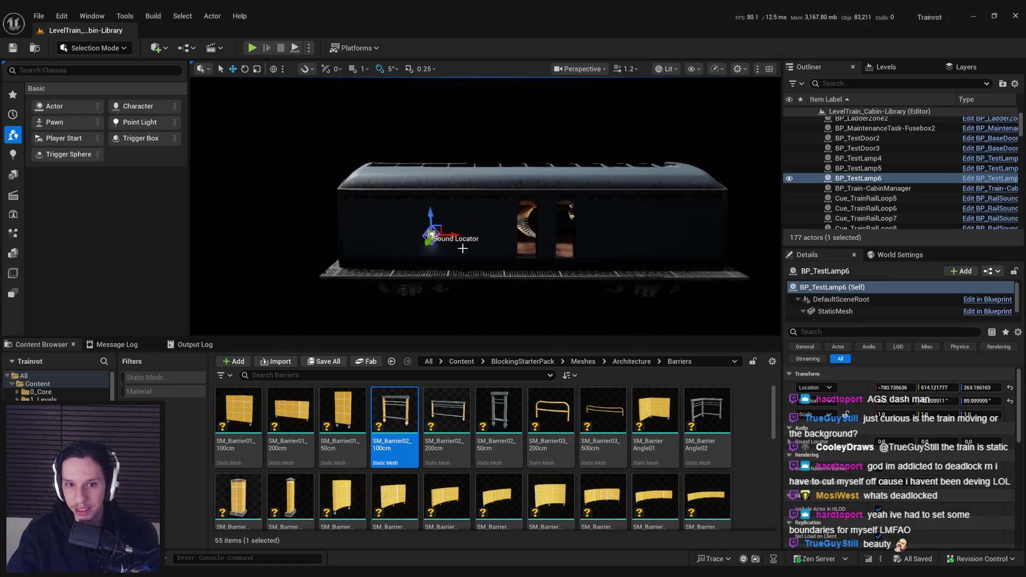
left_click_drag(611, 240, 674, 241)
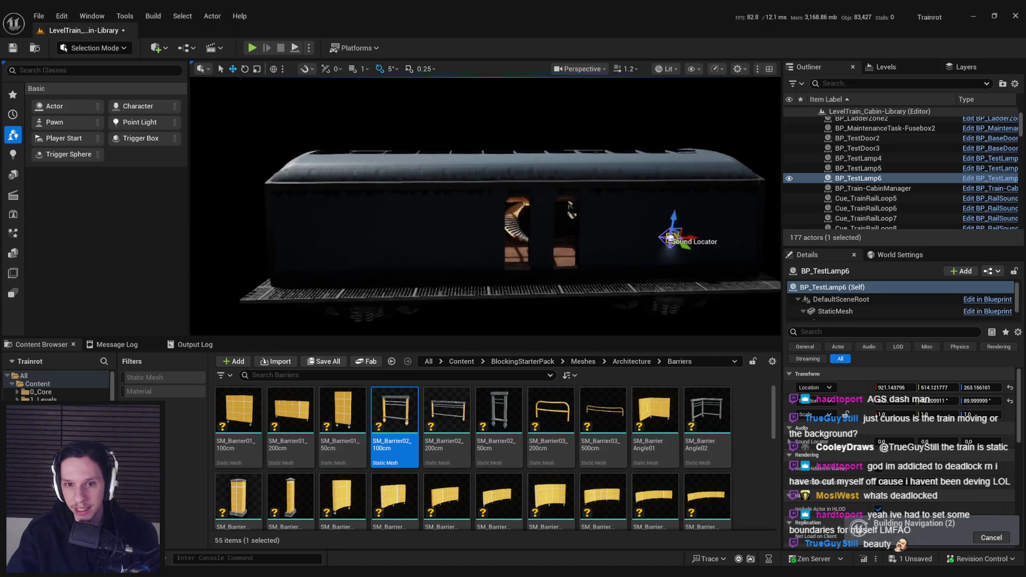
scroll(567, 209, "up", 10)
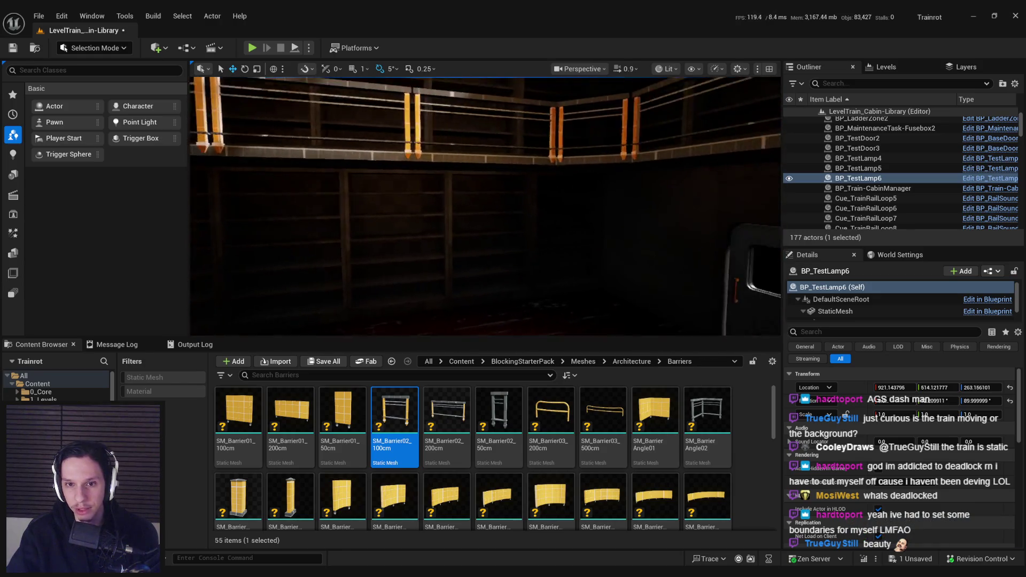
- Select a bookshelf near the railing and frame it in the view
left_click_drag(567, 209, 534, 209)
left_click(449, 240)
key("f")
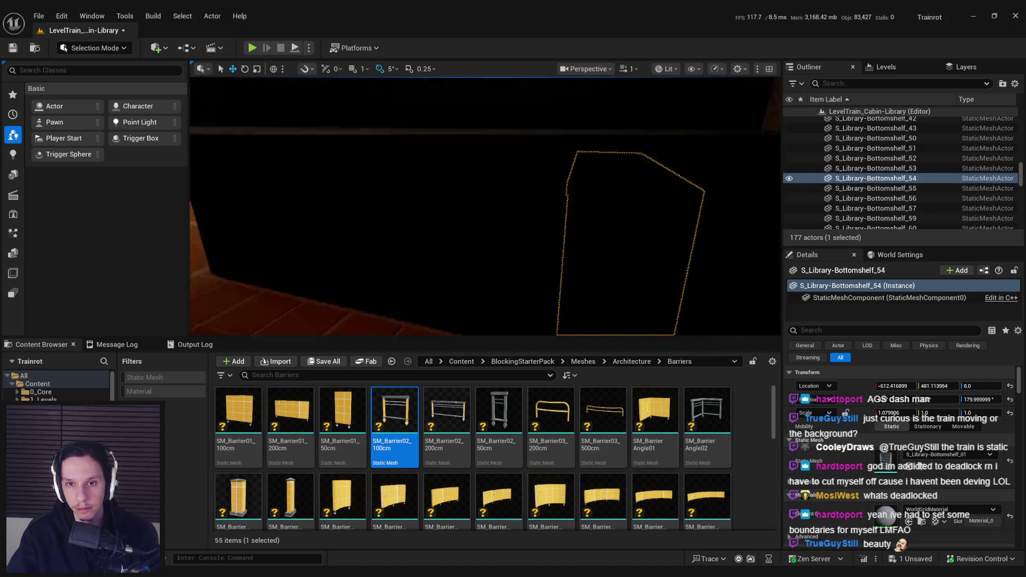
- Delete an upper cabin wall panel and locate the wall meshes in the Content Browser
left_click(502, 219)
scroll(549, 255, "up", 3)
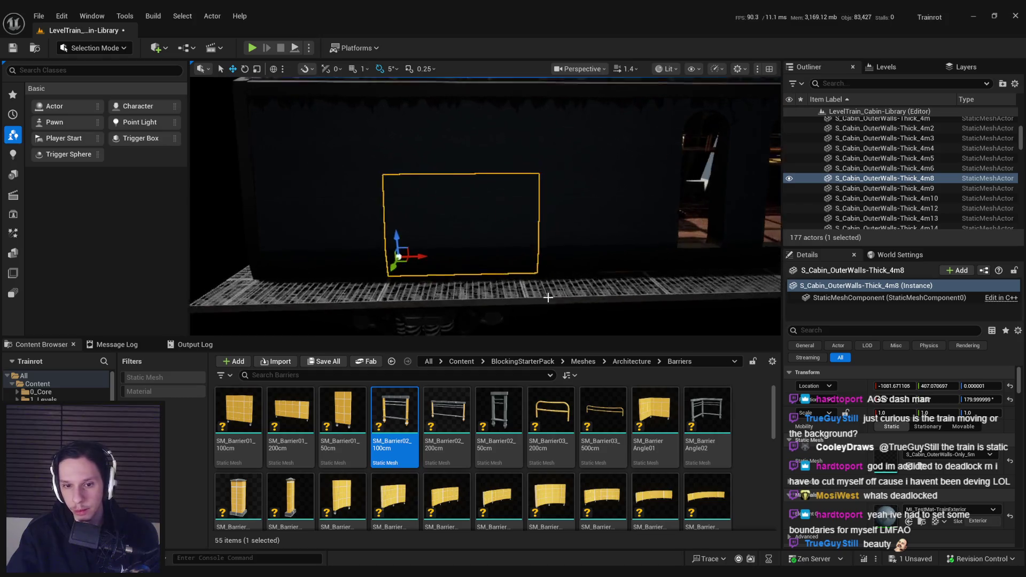
key("ctrl+b")
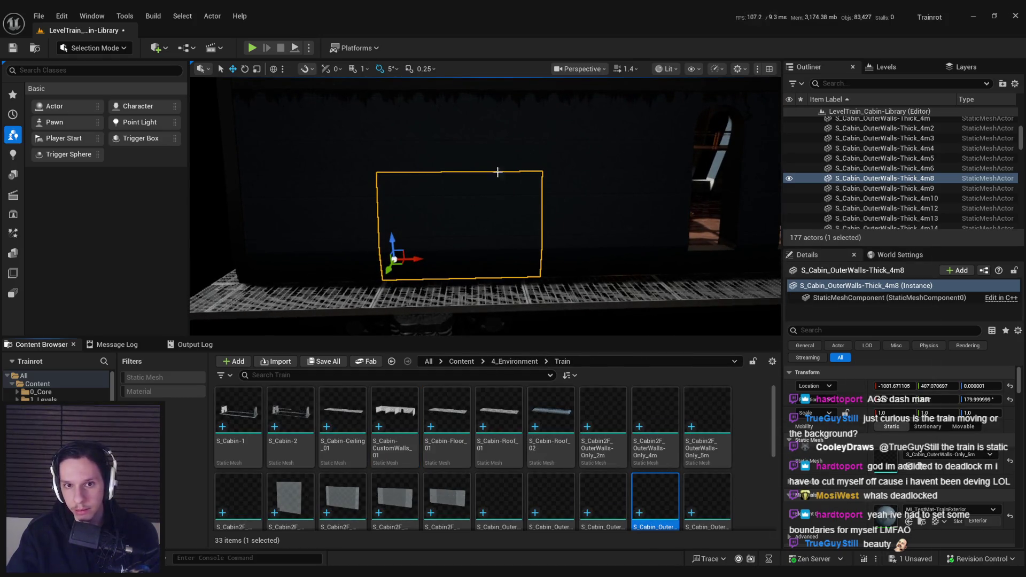
left_click(497, 170)
key("Delete")
left_click(392, 172)
left_click(355, 201)
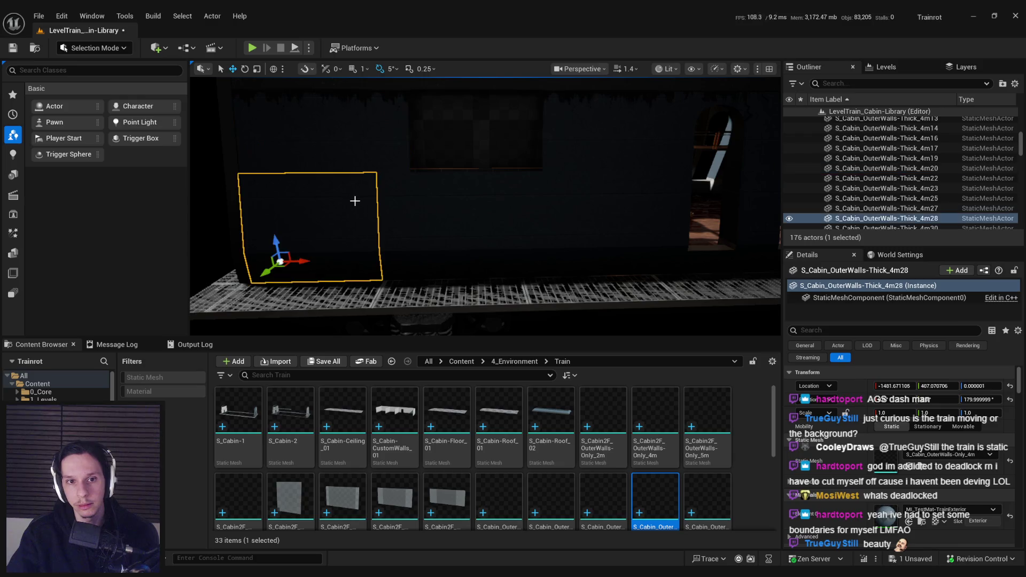
left_click(882, 168)
key("ctrl+b")
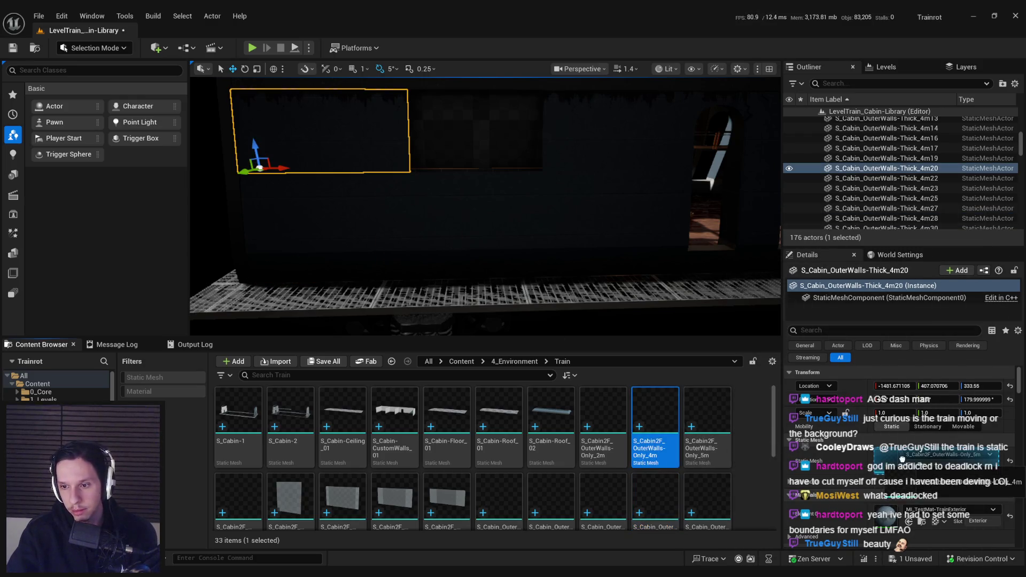
- Swap the lower wall panel to the arched window mesh with the TrainWalls material
left_click(447, 224)
scroll(655, 469, "down", 2)
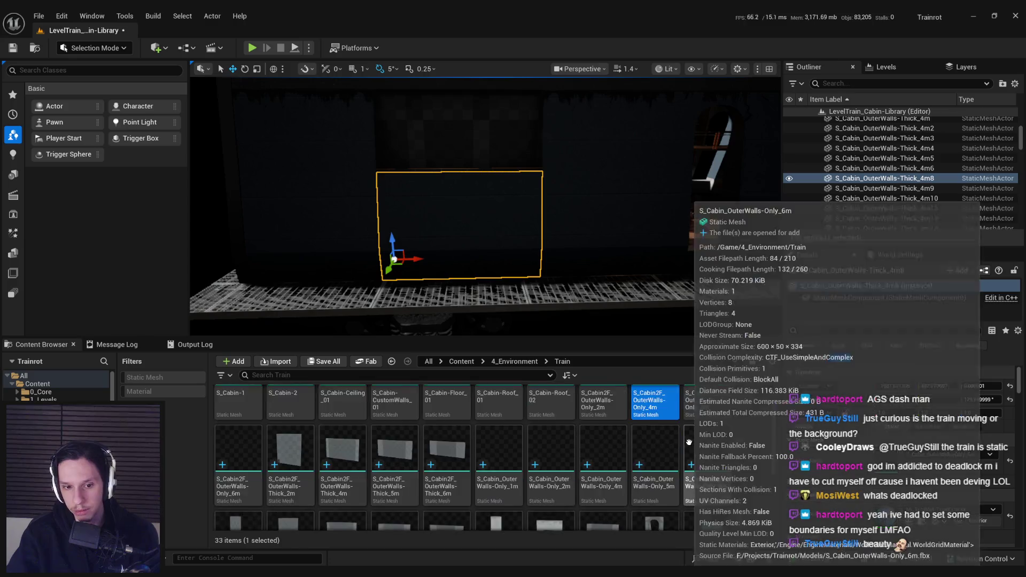
left_click(655, 469)
left_click(908, 466)
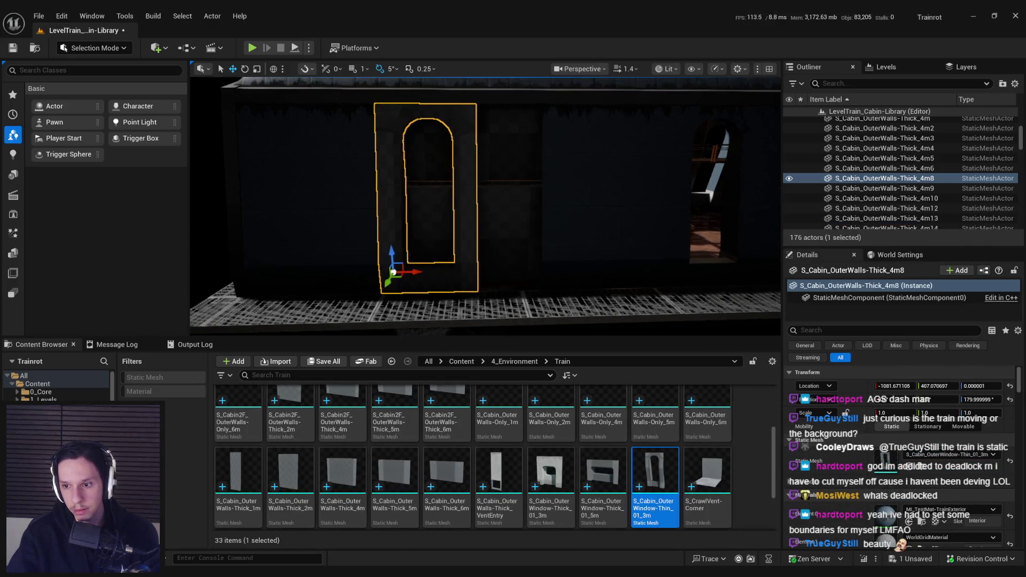
left_click(922, 505)
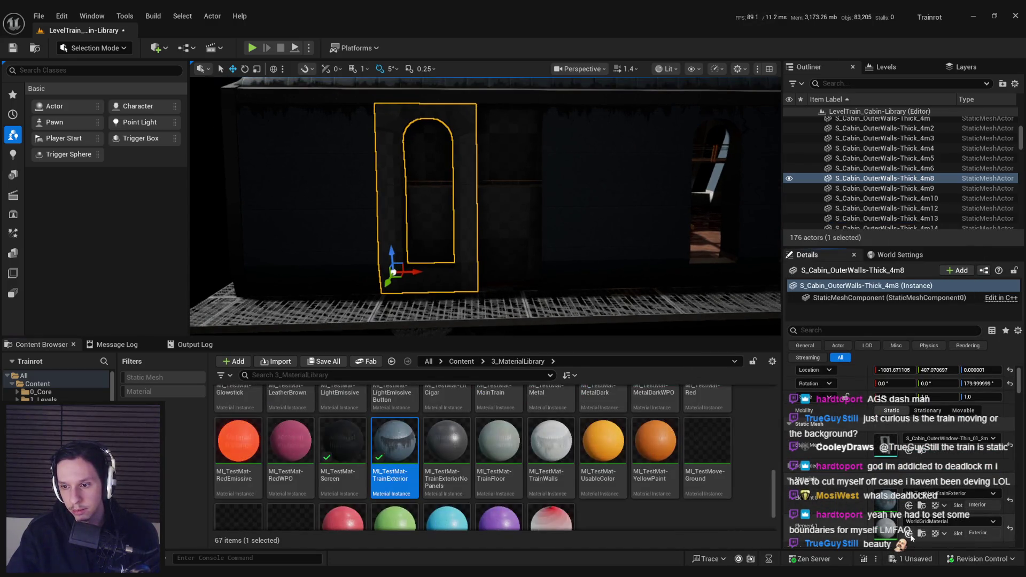
left_click(927, 494)
left_click(947, 424)
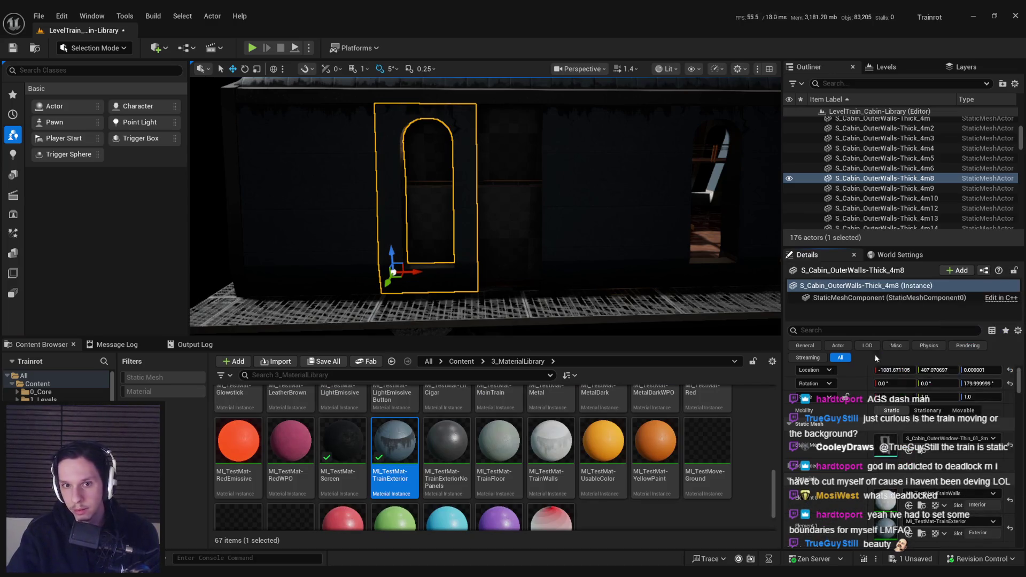
scroll(485, 206, "down", 5)
key("f")
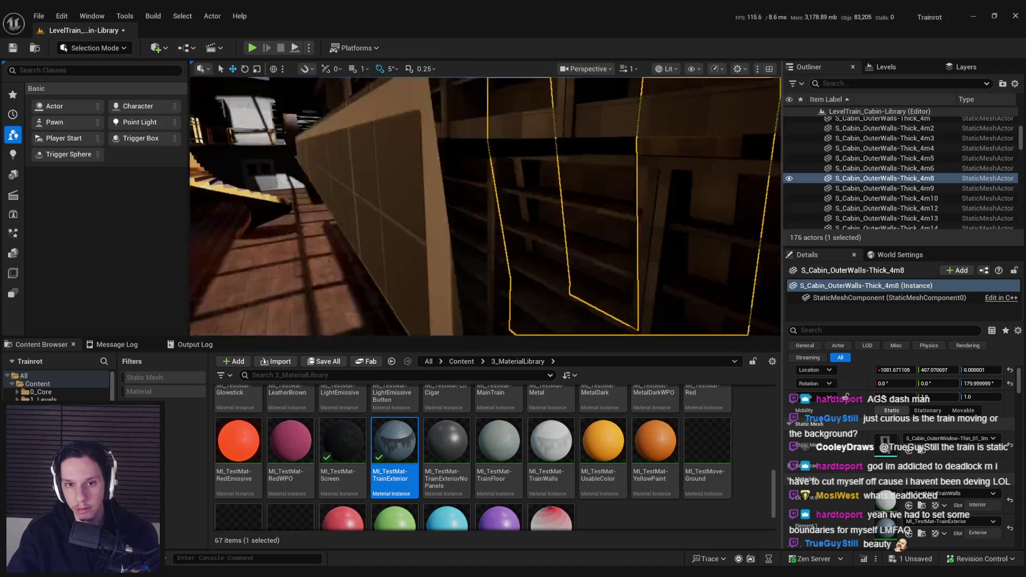
scroll(457, 255, "down", 5)
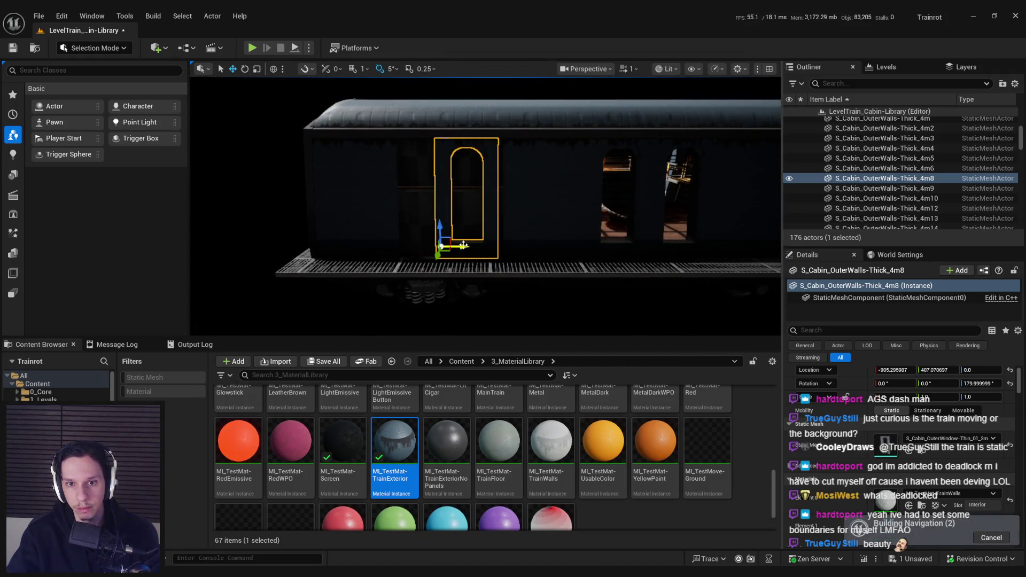
- Set grid snap to 50 and slide wall 4m8 200 units along X
left_click(362, 69)
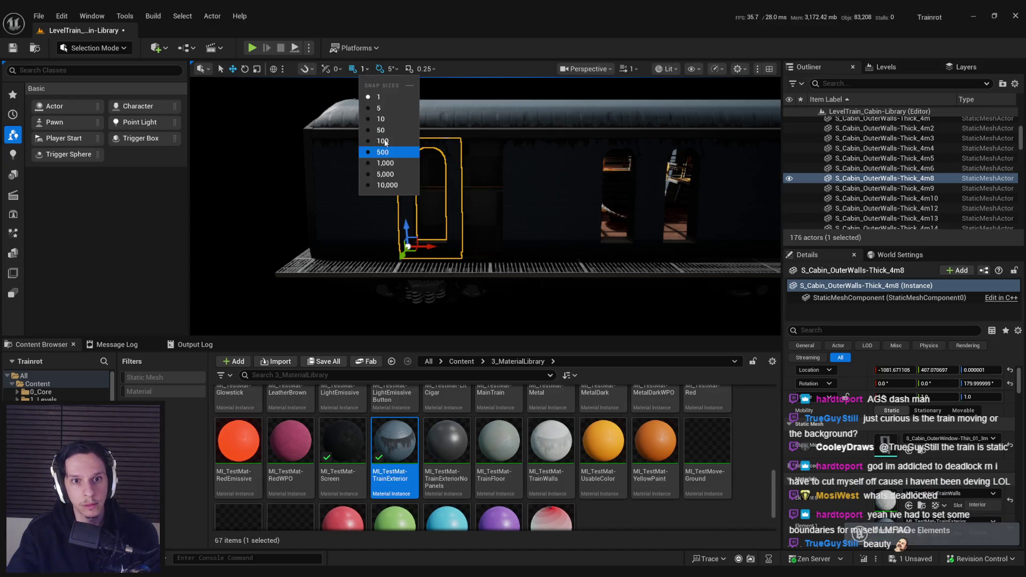
left_click(385, 131)
left_click_drag(432, 247, 472, 246)
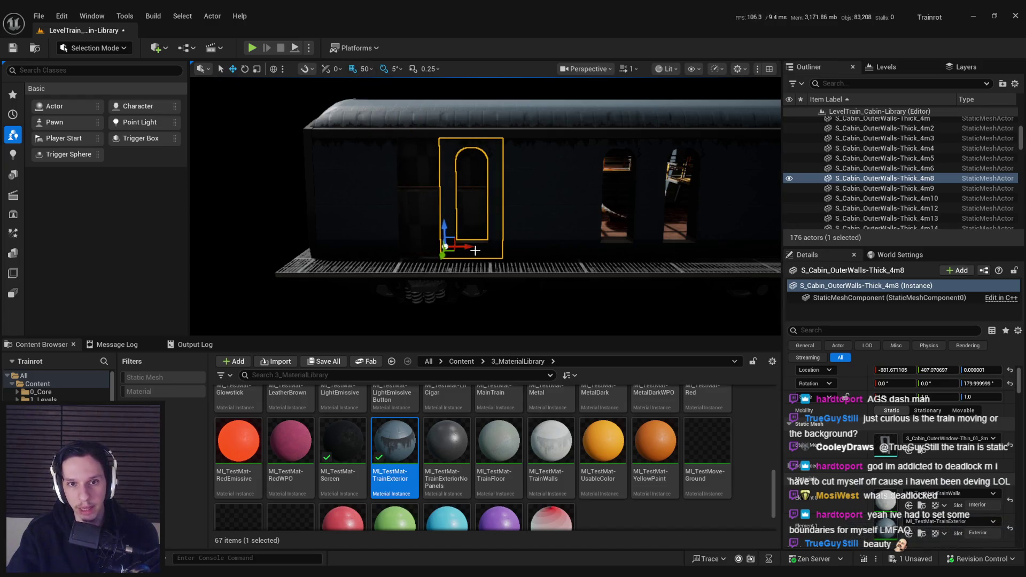
- Replace the two end wall panels with the Only_6m wall meshes from the Train folder
left_click(321, 214)
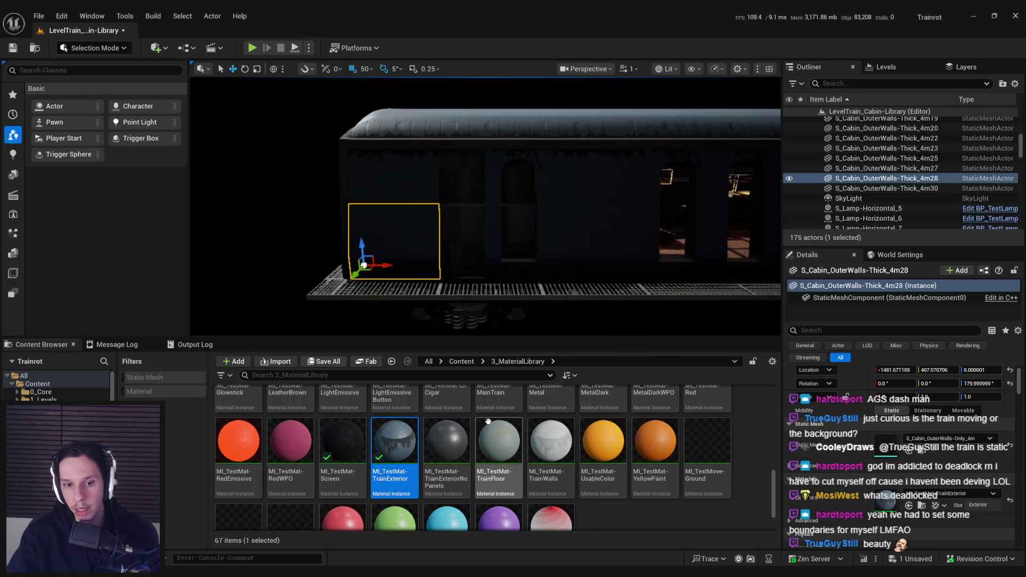
left_click(584, 262)
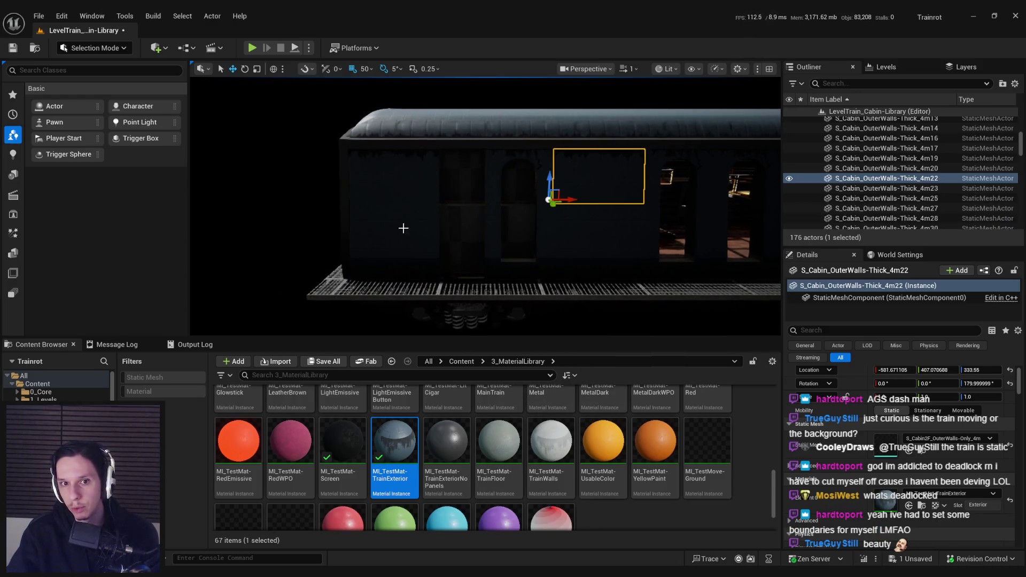
left_click(404, 228)
left_click(920, 450)
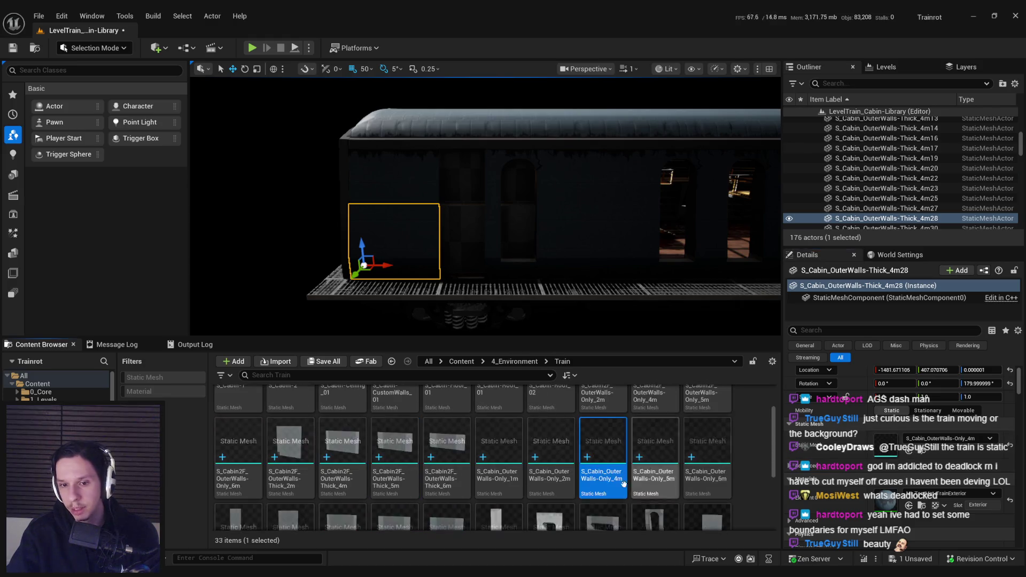
mouse_move(706, 443)
left_mouse_down()
mouse_move(919, 460)
mouse_move(884, 445)
left_mouse_up()
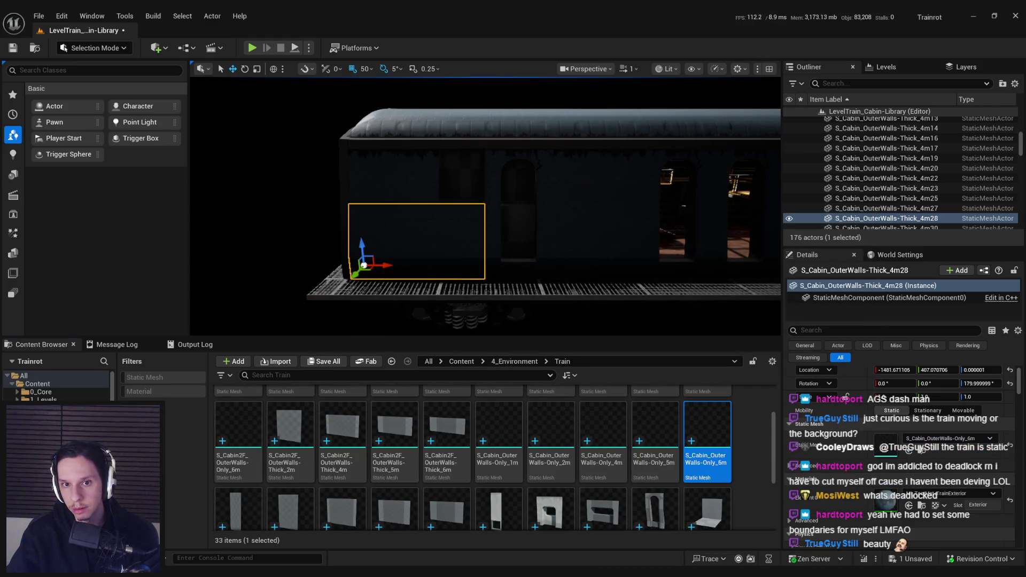
key("ctrl+z")
scroll(743, 461, "down", 1)
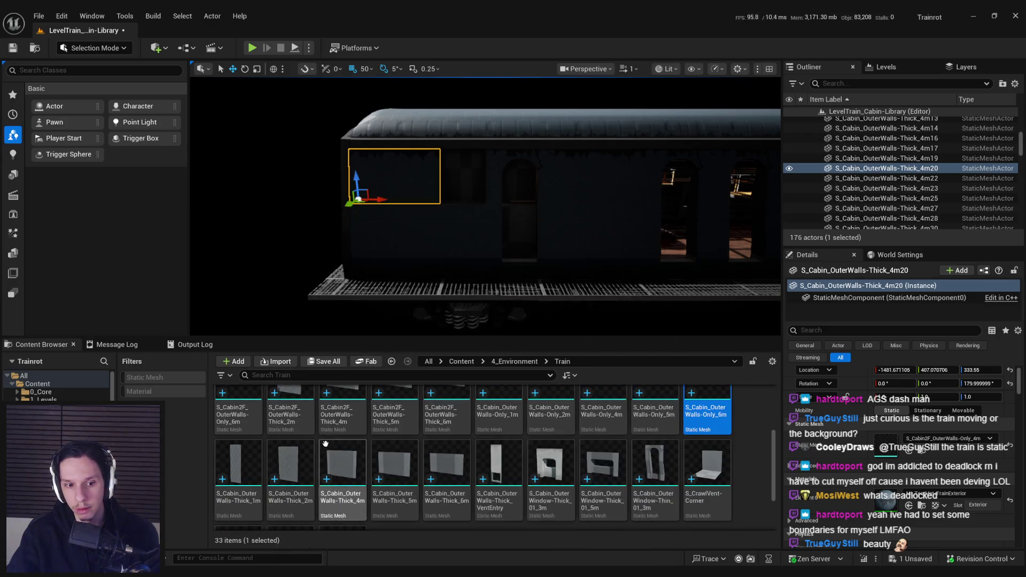
scroll(341, 481, "up", 3)
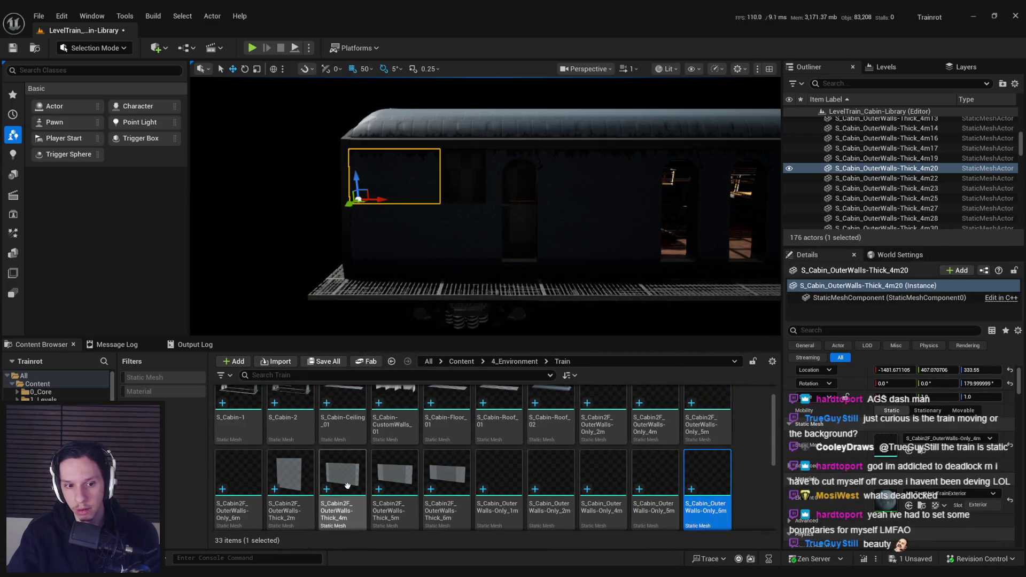
left_click_drag(238, 495, 825, 450)
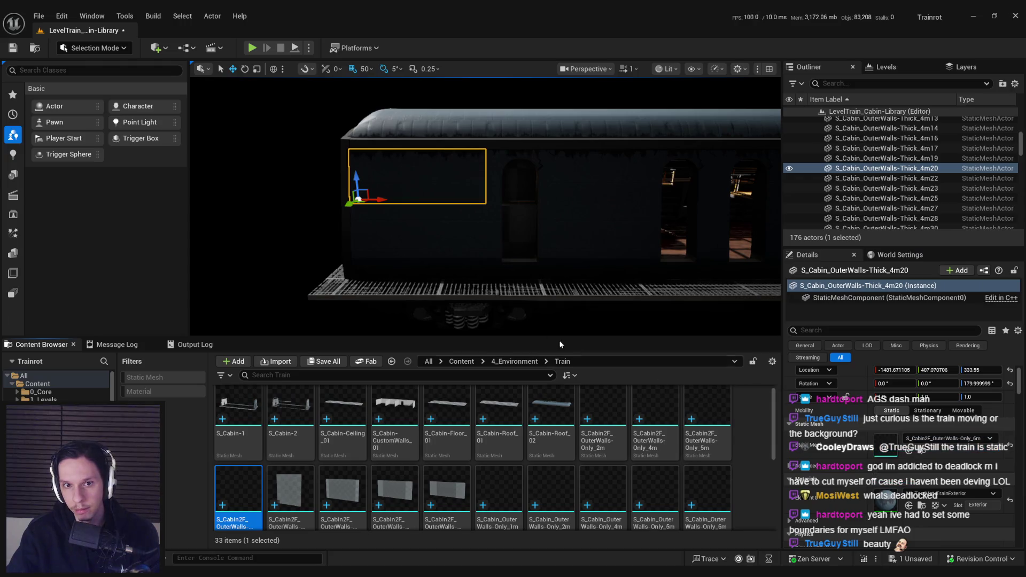
key("w")
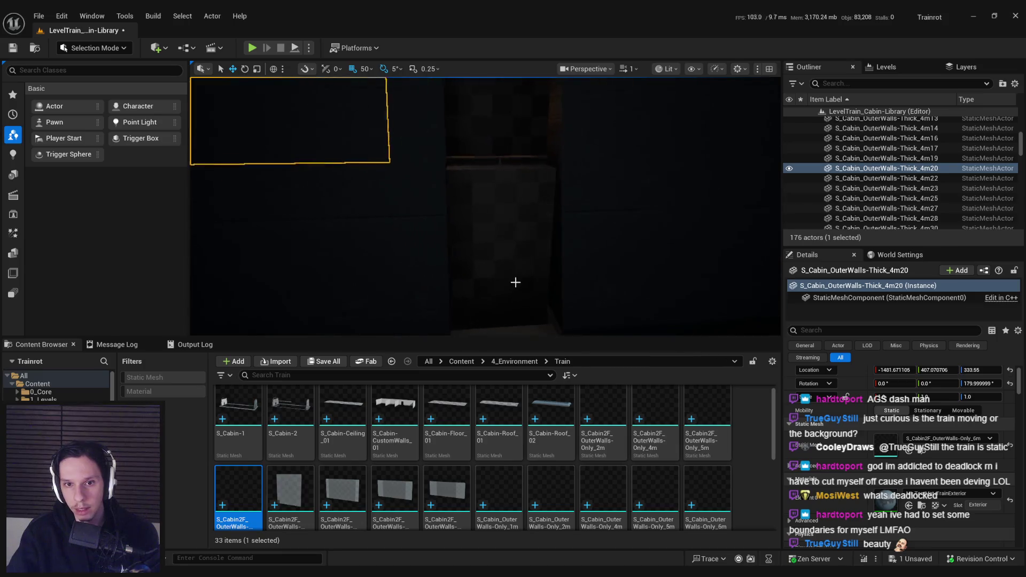
- Delete bottom bookshelves Bottomshelf_54 and Bottomshelf_55 in the dark corner
left_click(495, 220)
key("Delete")
left_click(501, 132)
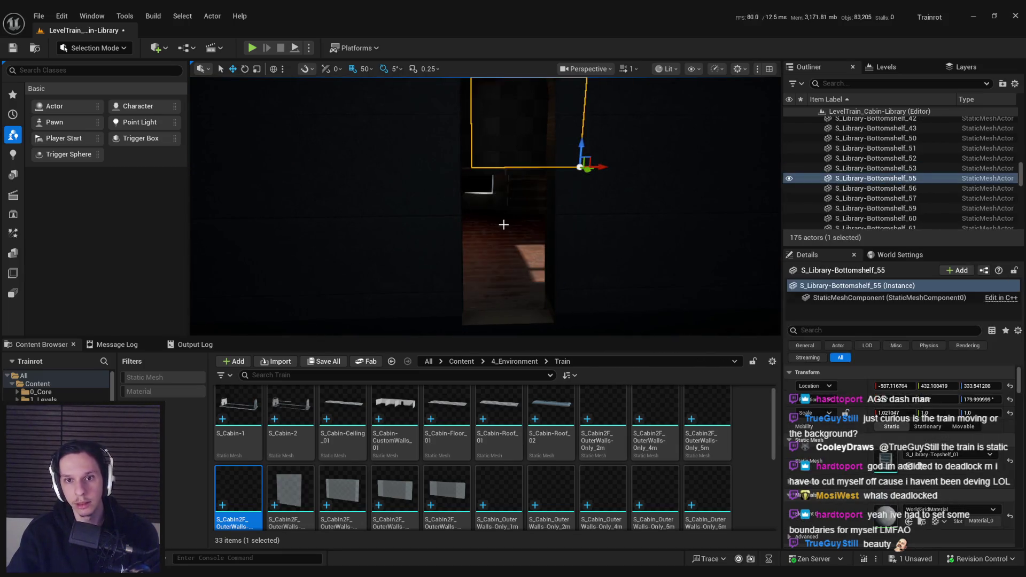
key("Delete")
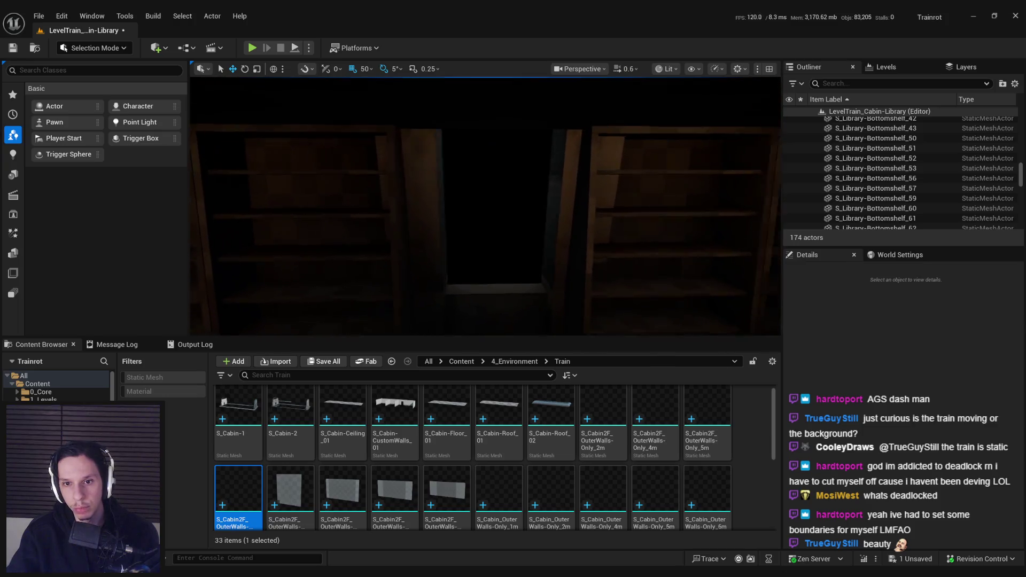
- Select three bookshelves on the facing wall, with bookshelf 33 as the pivot
left_click(483, 250)
left_click(541, 265, "ctrl")
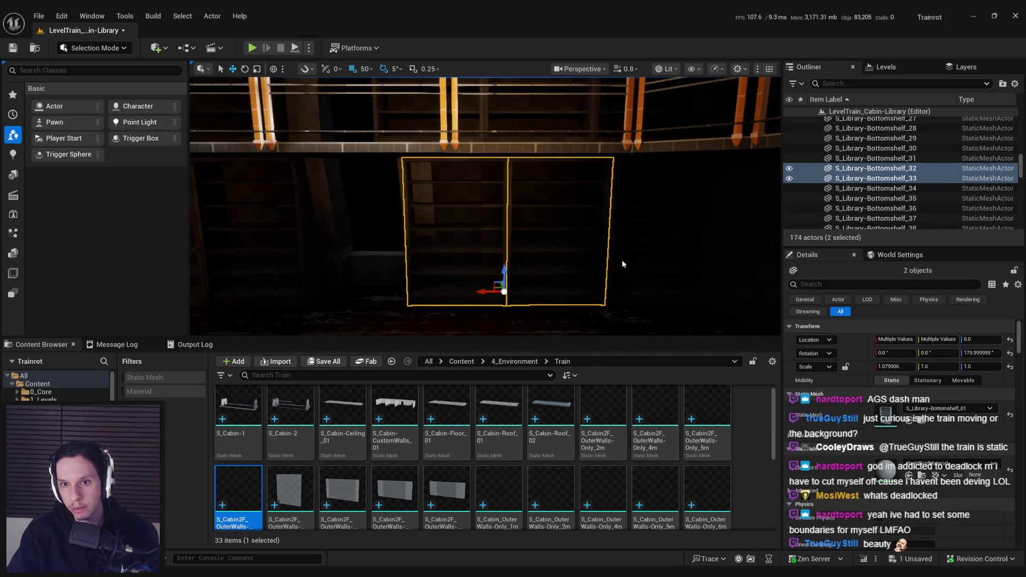
left_click(663, 229, "ctrl")
scroll(521, 227, "up", 5)
left_click(480, 237, "ctrl")
left_click(491, 244, "ctrl")
scroll(482, 245, "up", 3)
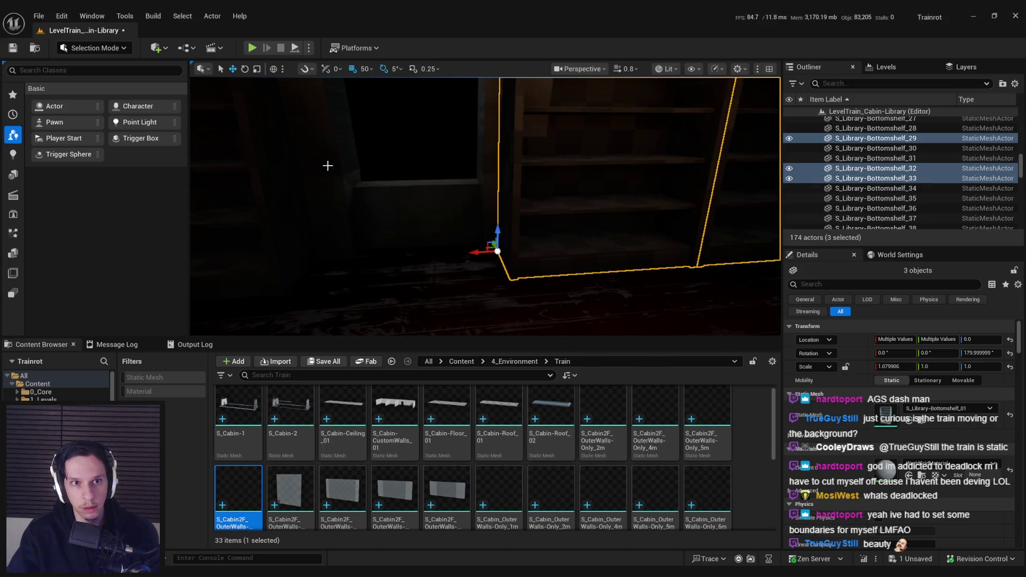
scroll(485, 206, "up", 3)
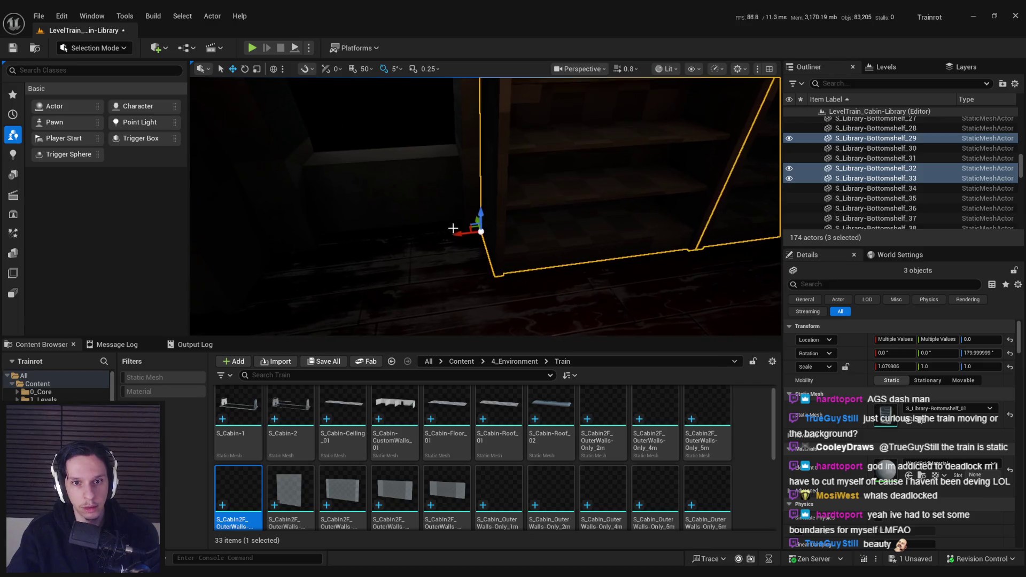
scroll(558, 269, "up", 4)
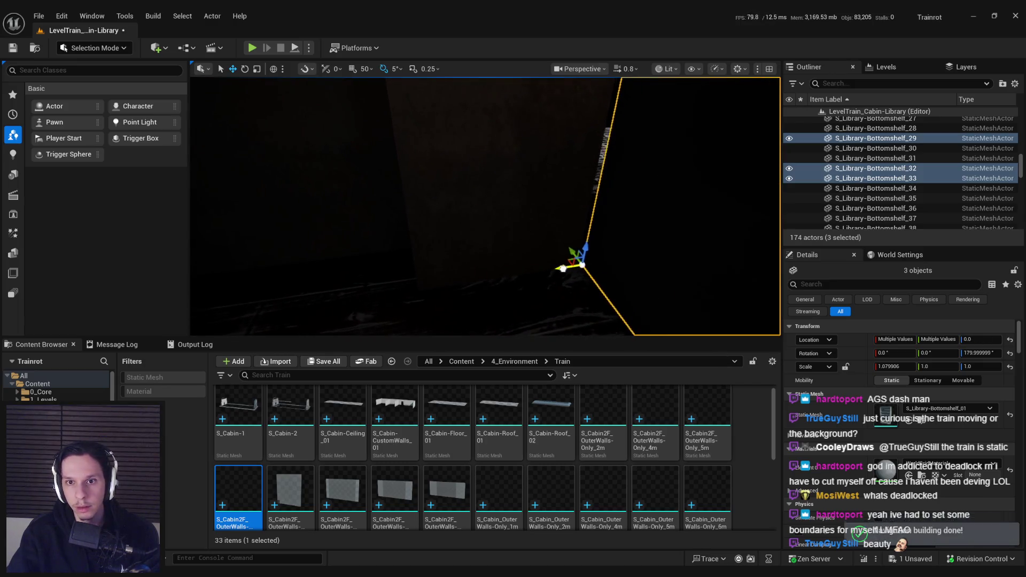
scroll(560, 269, "down", 5)
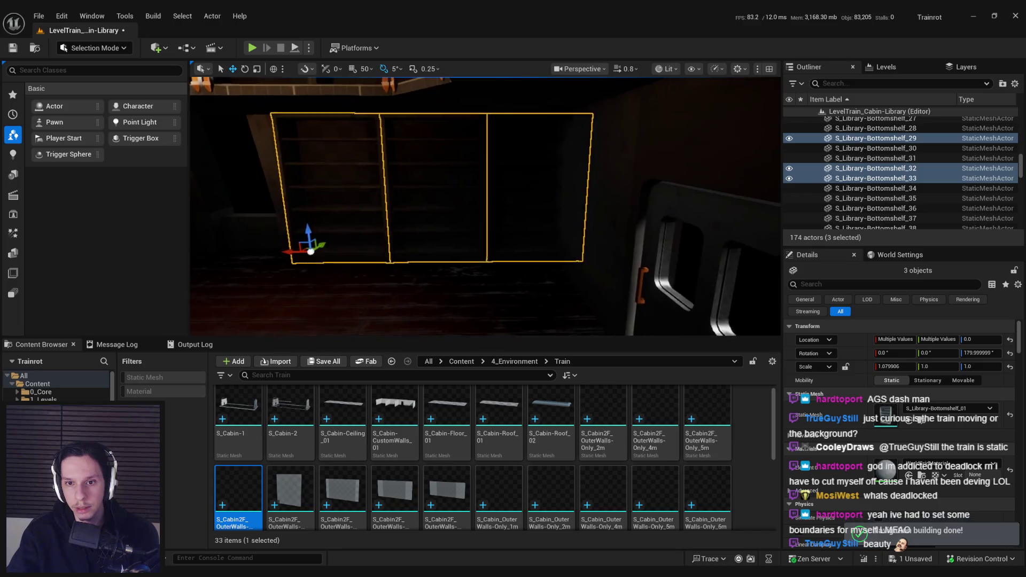
- Switch the viewport to Unlit and narrow the three selected bookshelves along X
left_click(678, 72)
left_click(689, 94)
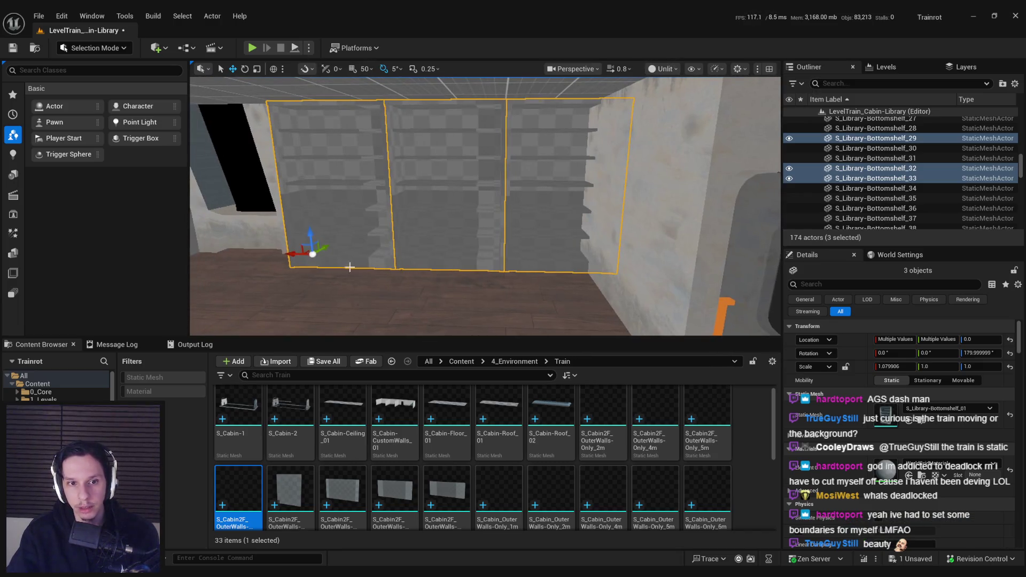
left_click_drag(325, 253, 319, 254)
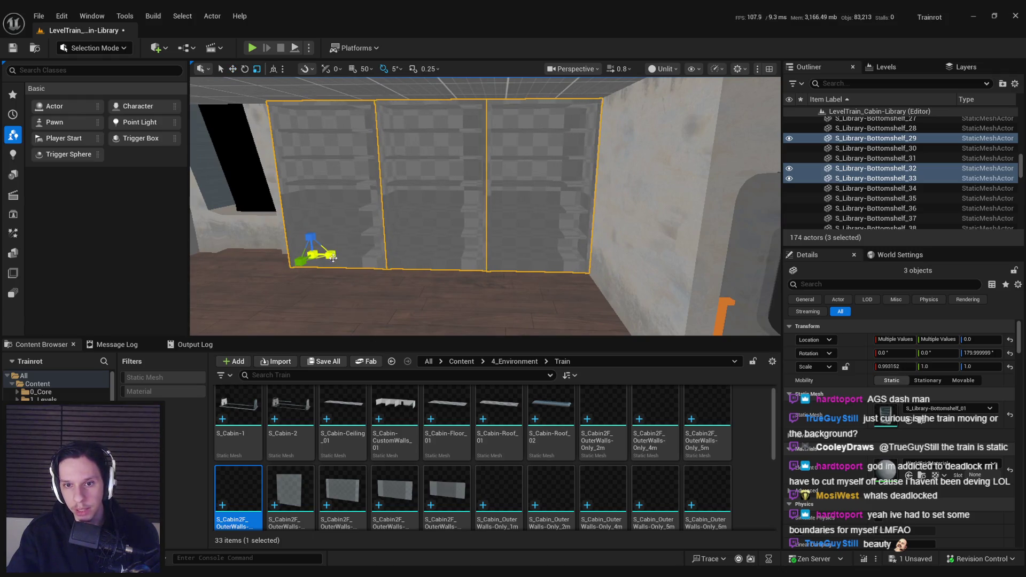
- Select another group of shelves, including Bottomshelf_30, and narrow it along X
left_click(561, 206)
key("w")
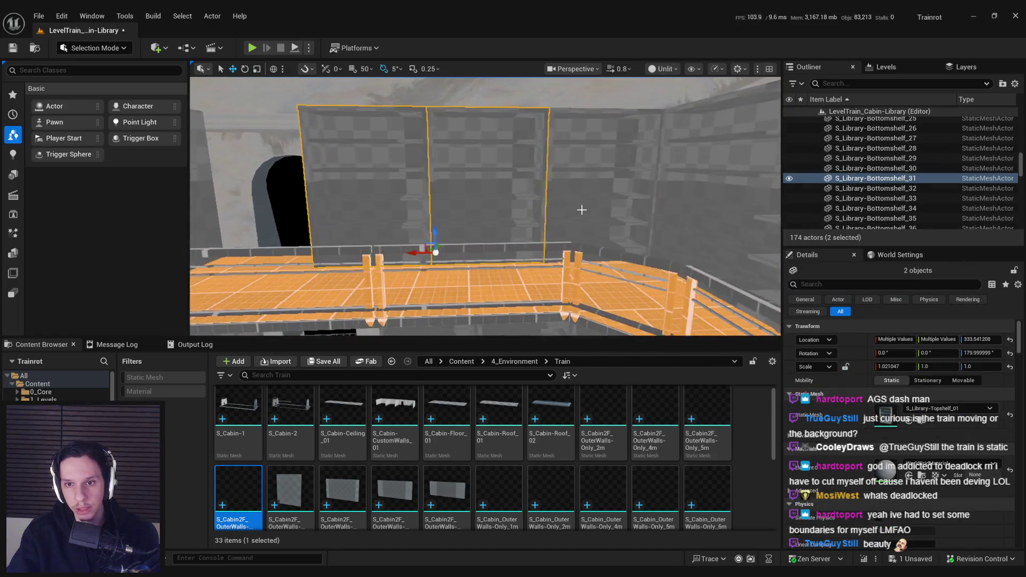
left_click(581, 209, "ctrl")
scroll(518, 263, "up", 5)
left_click(510, 252, "ctrl")
mouse_move(496, 257)
left_mouse_down()
mouse_move(622, 275)
mouse_move(603, 310)
left_mouse_up()
scroll(479, 261, "up", 5)
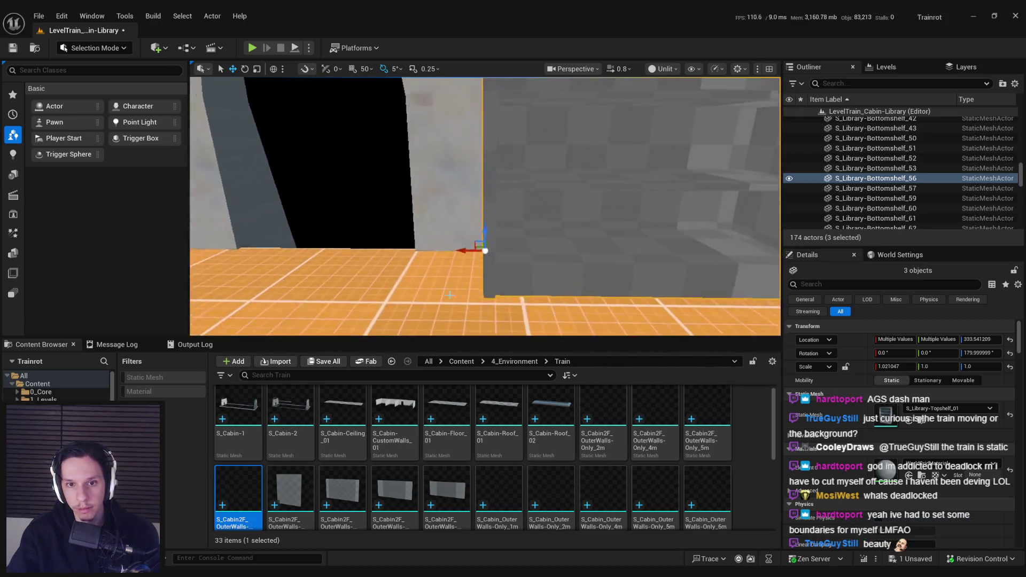
scroll(496, 256, "down", 5)
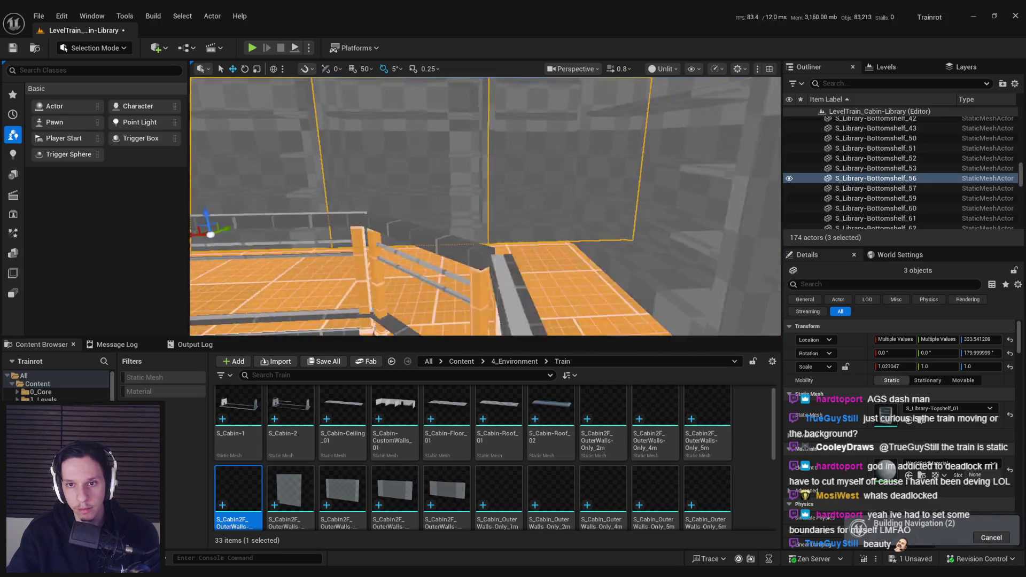
left_click_drag(310, 255, 294, 258)
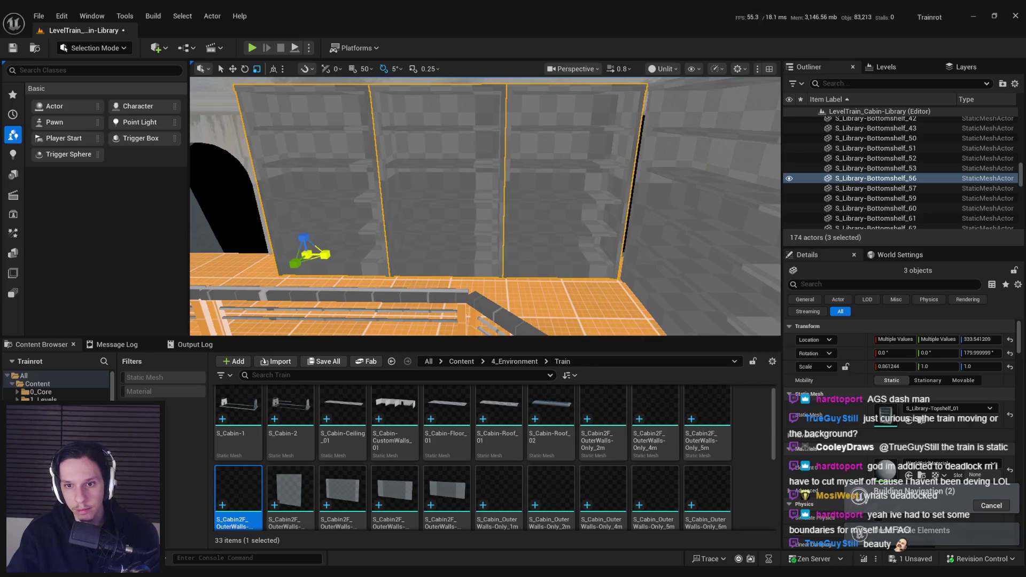
key("w")
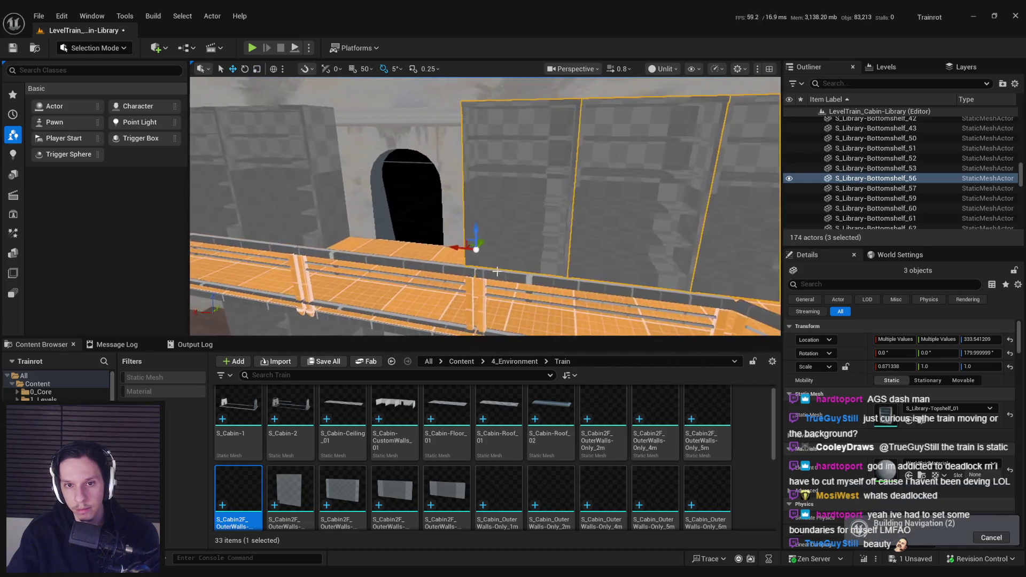
- Narrow the left and right shelves on the doorway wall slightly along X
left_click_drag(451, 249, 452, 249)
left_click(451, 248)
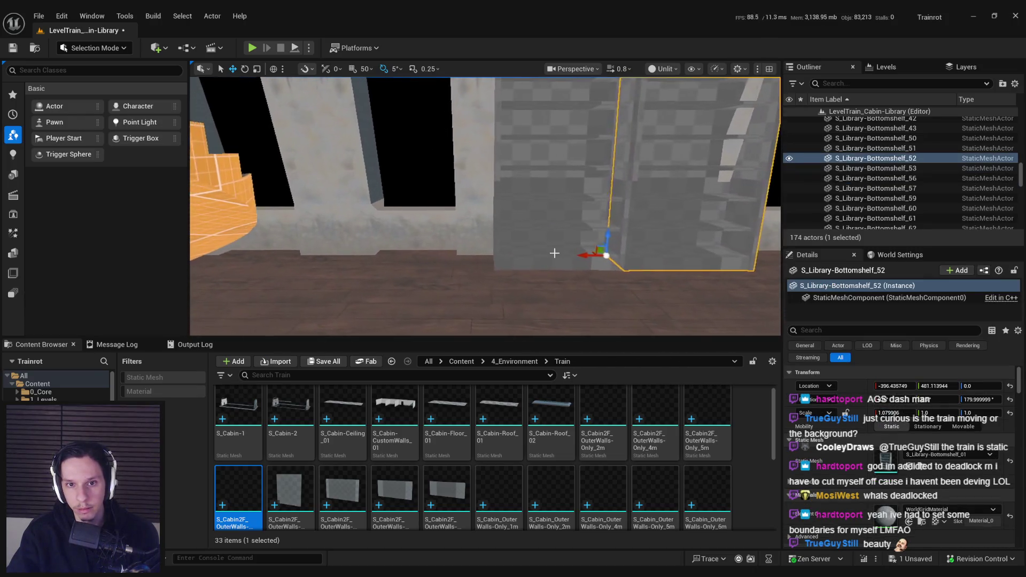
left_click(570, 246, "ctrl")
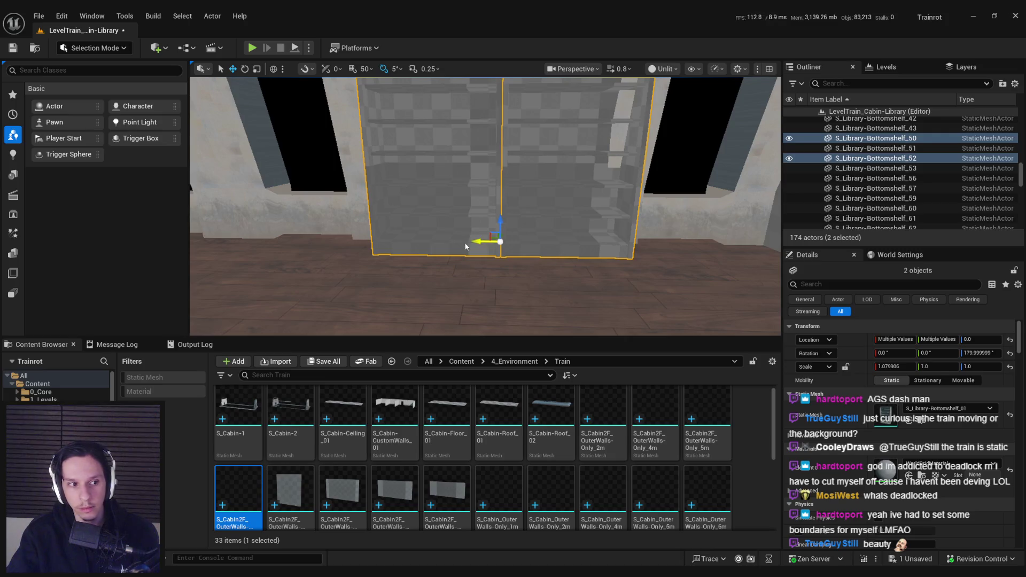
left_click_drag(465, 247, 464, 246)
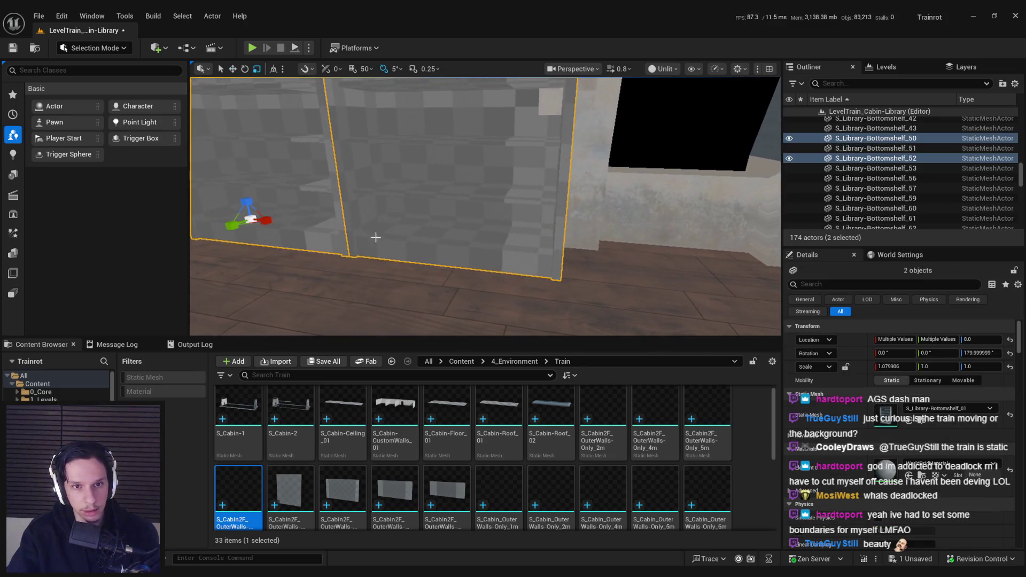
left_click_drag(272, 224, 269, 224)
key("w")
- Save the level after narrowing the library bookshelves
left_click_drag(481, 279, 481, 279)
key("ctrl+s")
left_click_drag(399, 101, 400, 101)
- Switch the viewport to Lit and fly around the train car into the library cabin
left_click(665, 69)
left_click(669, 106)
left_click_drag(669, 106, 669, 107)
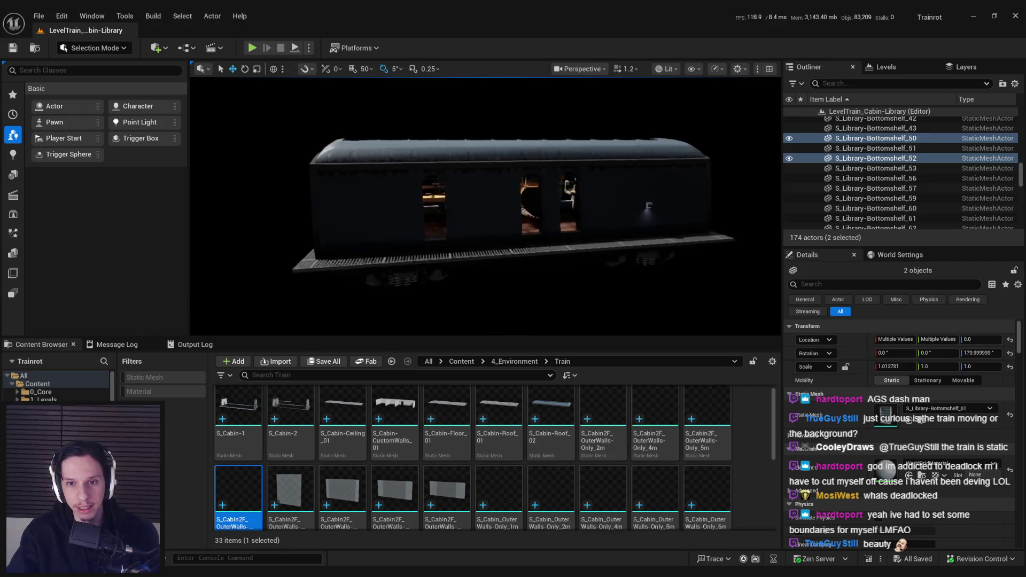
left_click_drag(481, 279, 481, 279)
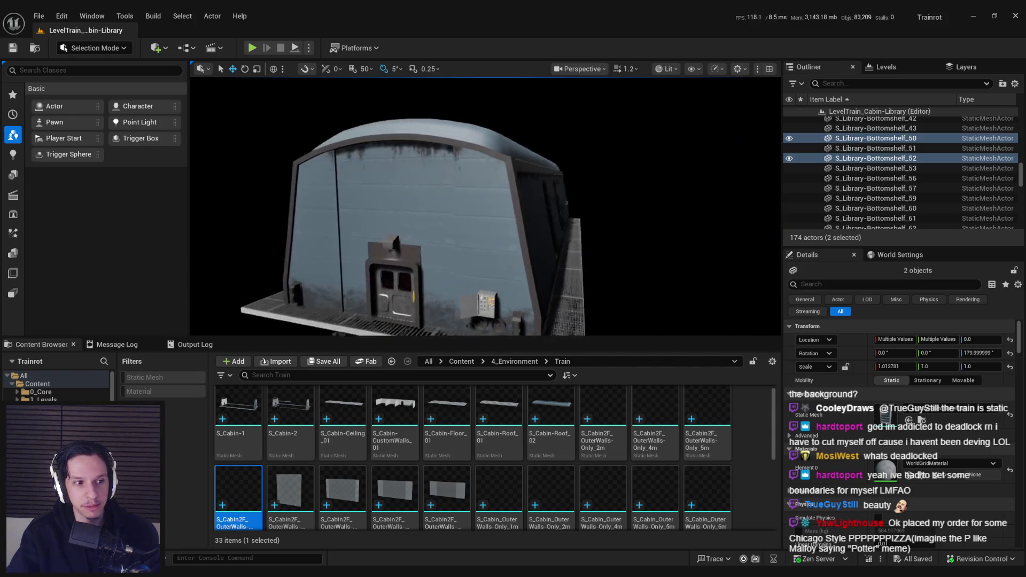
left_click_drag(481, 279, 480, 278)
left_click_drag(609, 176, 609, 176)
left_click(550, 276)
- Change the selected walkway floor tile's static mesh to SM_Floor_200x300
left_click_drag(480, 222, 474, 222)
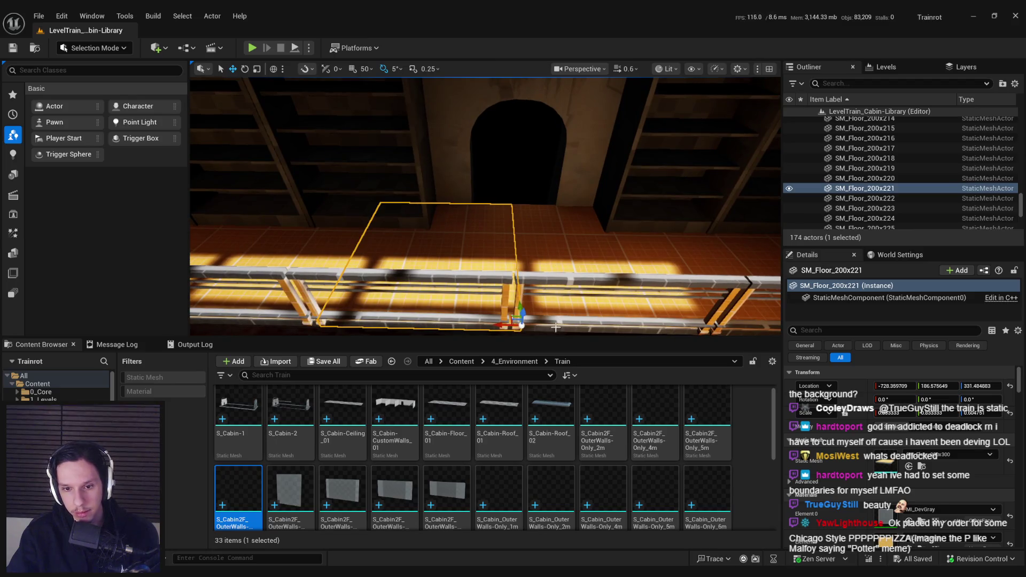
left_click(921, 466)
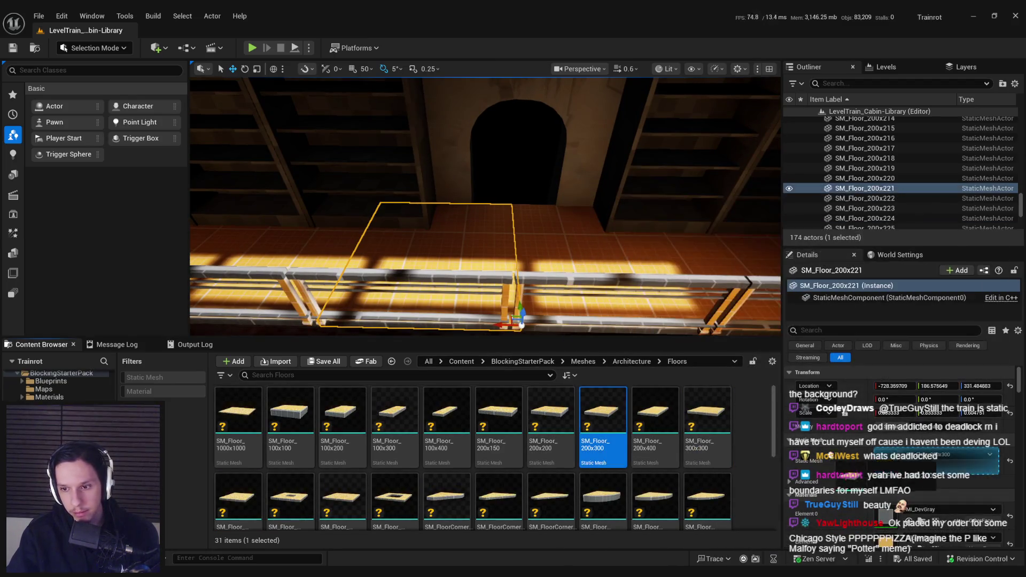
left_click_drag(883, 464, 882, 464)
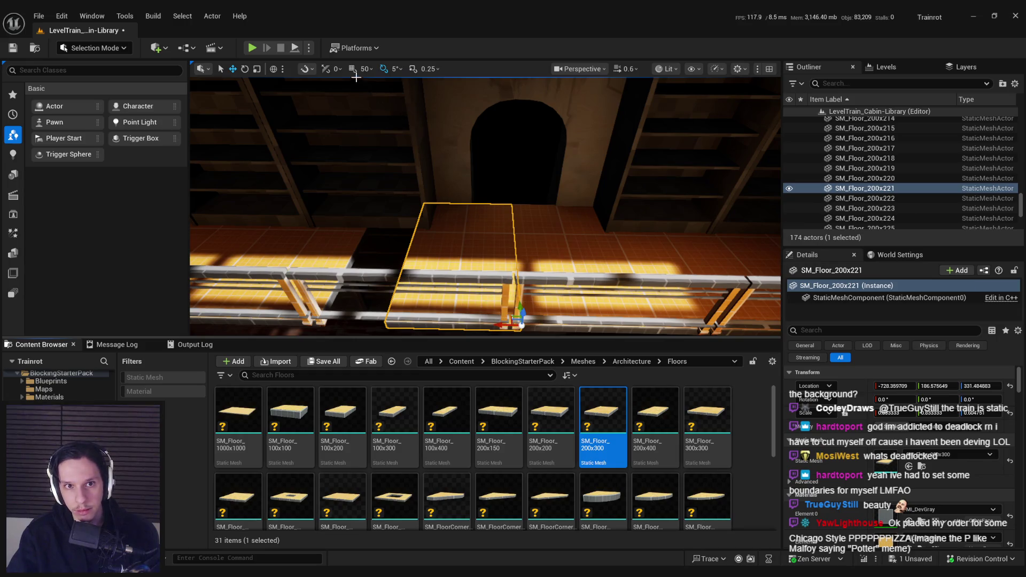
left_click_drag(447, 209, 536, 293)
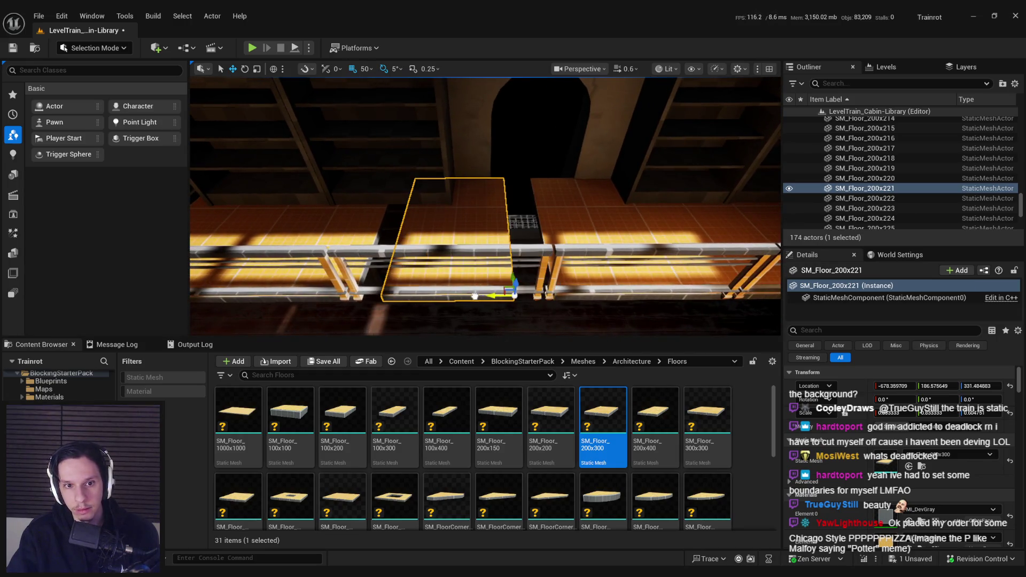
- Reselect floor piece SM_Floor_200x221 and set grid snapping to 5 units
left_click(366, 69)
left_click(369, 114)
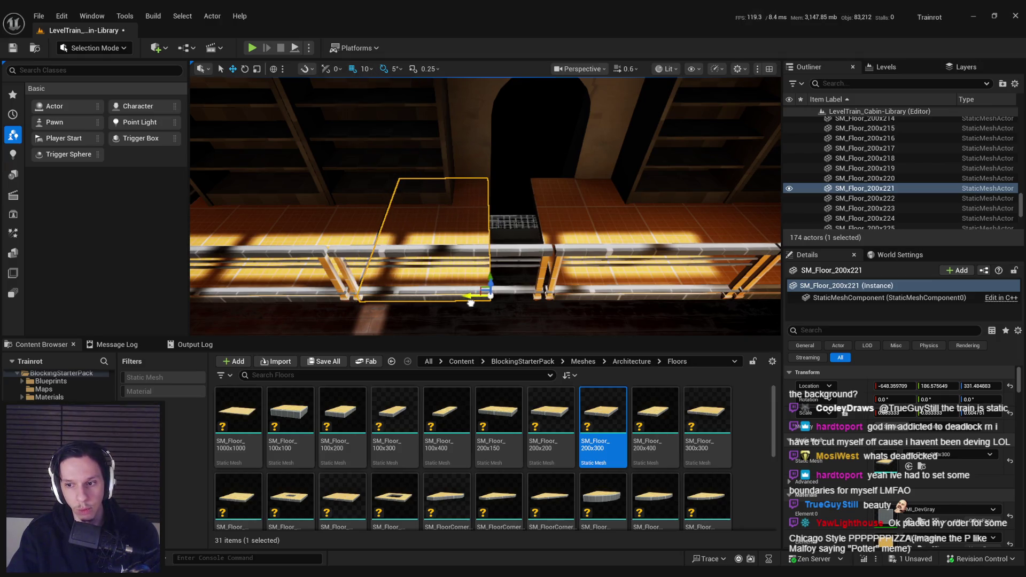
mouse_move(473, 303)
left_mouse_down()
mouse_move(514, 229)
mouse_move(513, 192)
left_mouse_up()
left_click(514, 229)
left_click(366, 69)
left_click(379, 110)
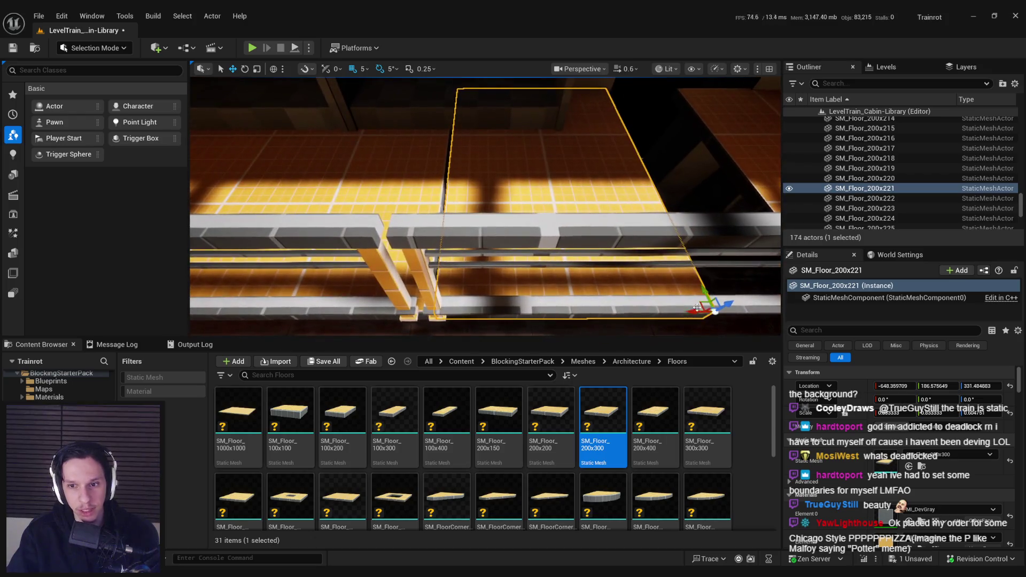
- Nudge the floor piece along X to close the gap beside the railing
left_click_drag(687, 315, 443, 137)
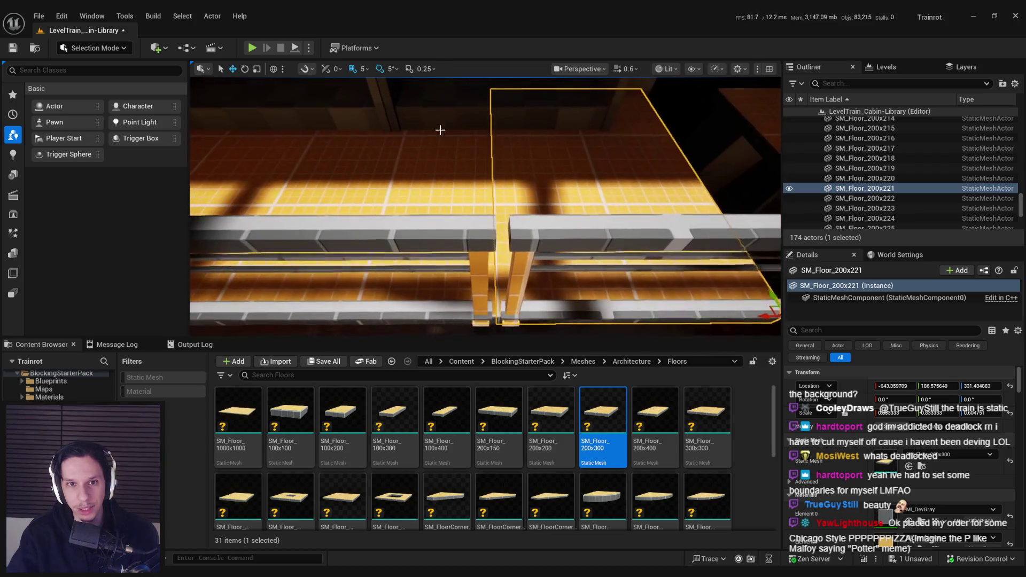
scroll(535, 165, "up", 6)
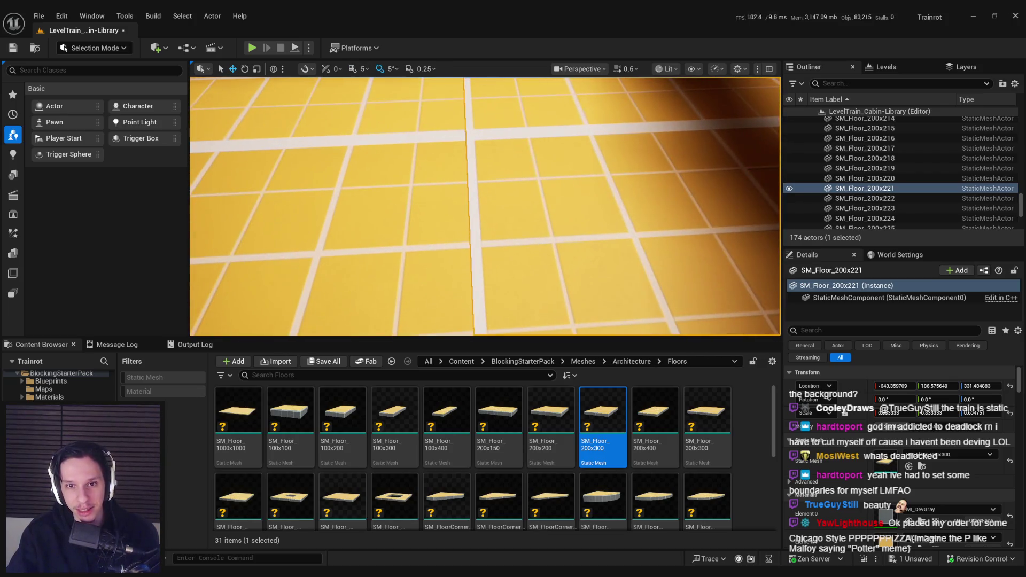
mouse_move(521, 170)
left_mouse_down()
mouse_move(542, 170)
mouse_move(532, 169)
left_mouse_up()
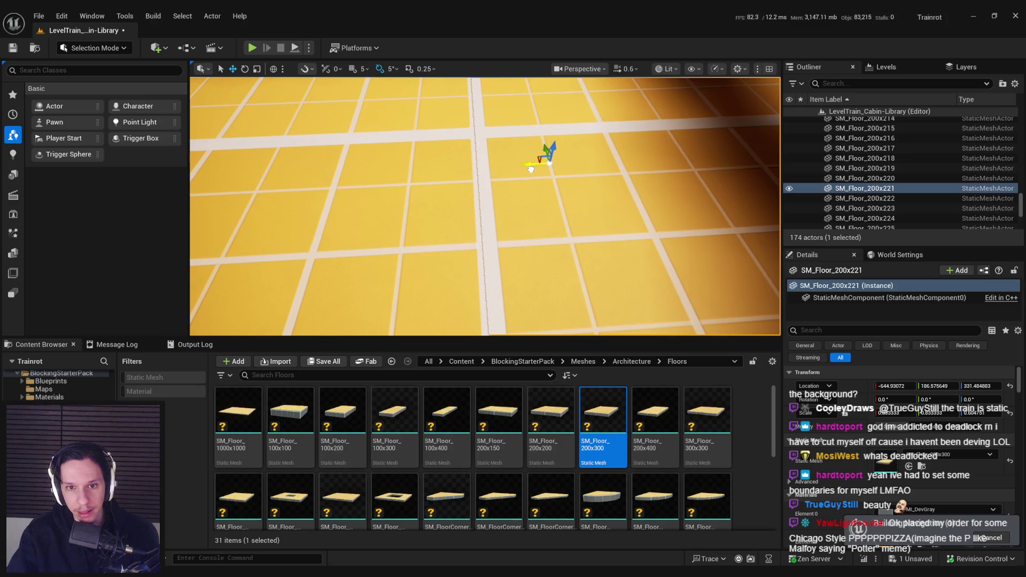
scroll(531, 169, "down", 6)
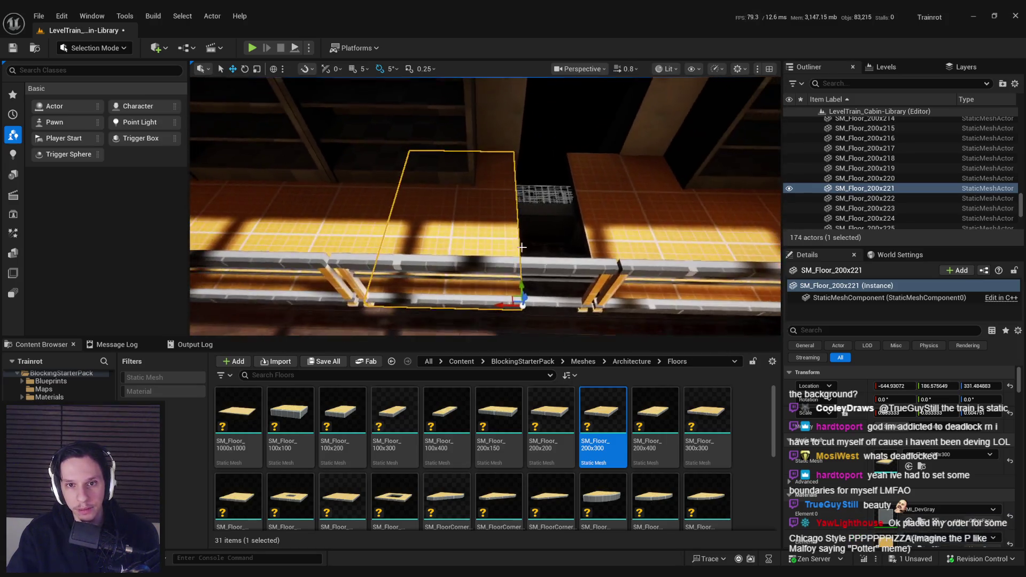
left_click_drag(484, 303, 490, 303)
scroll(624, 288, "up", 5)
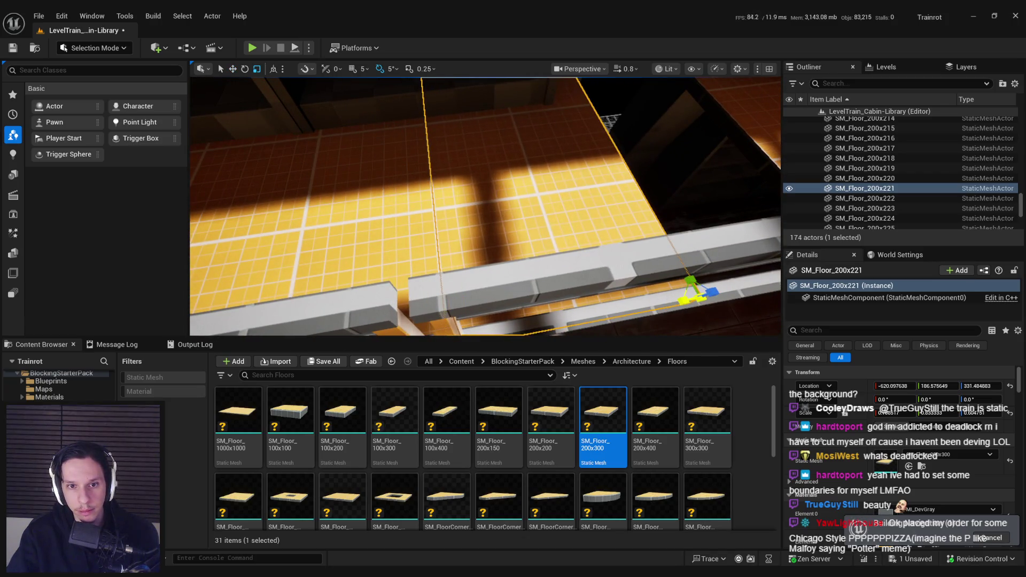
scroll(694, 286, "down", 5)
- Scale SM_Floor_200x220 shorter along X, exposing the grate
left_click(527, 252)
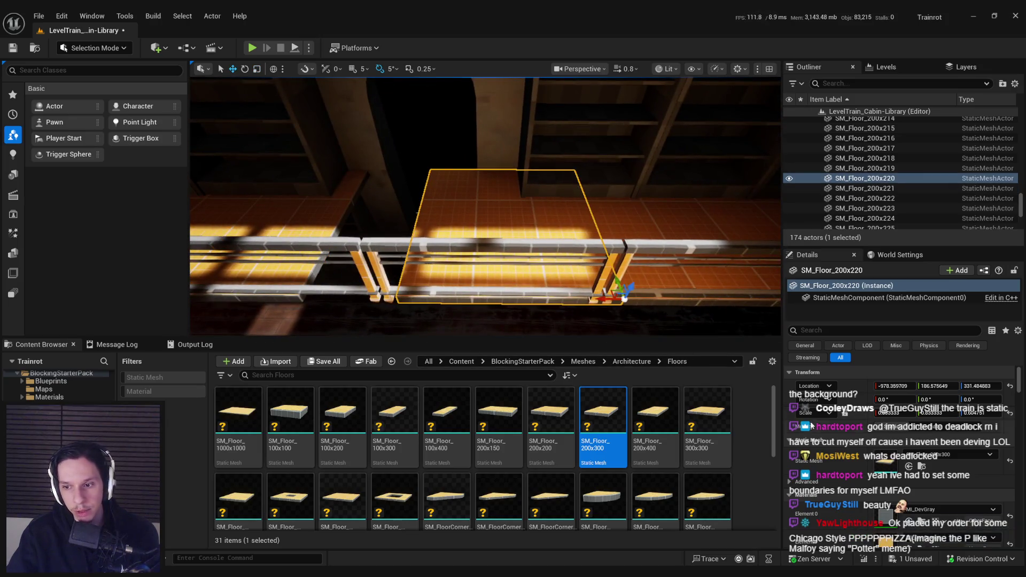
key("r")
left_click_drag(594, 298, 603, 300)
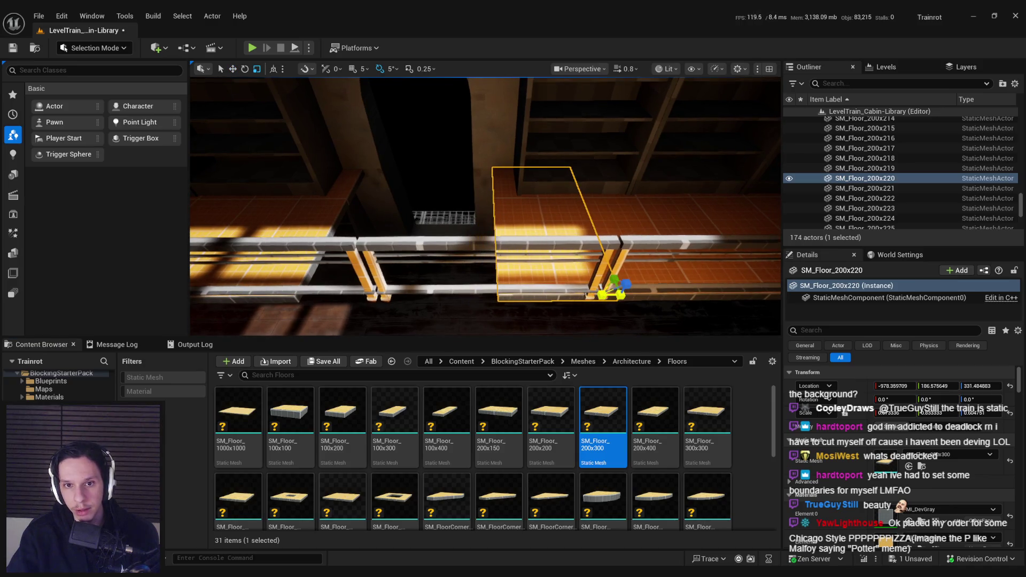
key("w")
- Slide a floor left along X and delete the SM_Floor_200x231 slab
mouse_move(615, 294)
left_mouse_down()
mouse_move(593, 293)
mouse_move(590, 307)
left_mouse_up()
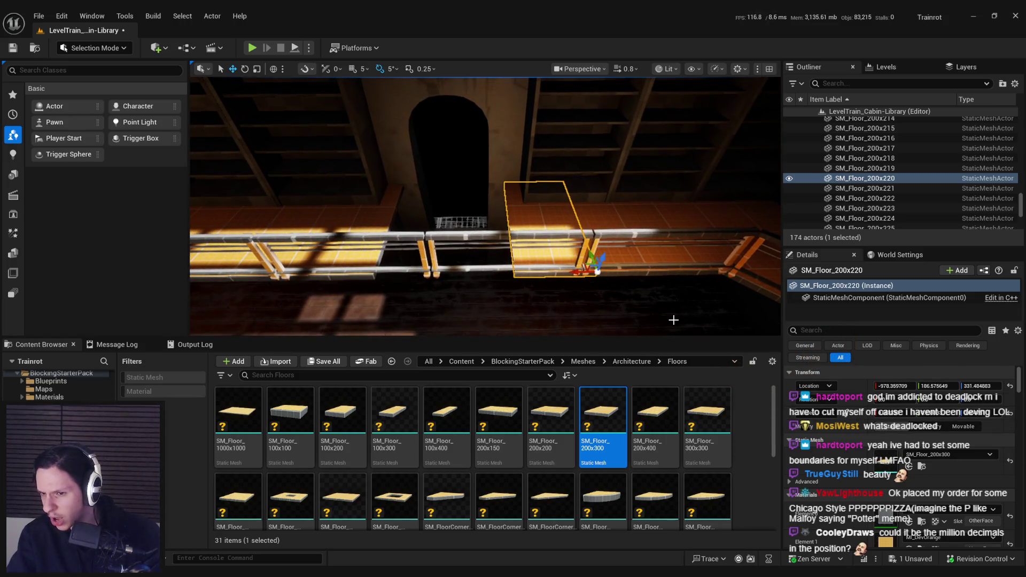
left_click_drag(673, 319, 651, 312)
left_click_drag(548, 289, 488, 288)
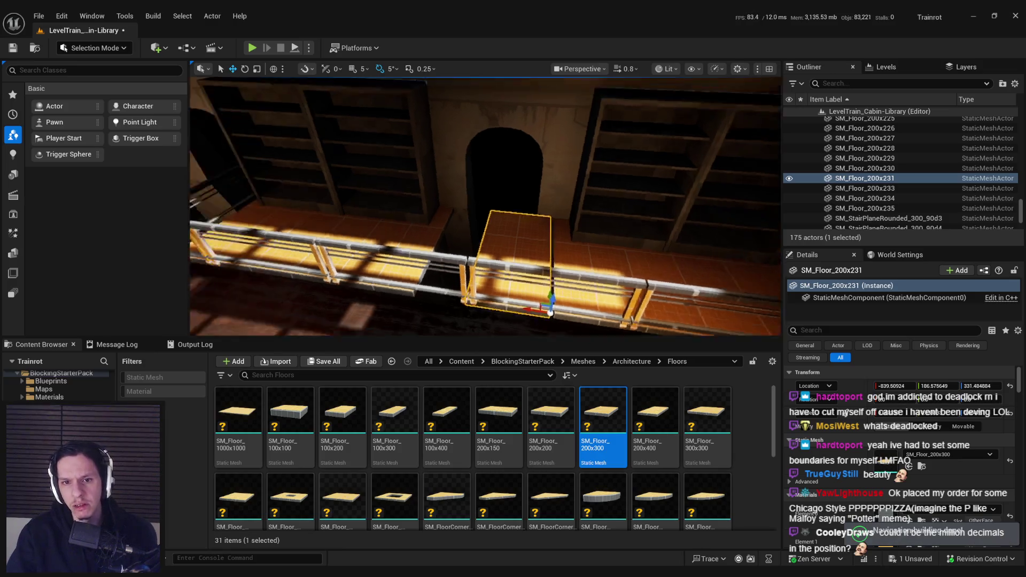
key("Delete")
mouse_move(485, 207)
left_mouse_down()
mouse_move(478, 181)
mouse_move(487, 224)
left_mouse_up()
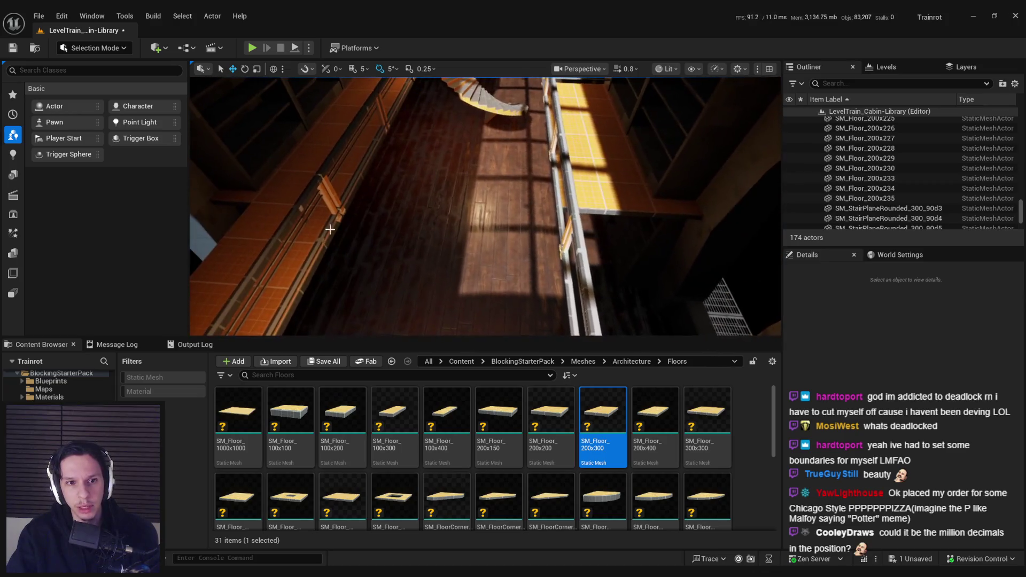
- Duplicate floor slab SM_Floor_200x220, rotate the copy to 0°, and move it onto the walkway
left_click(346, 229)
key("f")
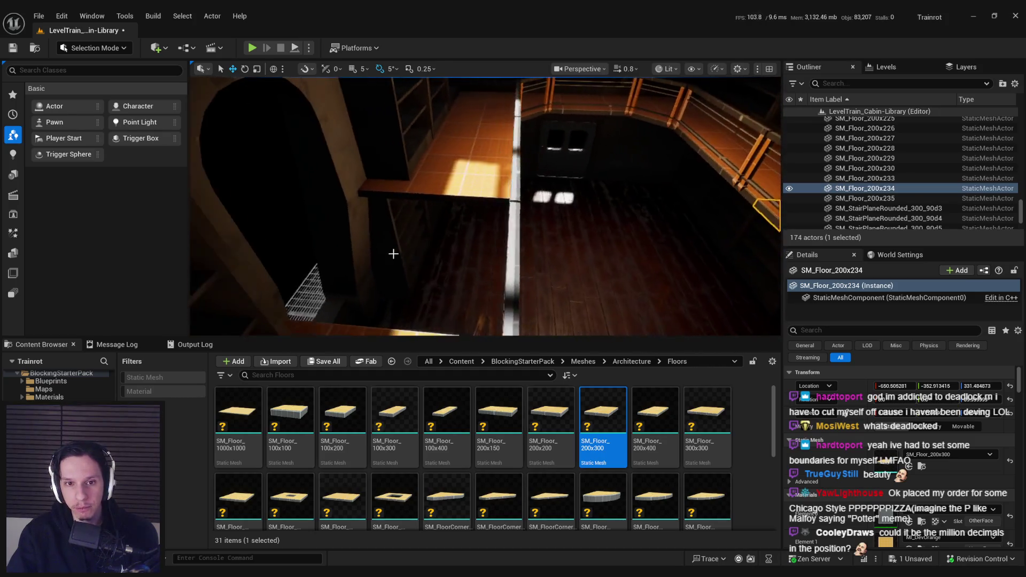
left_click(491, 191)
key("ctrl+d")
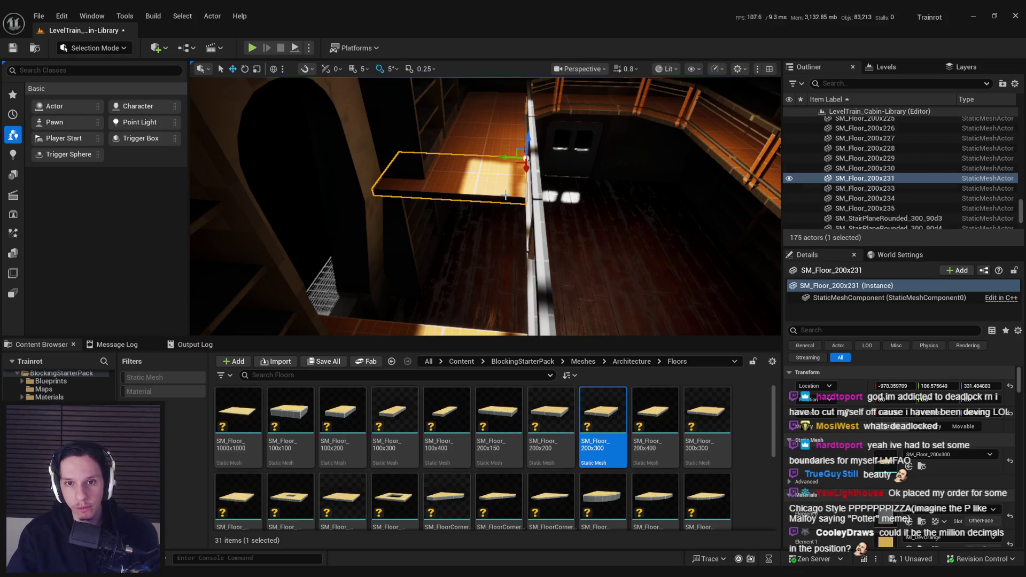
left_click_drag(491, 176, 510, 171)
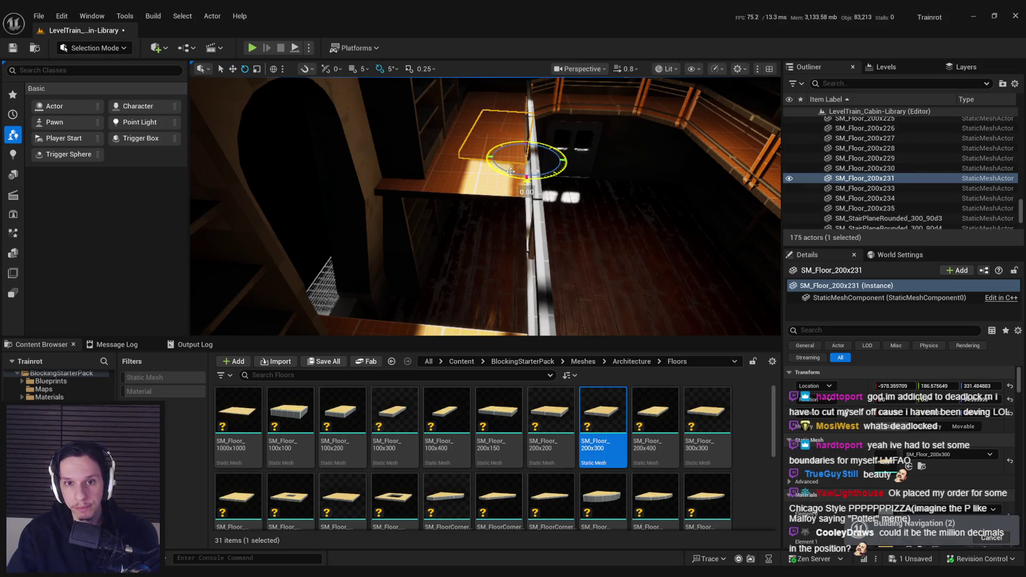
key("w")
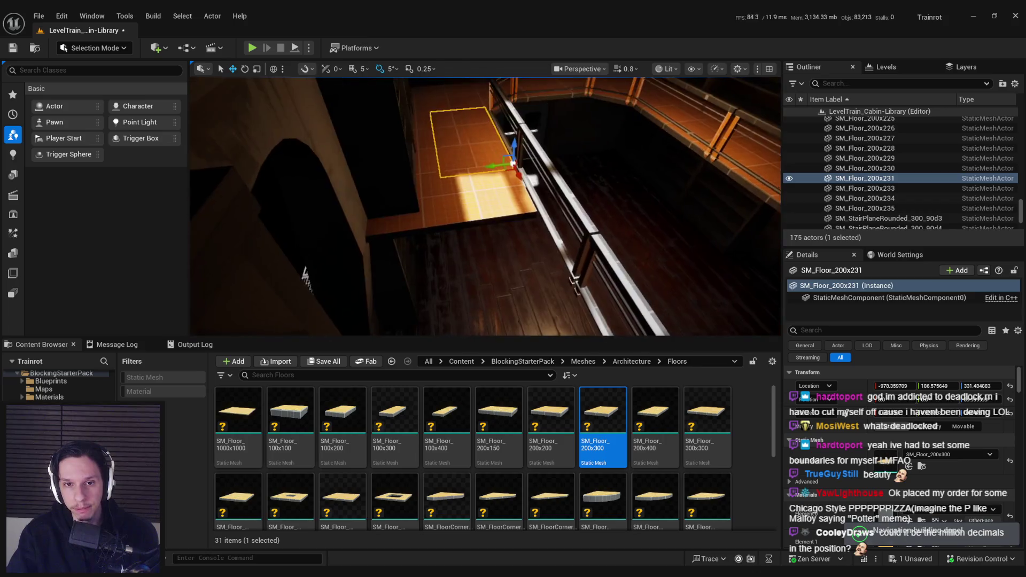
mouse_move(521, 166)
left_mouse_down()
mouse_move(469, 297)
mouse_move(252, 251)
mouse_move(198, 296)
left_mouse_up()
- Frame the copied floor and shift it along X to close the gap
left_click_drag(509, 226, 454, 227)
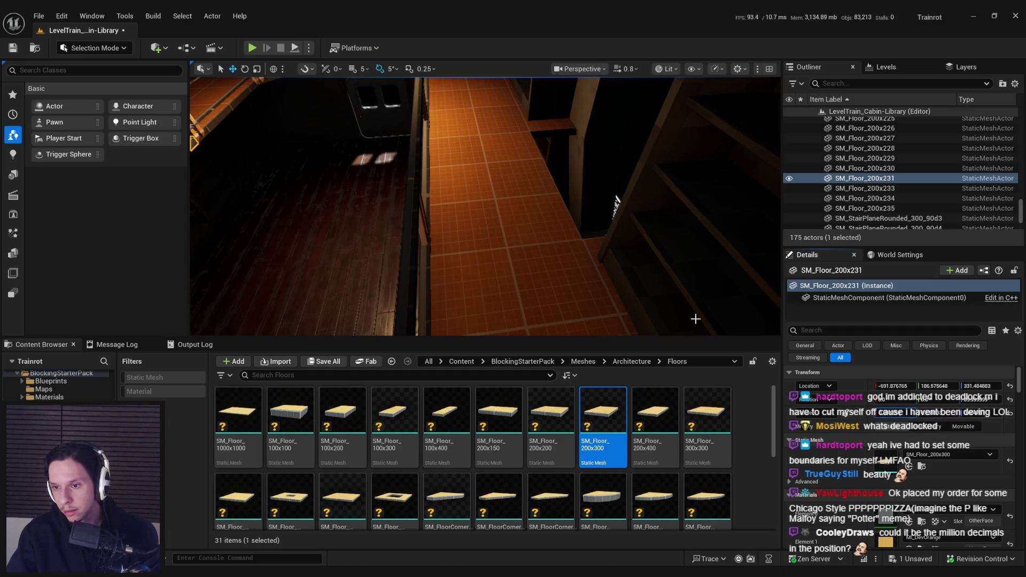
key("f")
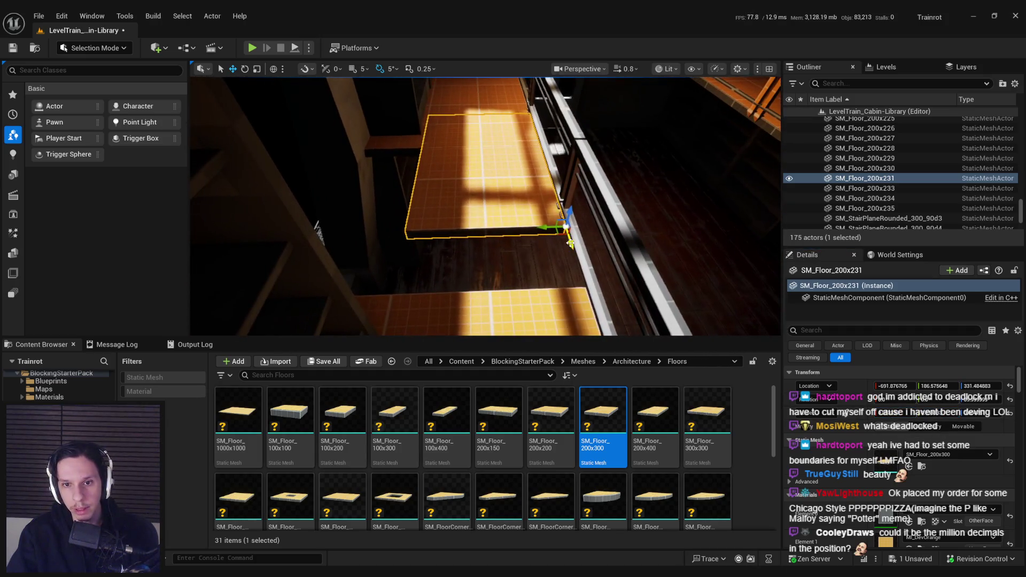
left_click_drag(590, 280, 566, 256)
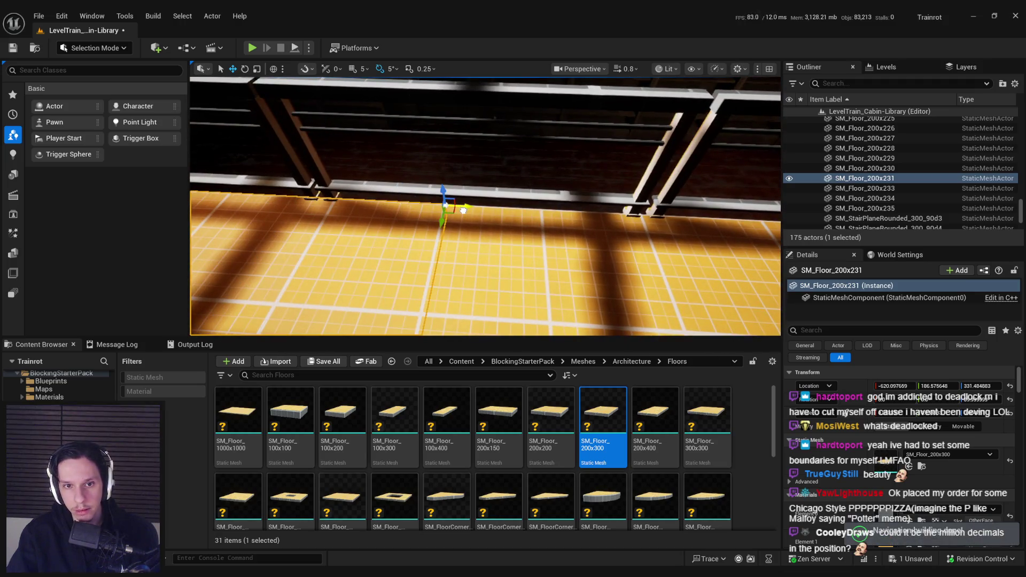
scroll(608, 147, "down", 3)
key("r")
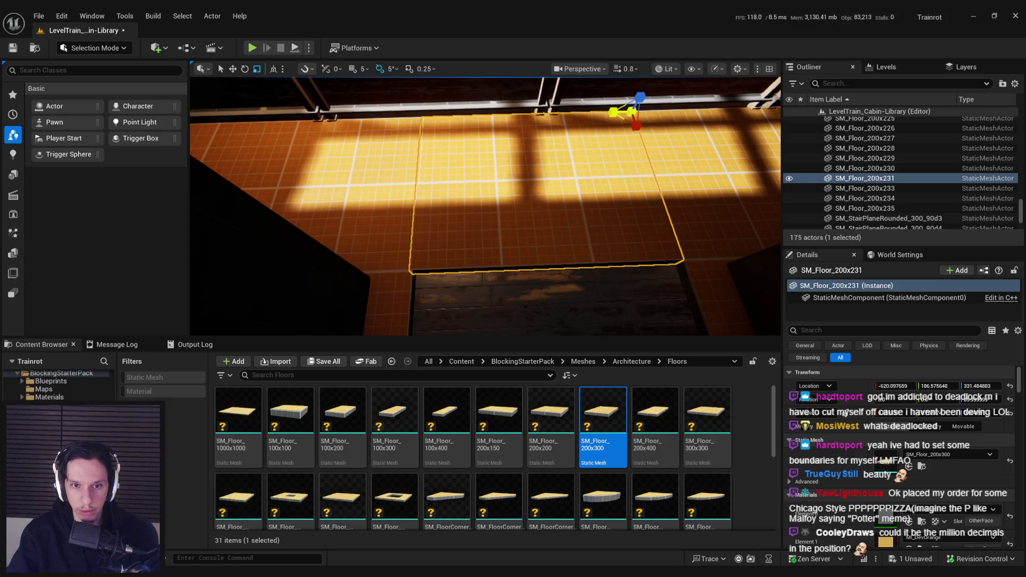
- Save the level and tour the library hall toward the spiral staircase
mouse_move(581, 186)
left_mouse_down()
mouse_move(572, 271)
mouse_move(400, 290)
mouse_move(539, 218)
left_mouse_up()
key("ctrl+s")
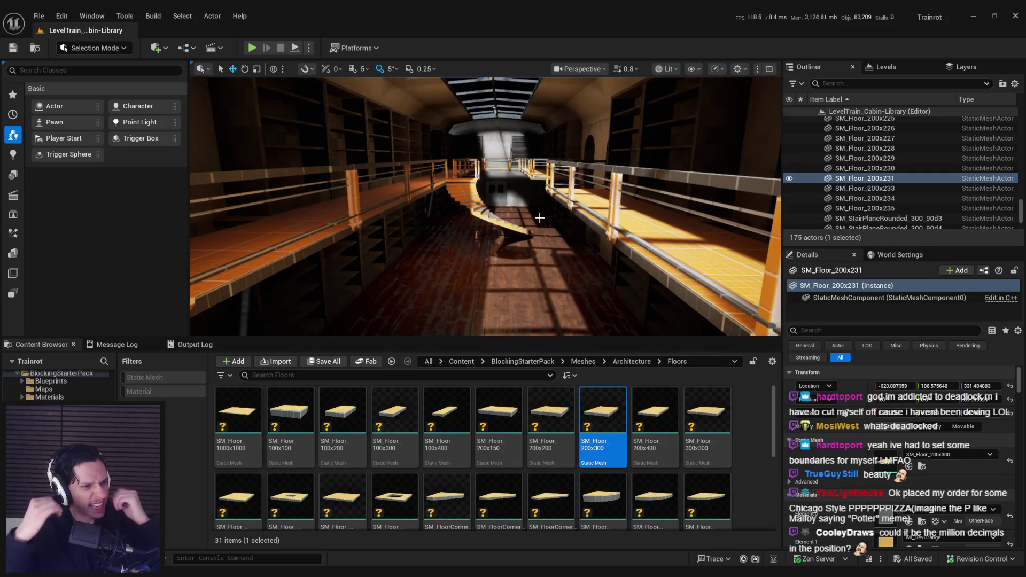
mouse_move(539, 218)
left_mouse_down()
mouse_move(539, 240)
mouse_move(515, 241)
left_mouse_up()
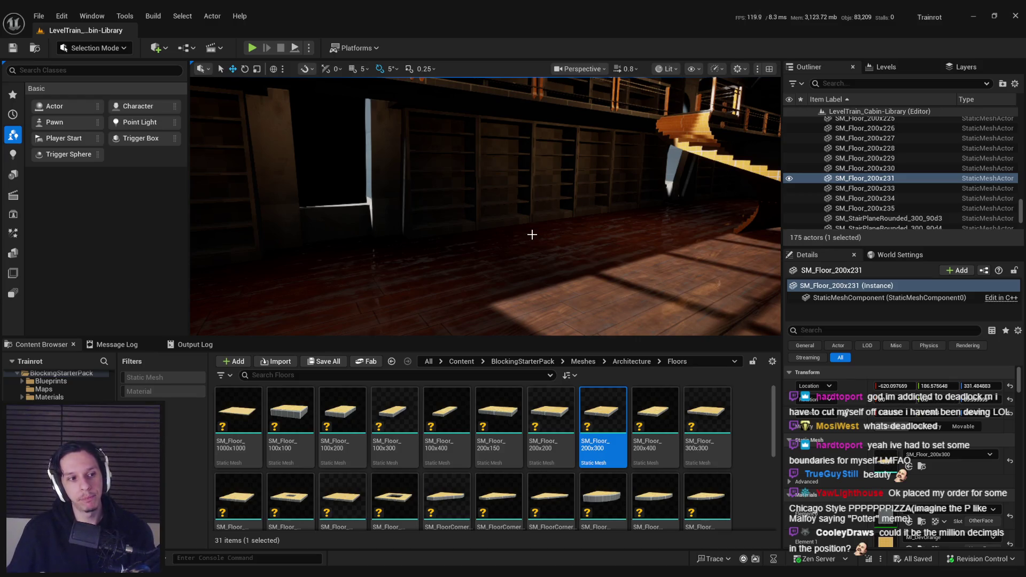
mouse_move(532, 234)
left_mouse_down()
mouse_move(541, 236)
mouse_move(522, 237)
left_mouse_up()
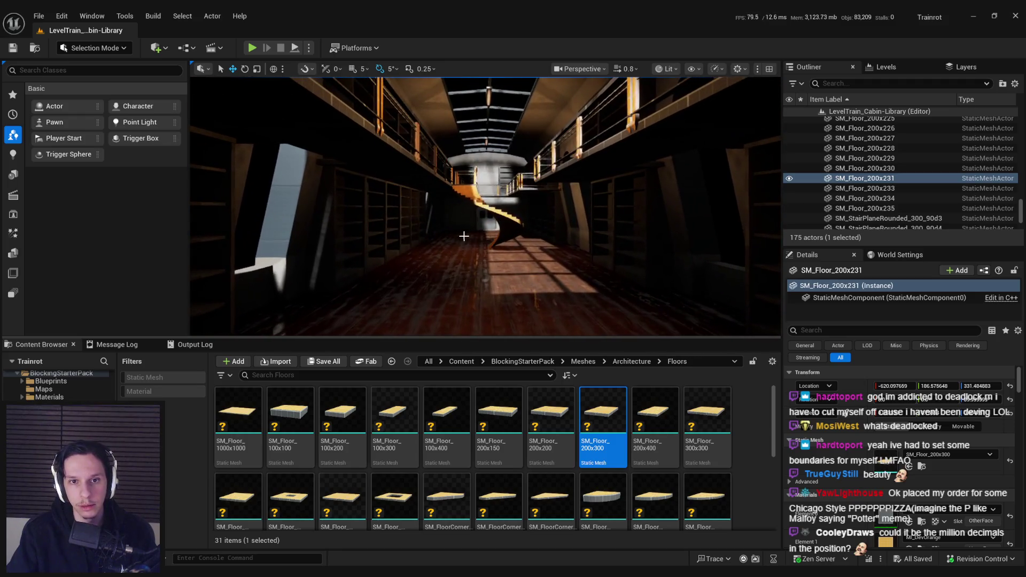
left_click(39, 15)
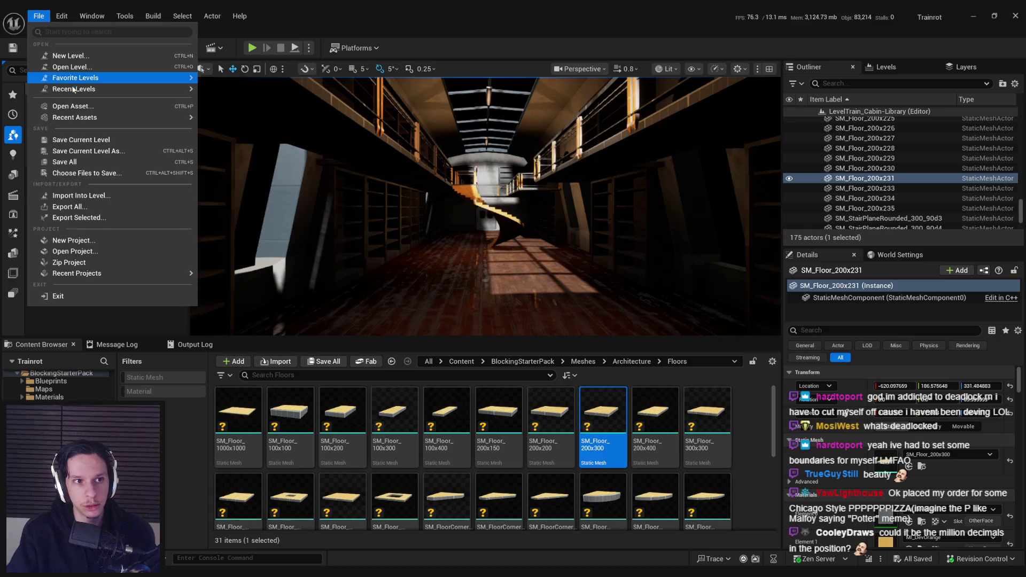
- Open the GameWorldLevel level from the recent levels list
mouse_move(114, 78)
left_click(262, 161)
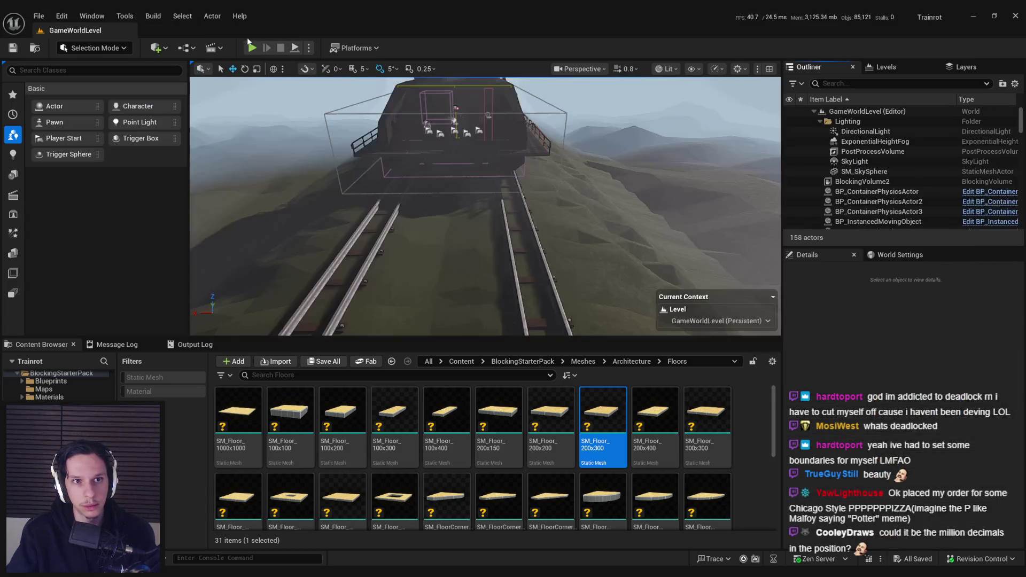
scroll(435, 119, "up", 10)
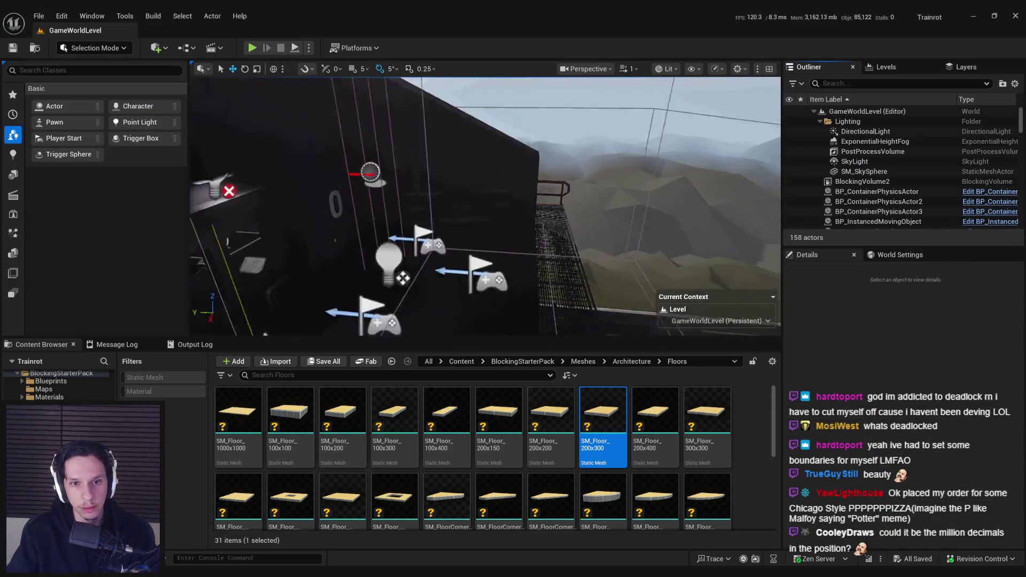
scroll(337, 167, "up", 10)
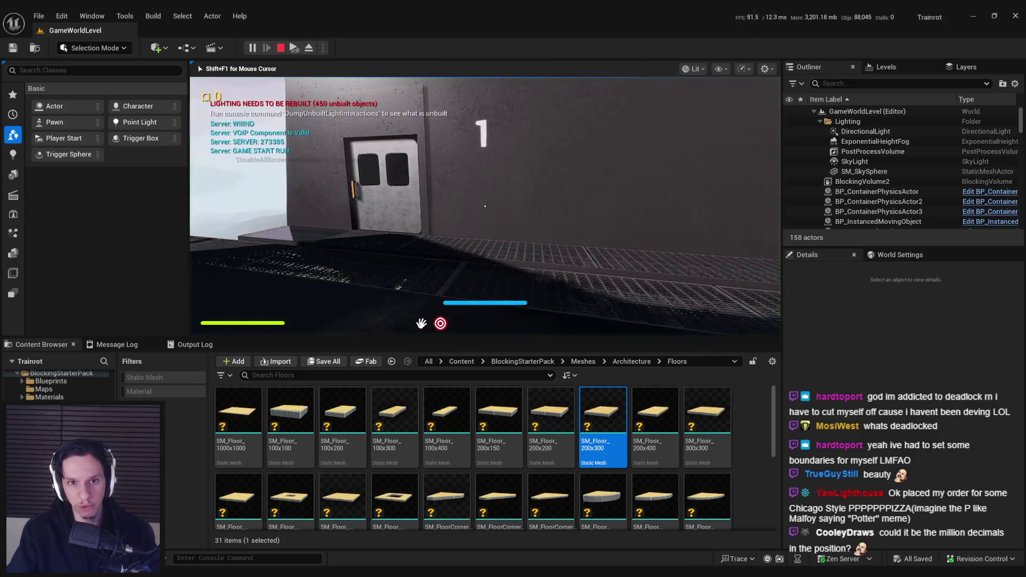
- Start a play session, restart it with Alt+P, and switch the game view to full screen
left_click(252, 48)
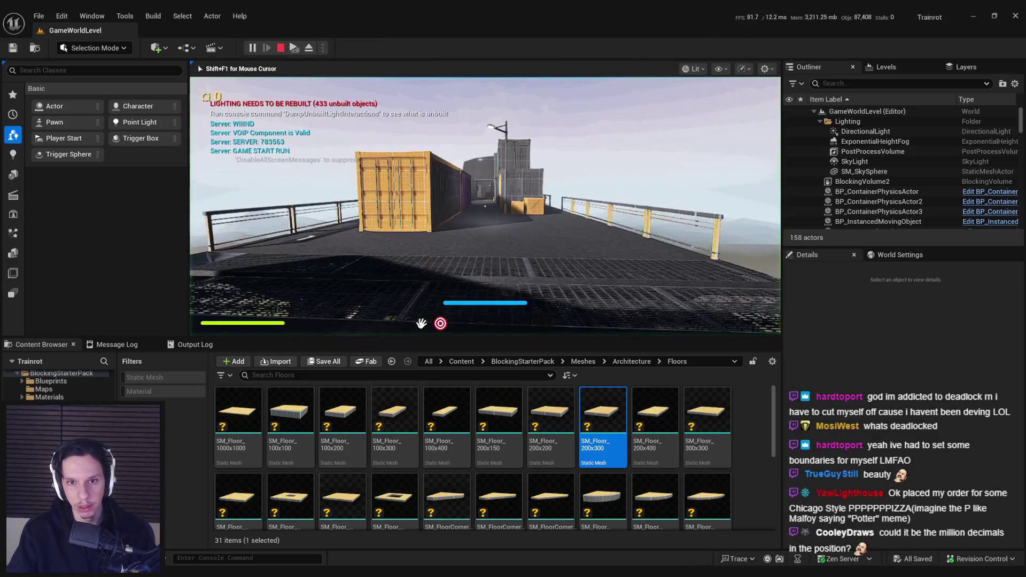
key("Escape")
key("alt+p")
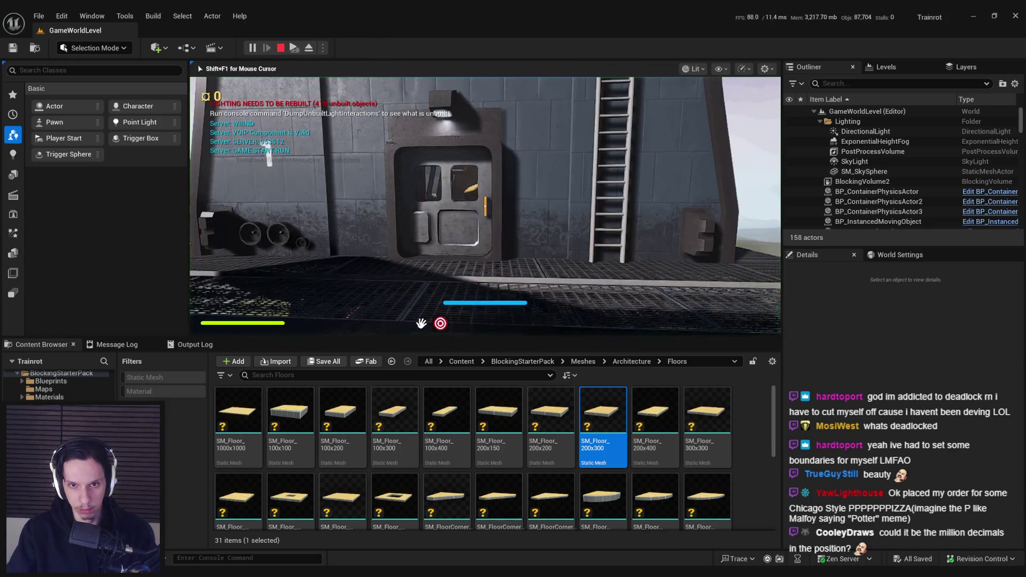
key("F11")
- Walk through the doorway into the library hall, past the left shelves to the staircase and window bookshelf
key("w")
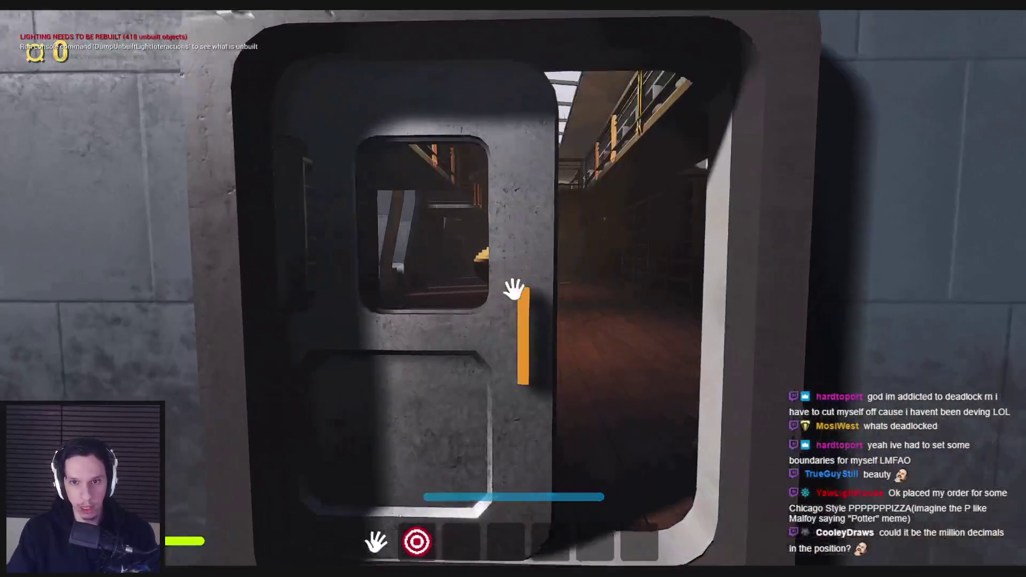
key("w")
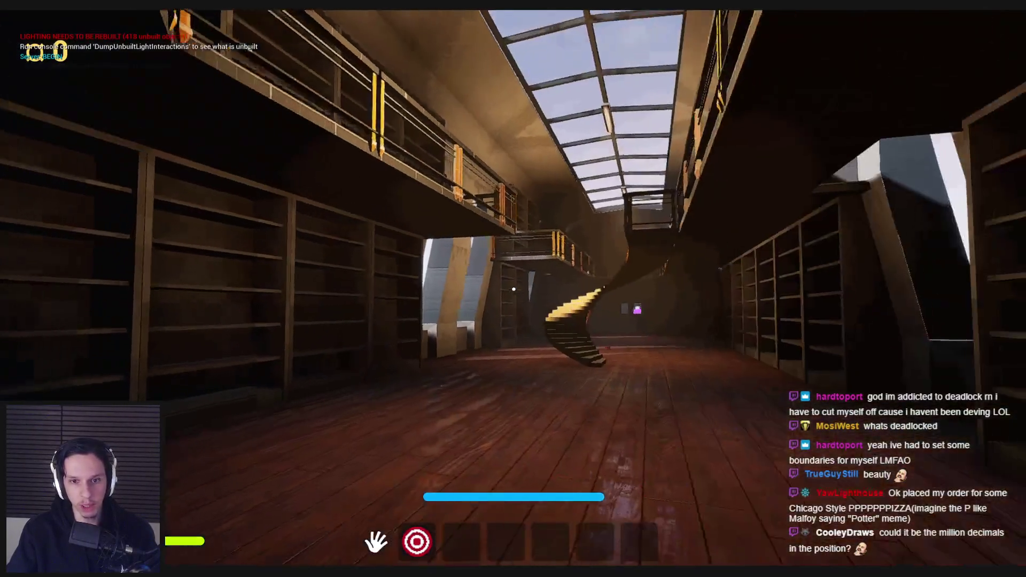
mouse_move(513, 289)
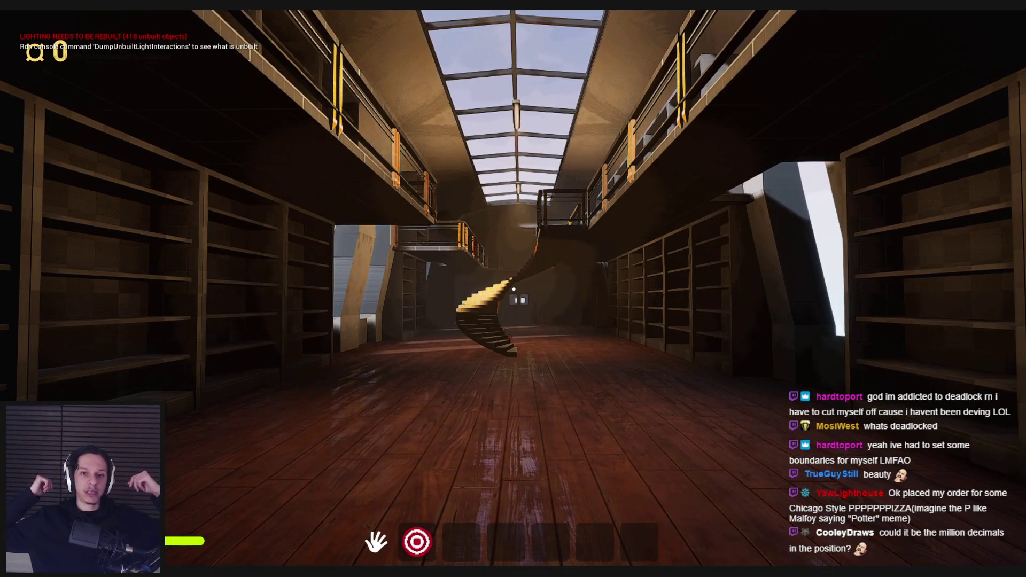
key("a")
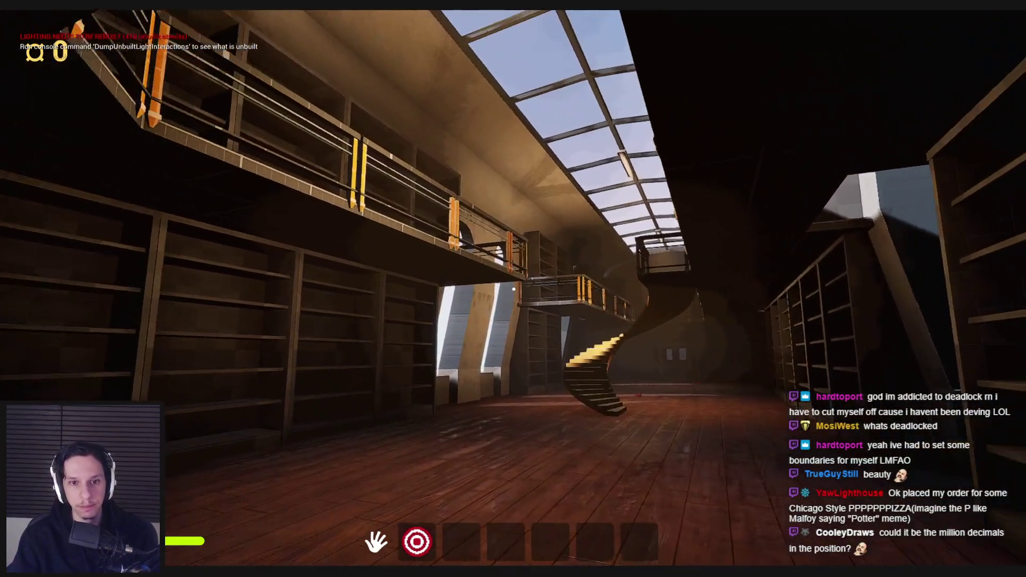
key("w")
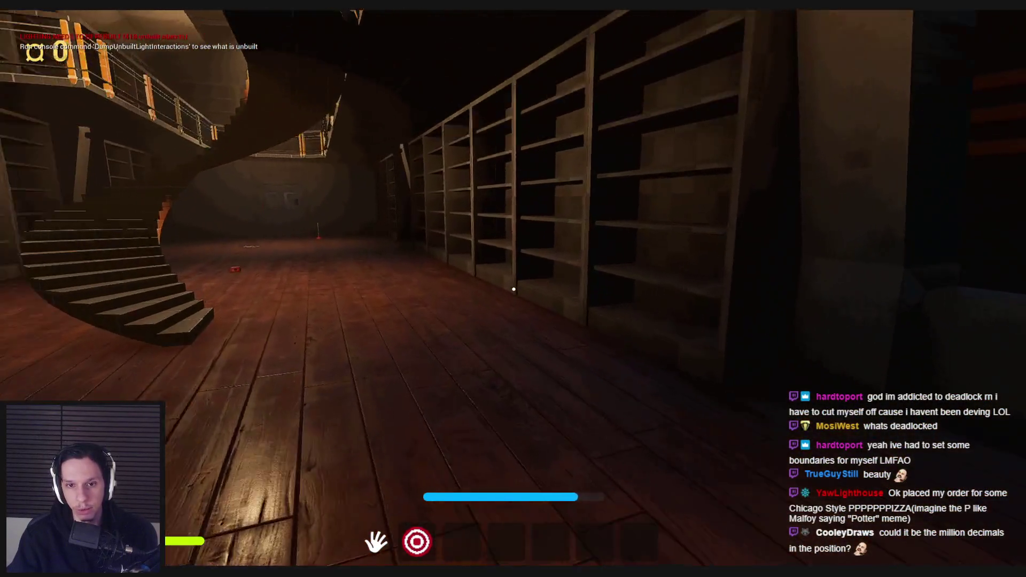
key("s")
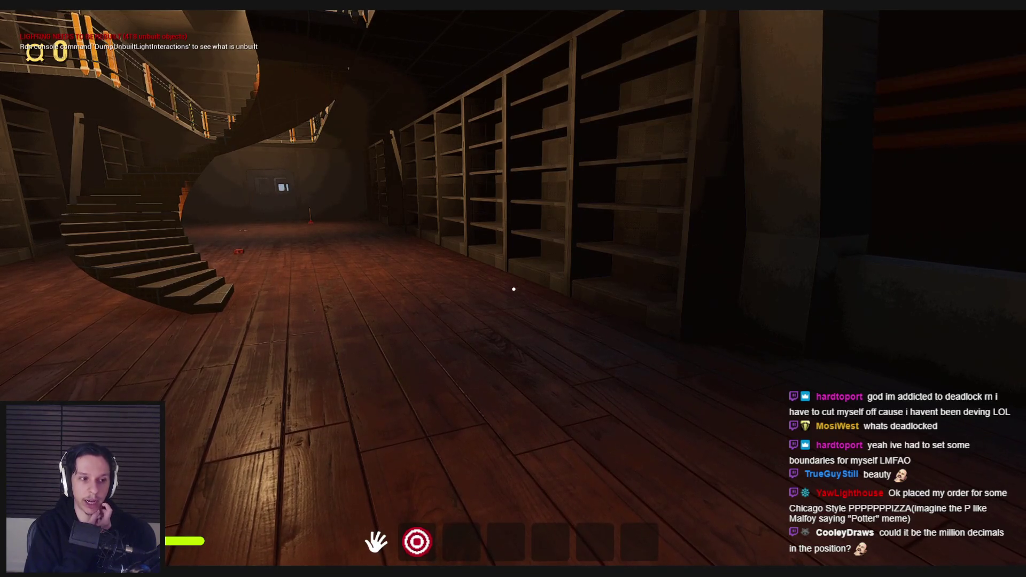
key("w")
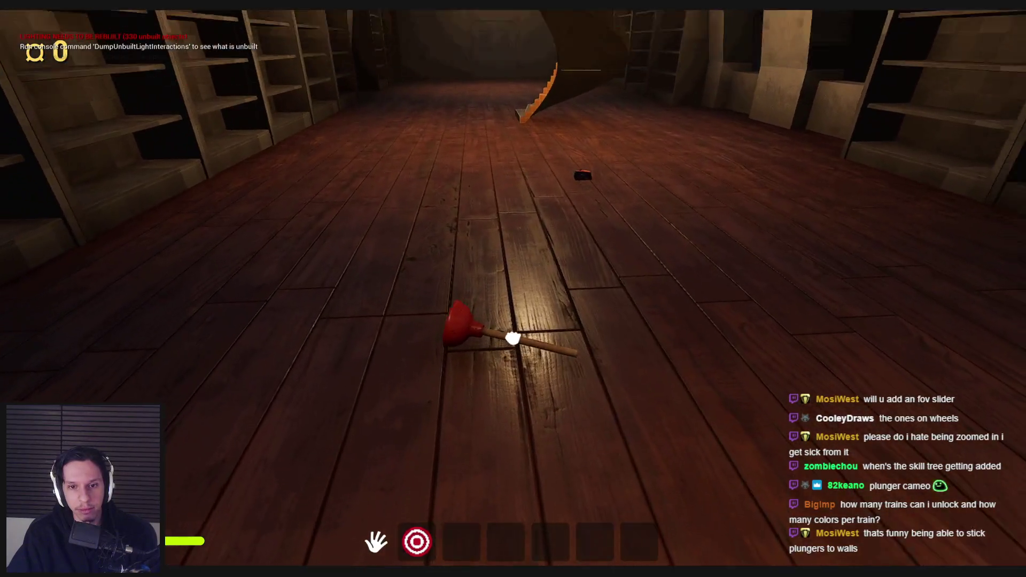
- Pick up the plunger from the hall floor, drop it, then grab and drop it again
left_click(514, 337)
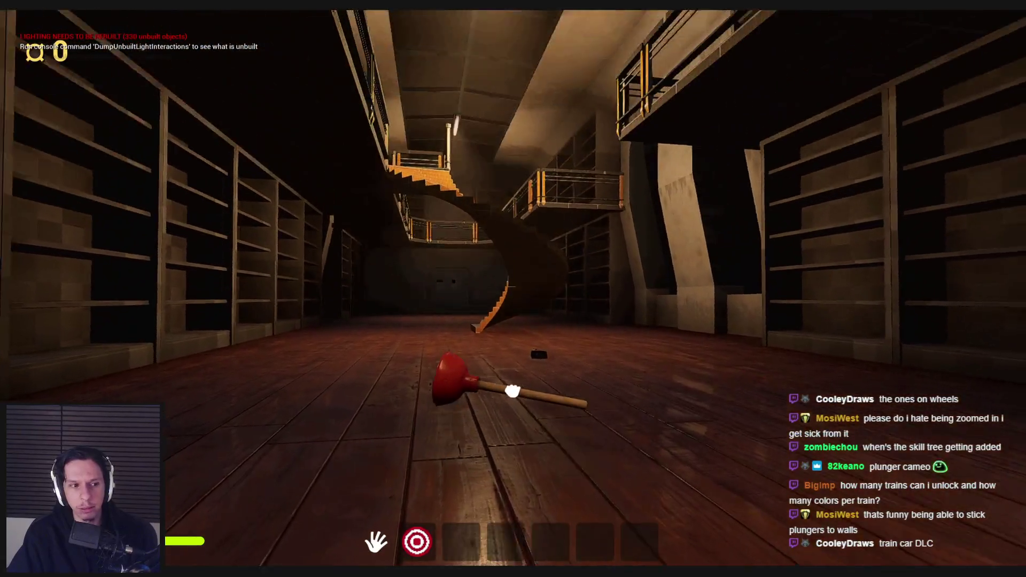
left_click(513, 289)
left_click(512, 322)
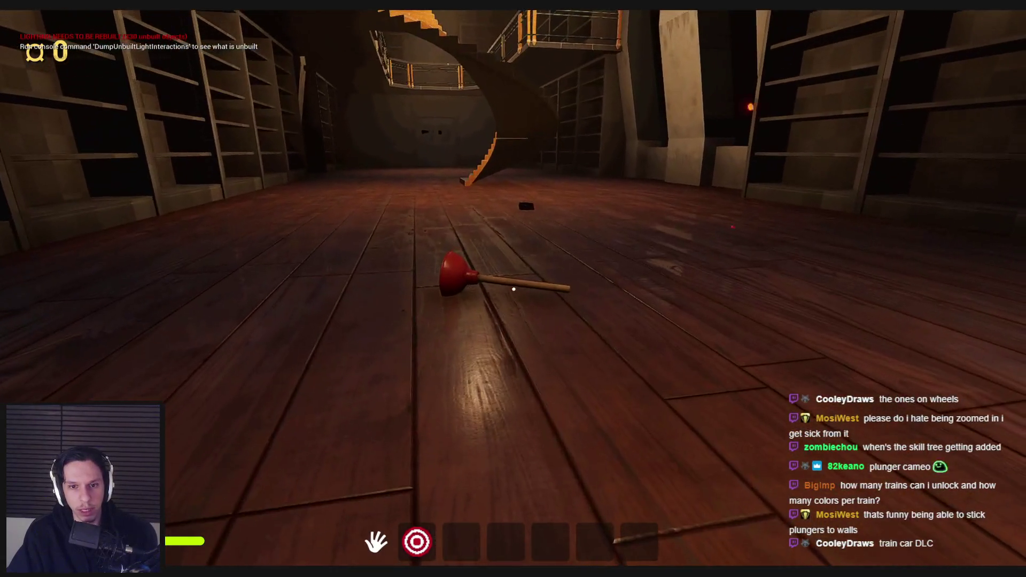
left_click(513, 289)
left_click(513, 289)
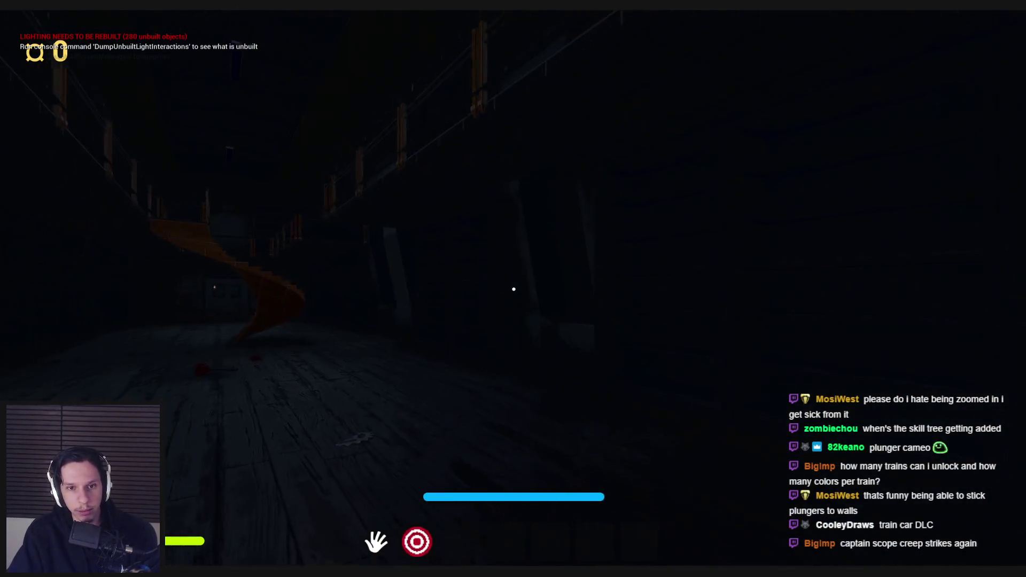
- Holster the red crank, insert a fuse and pull the fuse-box lever to restore power
mouse_move(514, 289)
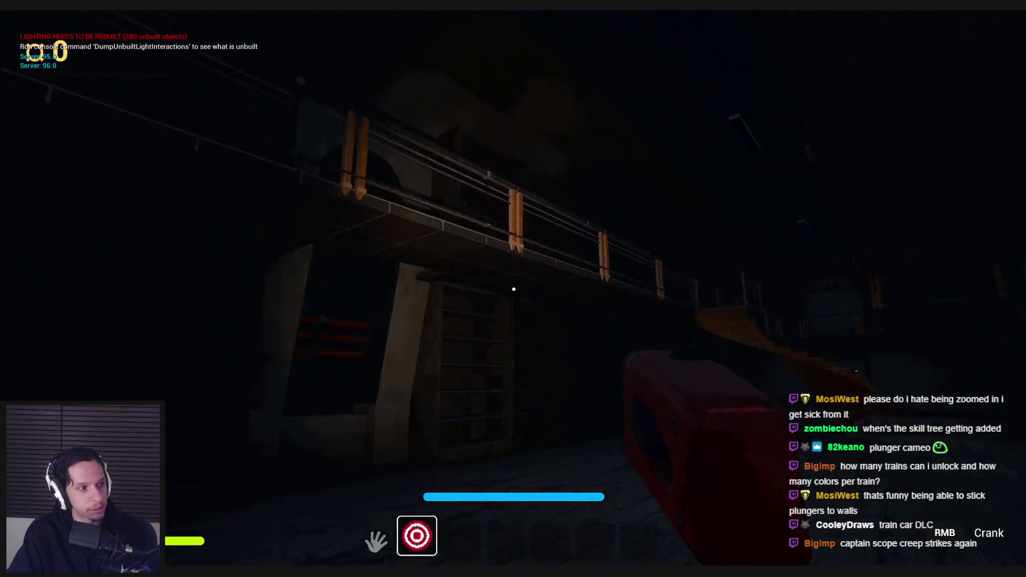
key("2")
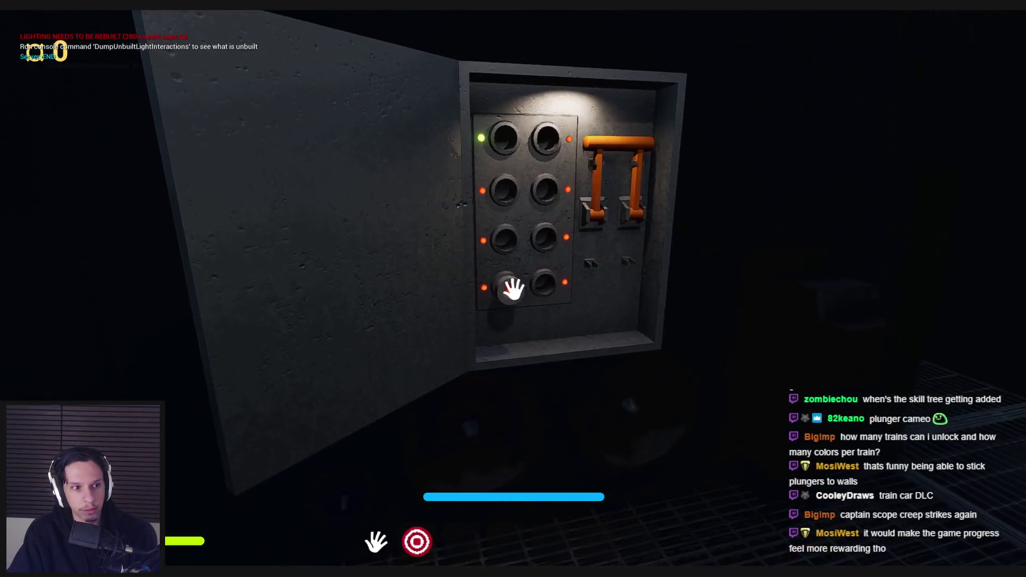
left_click(514, 289)
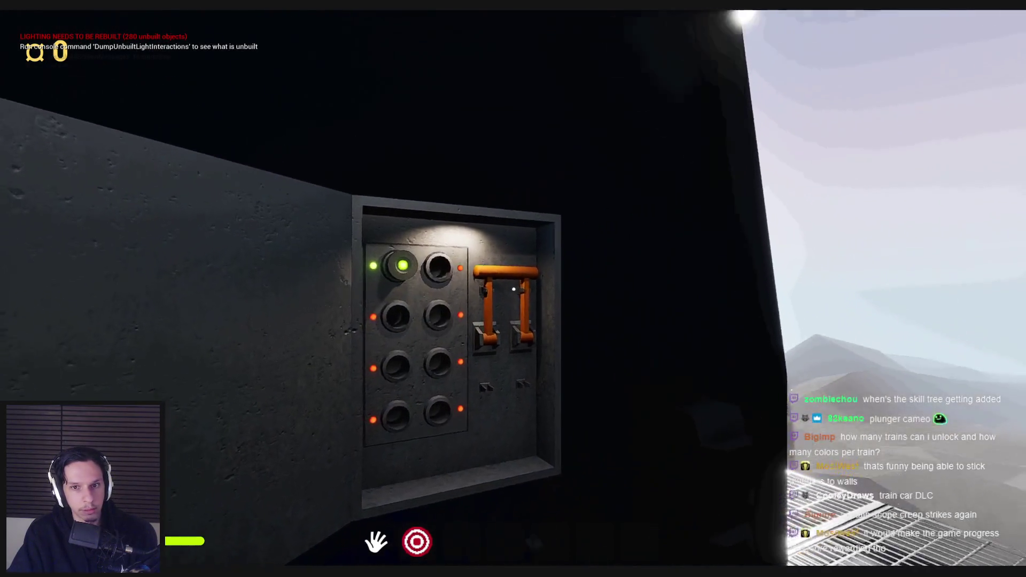
left_click(513, 289)
- Open the door and walk back down the library car
mouse_move(514, 289)
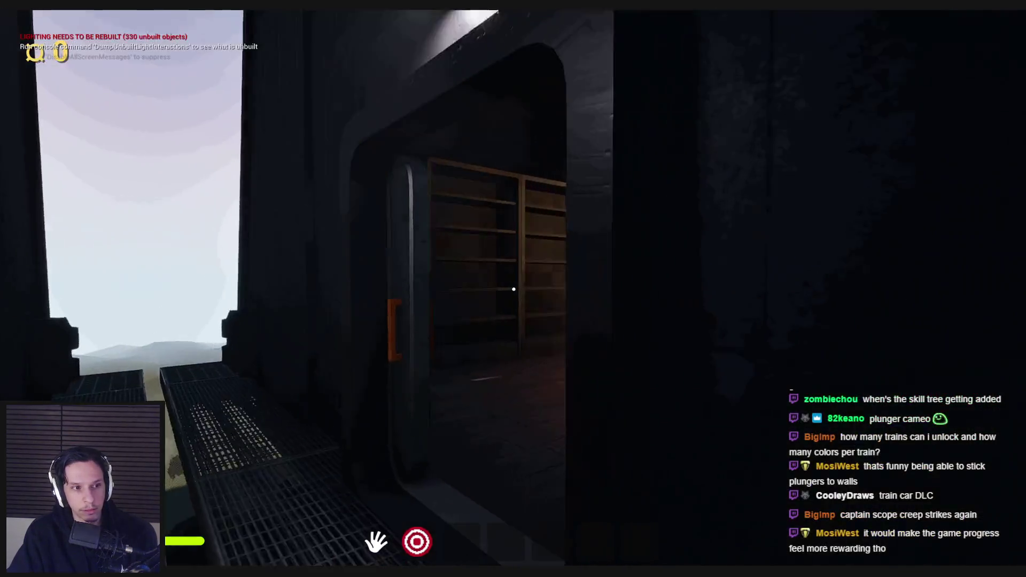
mouse_move(630, 282)
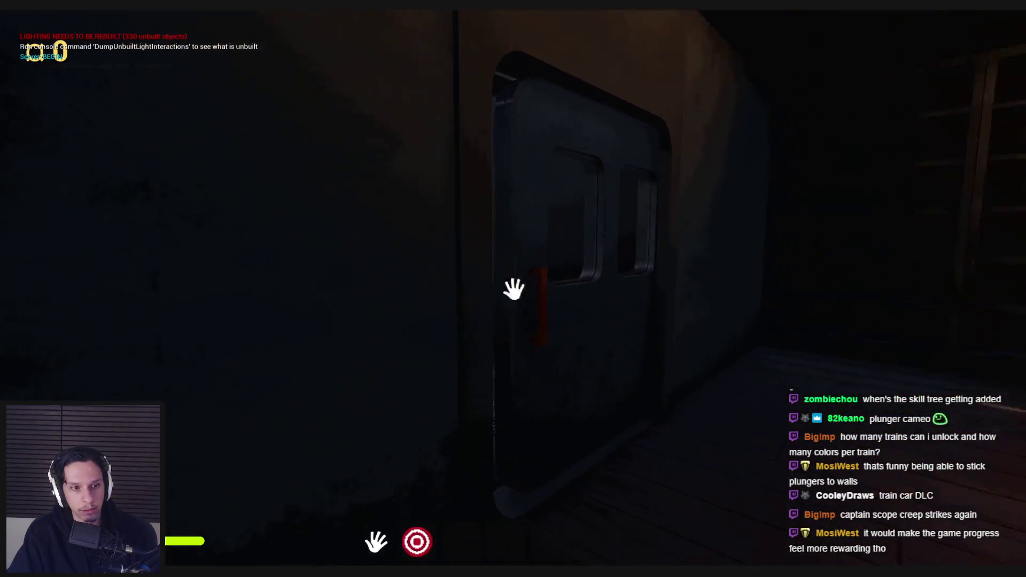
left_click(514, 289)
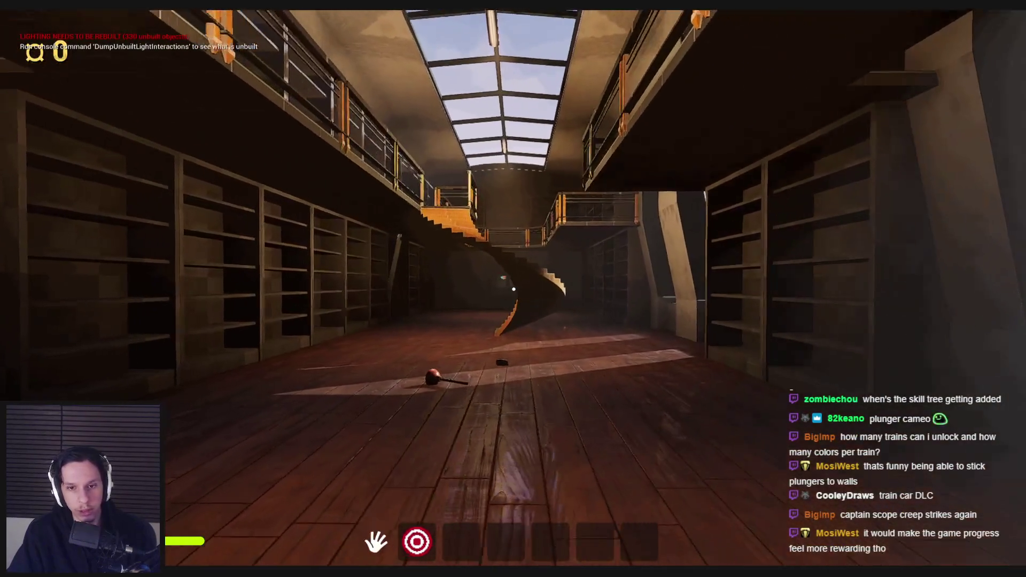
key("w")
key("w")
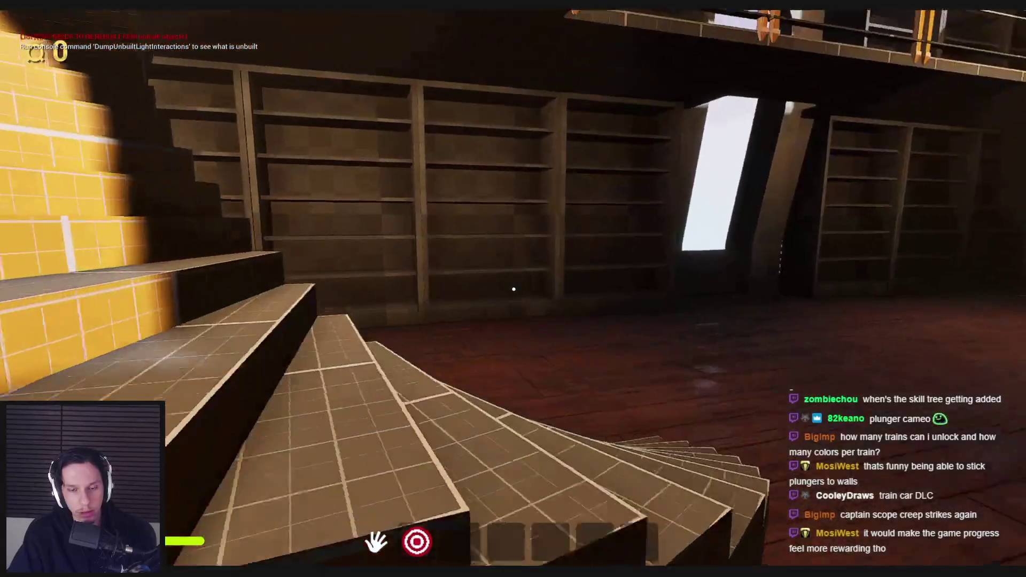
- Climb the spiral staircase, circle the upper balcony, come back down and walk out of the car
key("w")
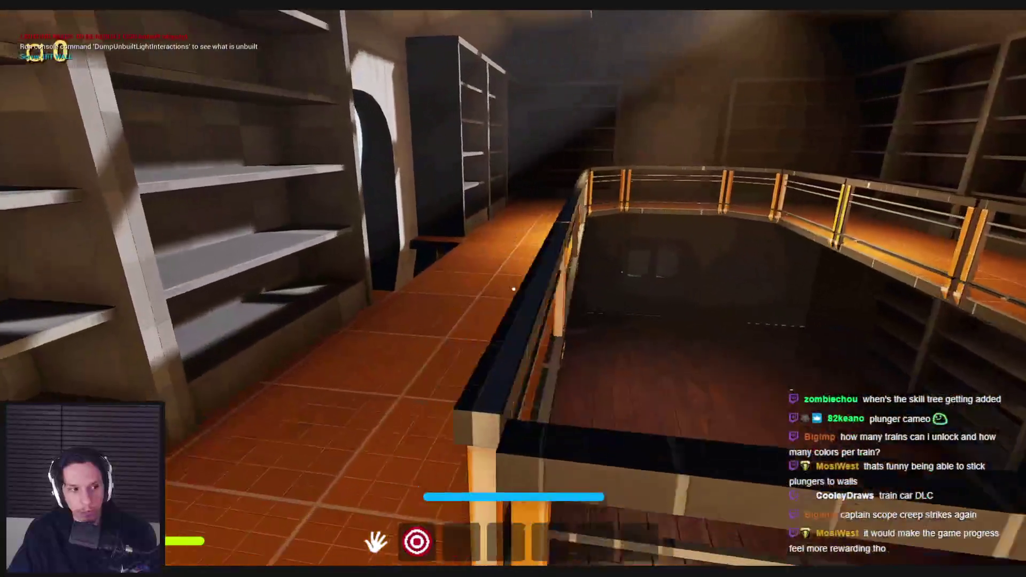
key("w")
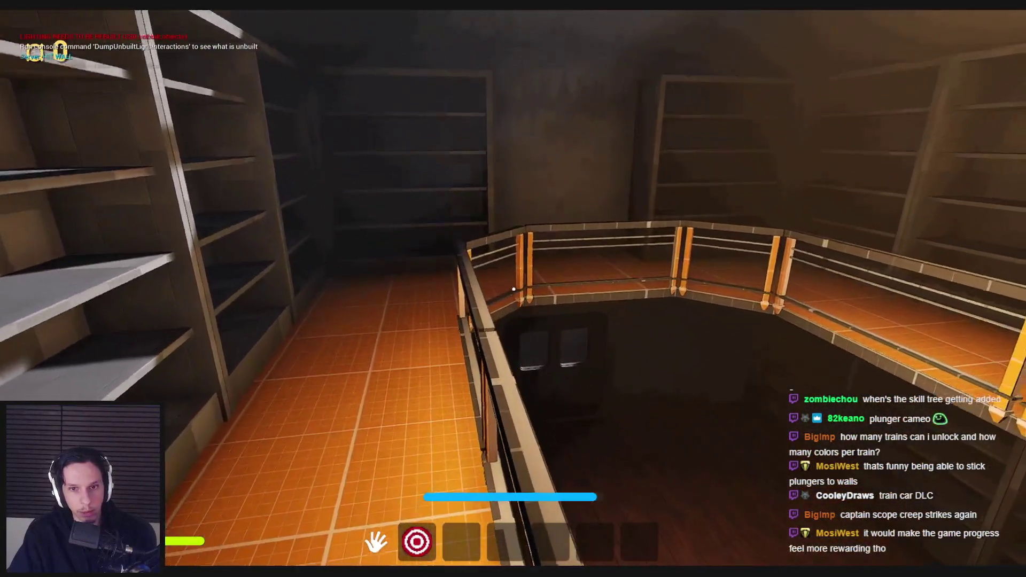
key("w")
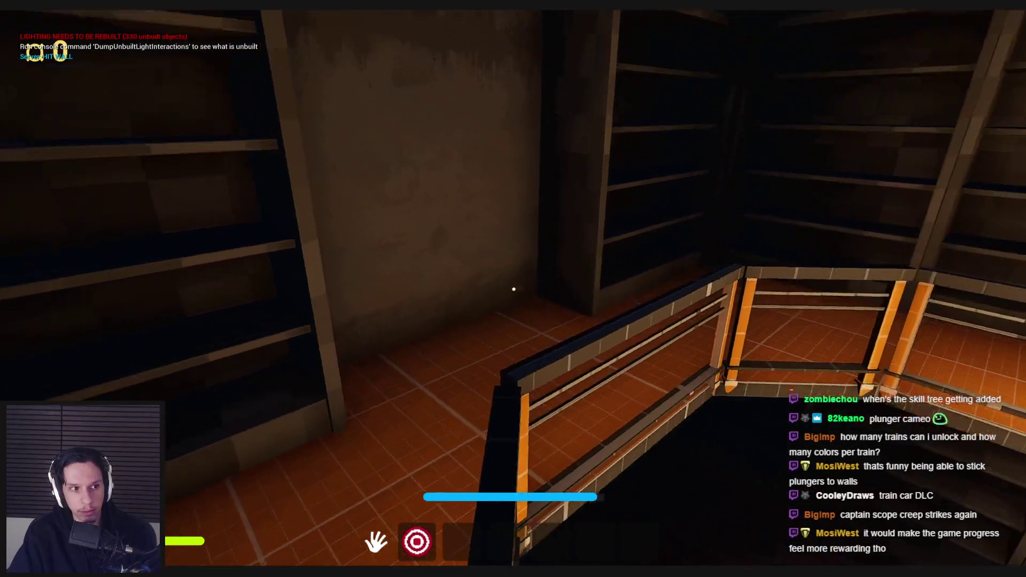
key("w")
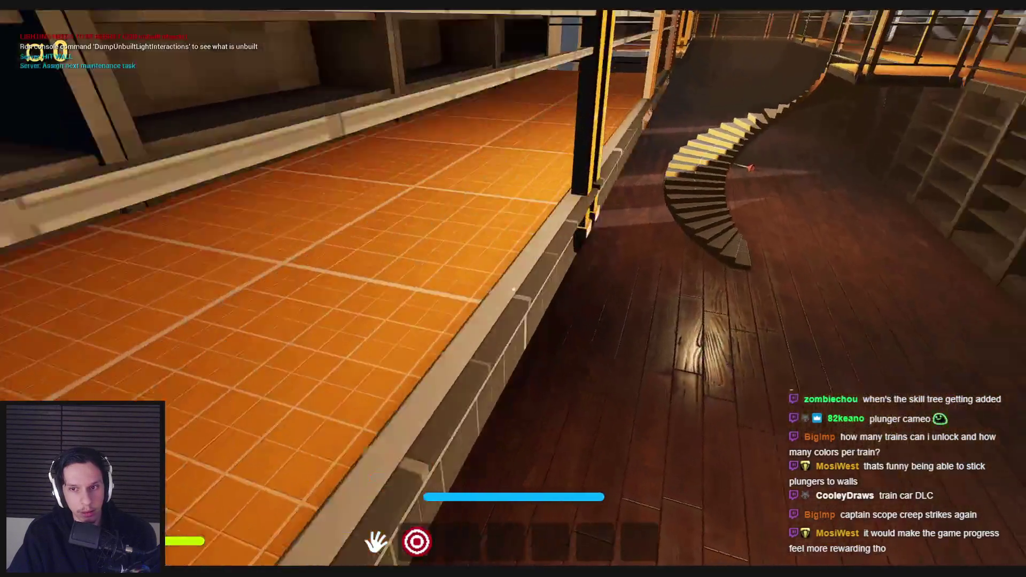
key("w")
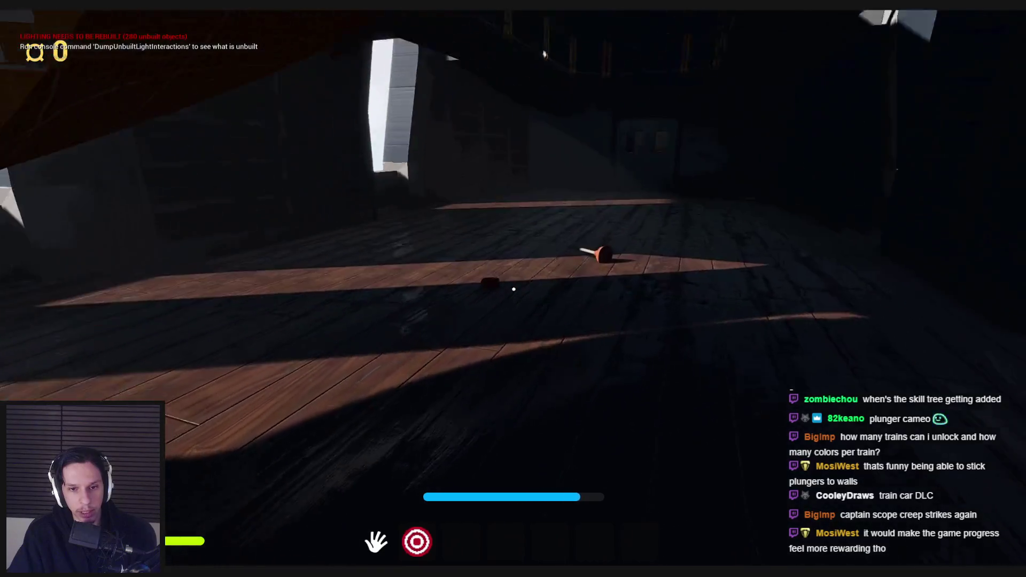
key("w")
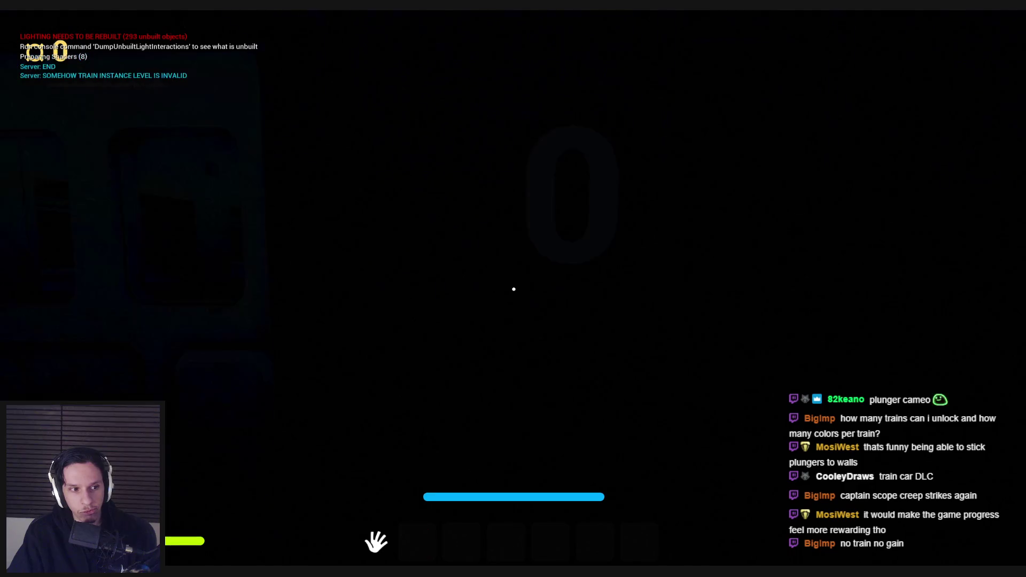
- Walk up to the fuse box, press its button and pull the lever to turn the lights green
key("w")
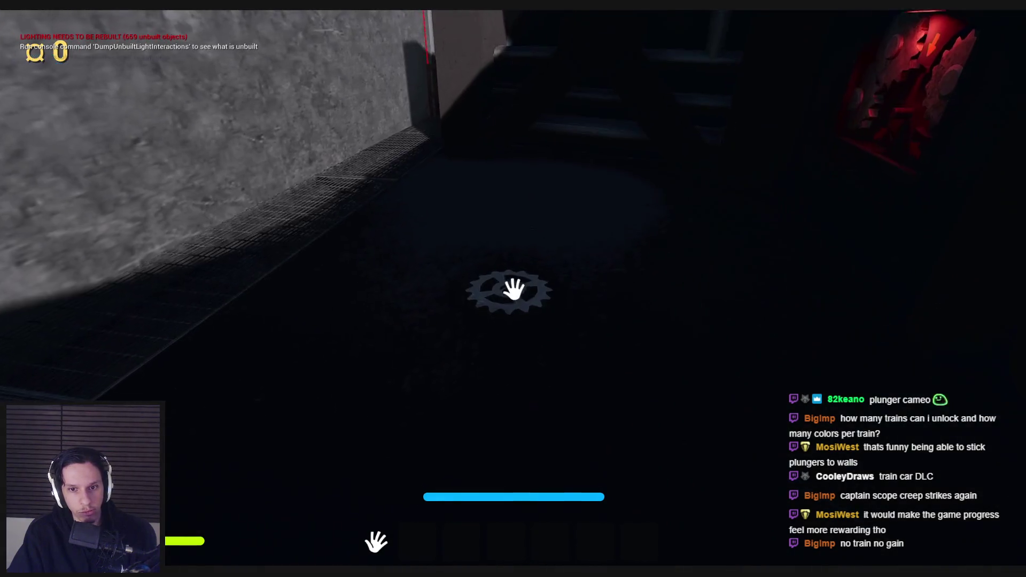
key("w")
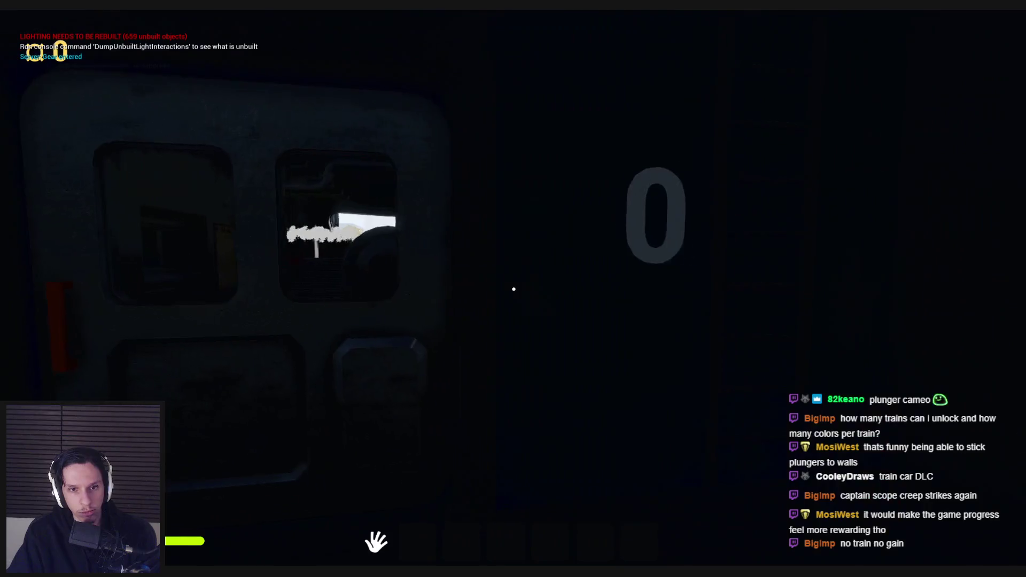
key("w")
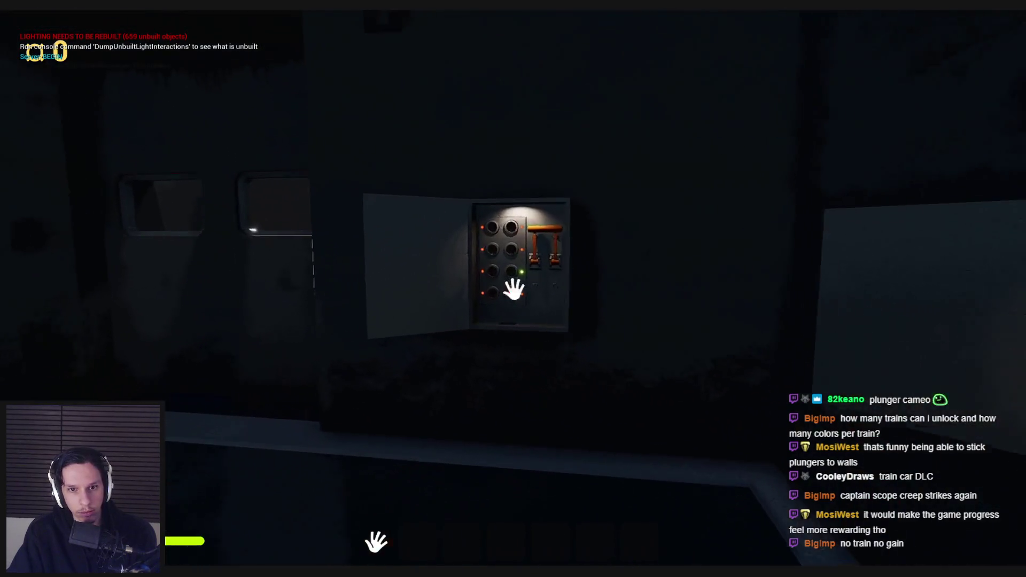
left_click(512, 289)
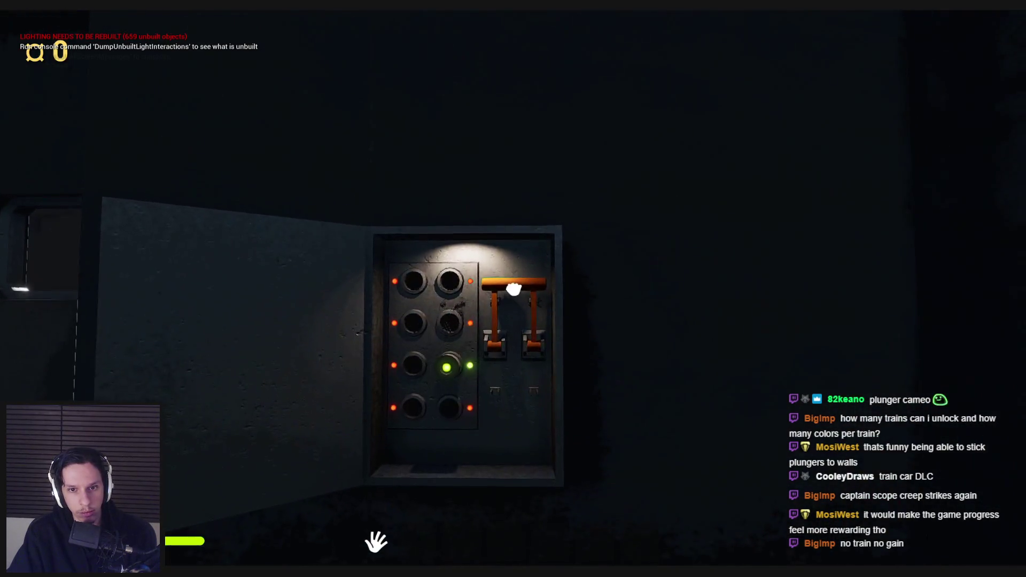
left_click(519, 364)
key("w")
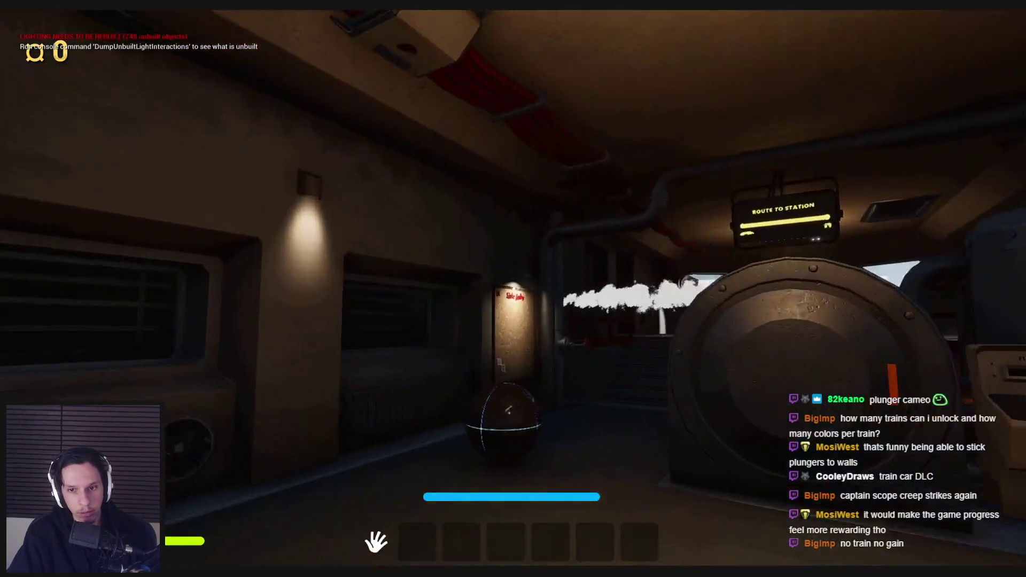
- Turn the red valve by the Side Jobs board, then pick up and carry a suitcase
key("w")
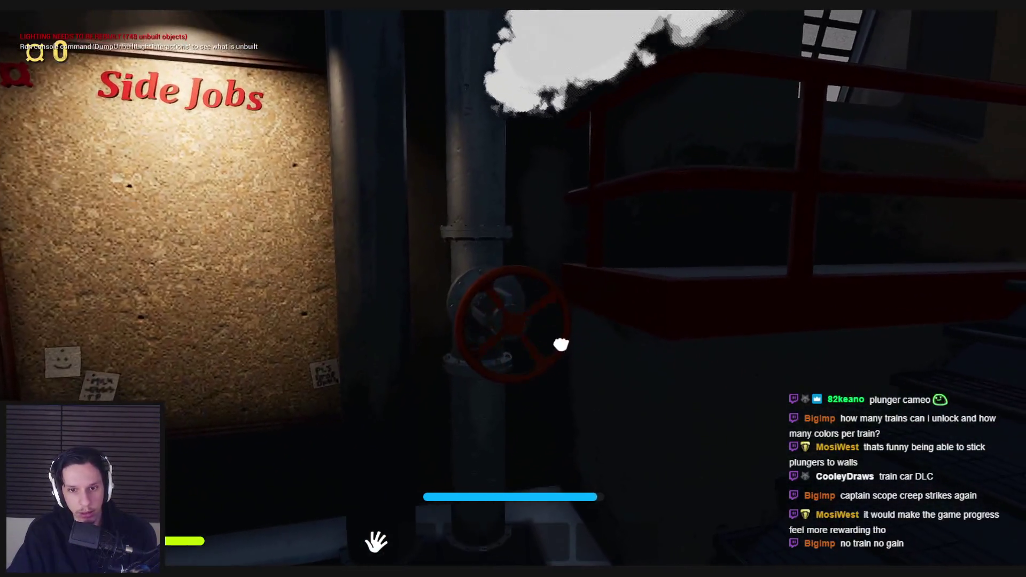
left_click_drag(475, 353, 515, 291)
key("w")
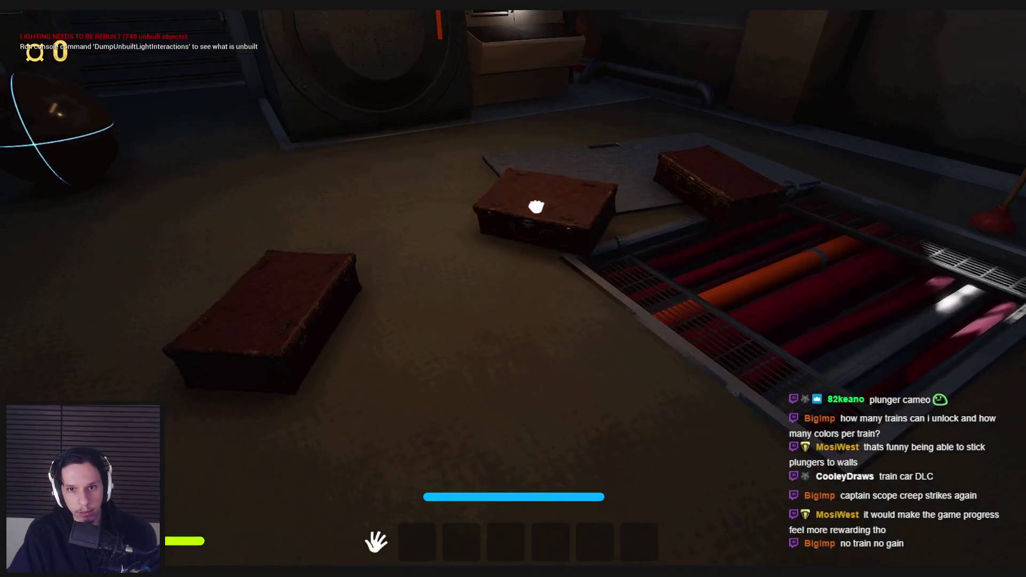
mouse_move(536, 206)
left_mouse_down()
mouse_move(467, 310)
mouse_move(524, 71)
mouse_move(515, 291)
mouse_move(530, 374)
mouse_move(554, 87)
mouse_move(552, 149)
mouse_move(533, 30)
mouse_move(503, 325)
mouse_move(508, 310)
left_mouse_up()
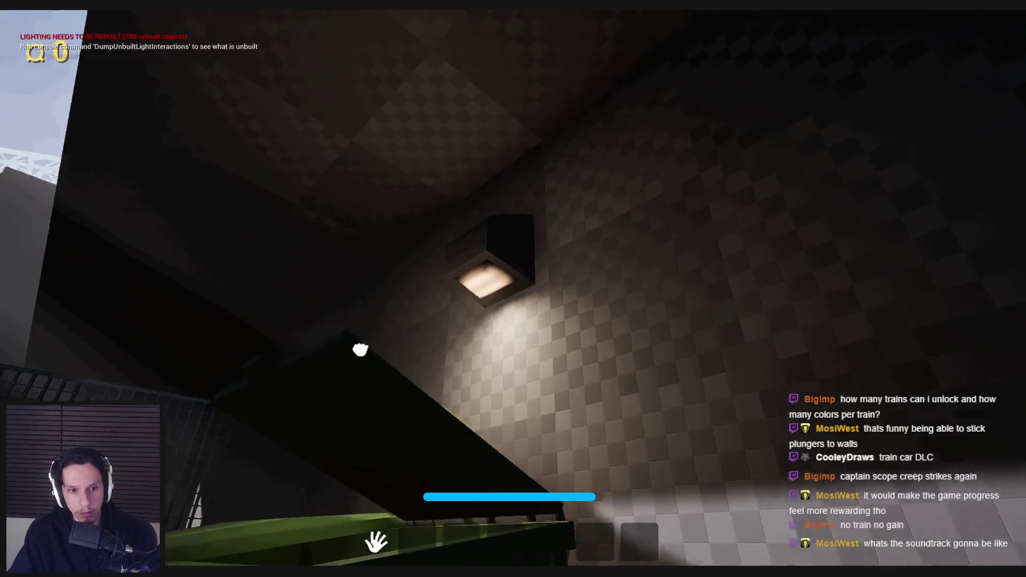
- Swing the dumpster lid open and run along the grated walkway into the train car
mouse_move(361, 350)
left_mouse_down()
mouse_move(570, 181)
mouse_move(593, 219)
mouse_move(733, 105)
left_mouse_up()
key("shift+w")
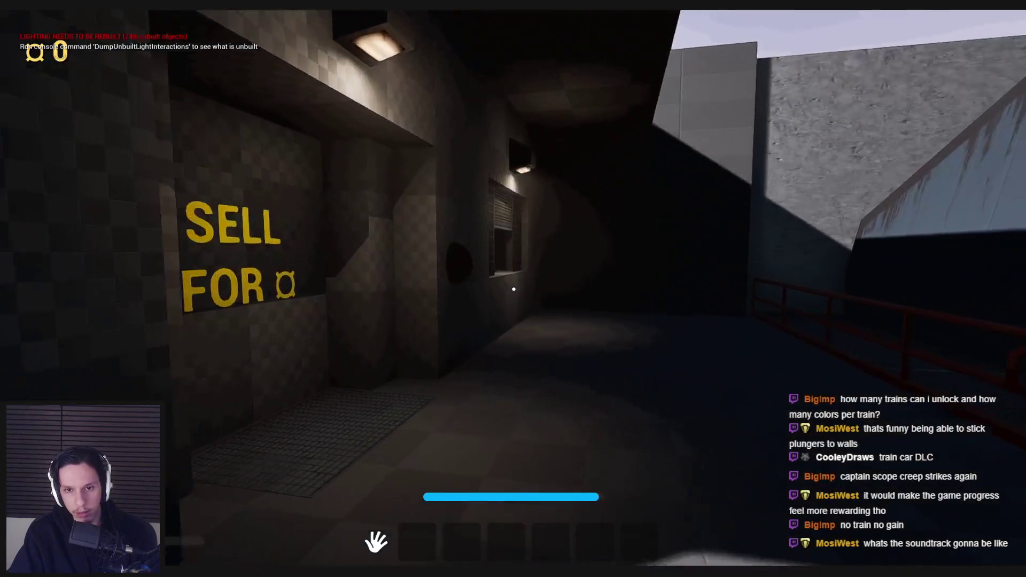
key("w")
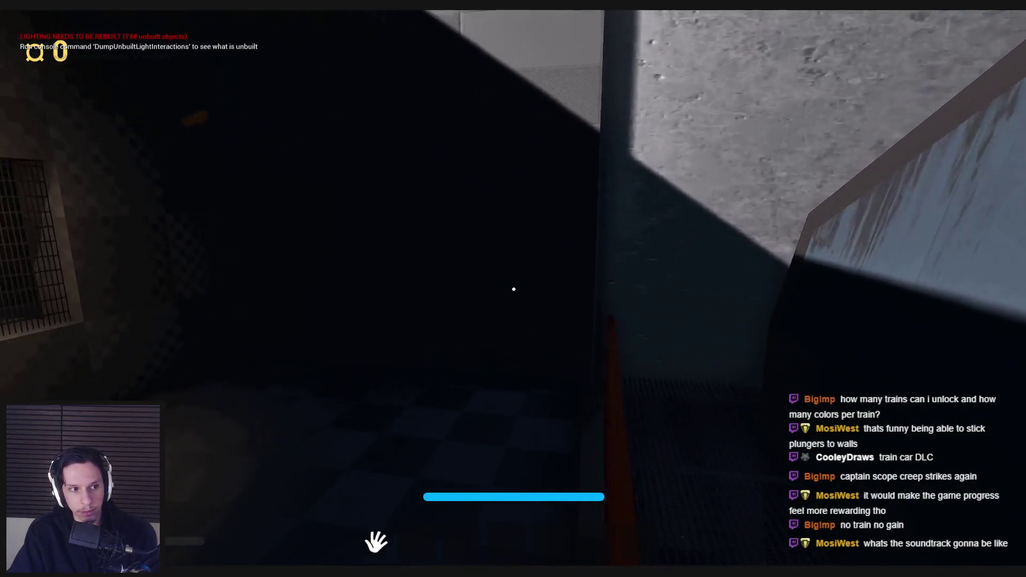
key("shift+w")
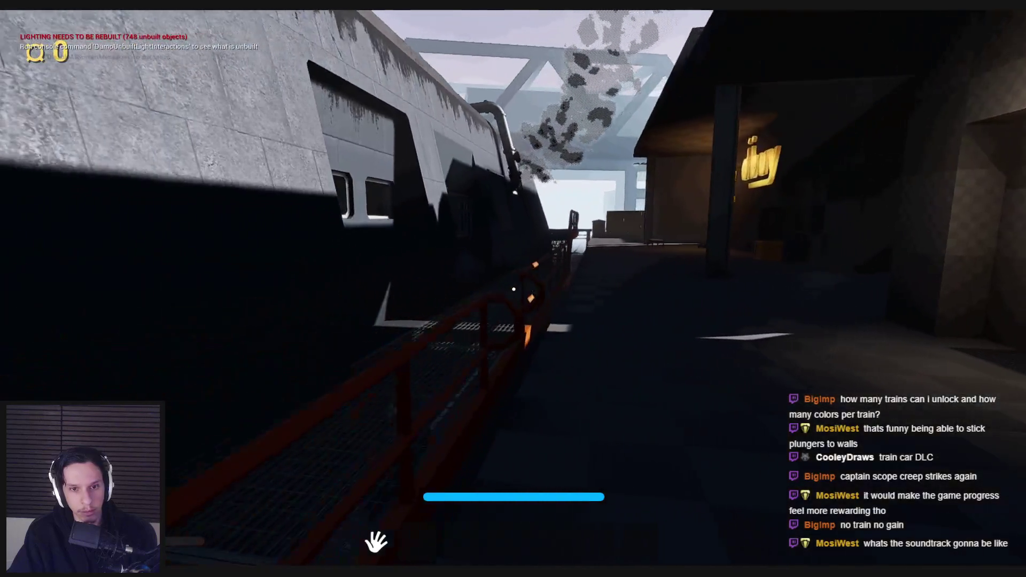
key("w")
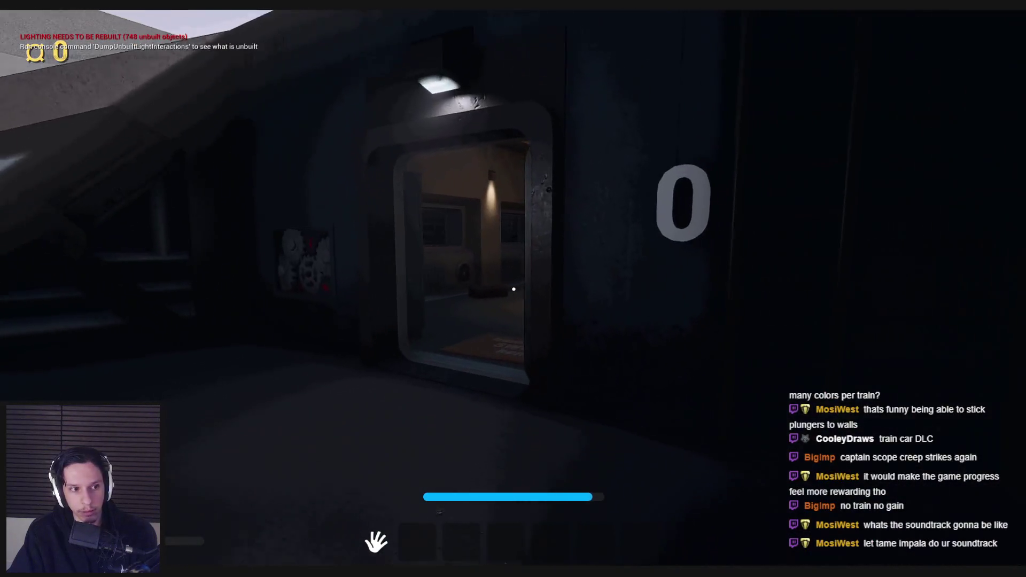
key("shift+w")
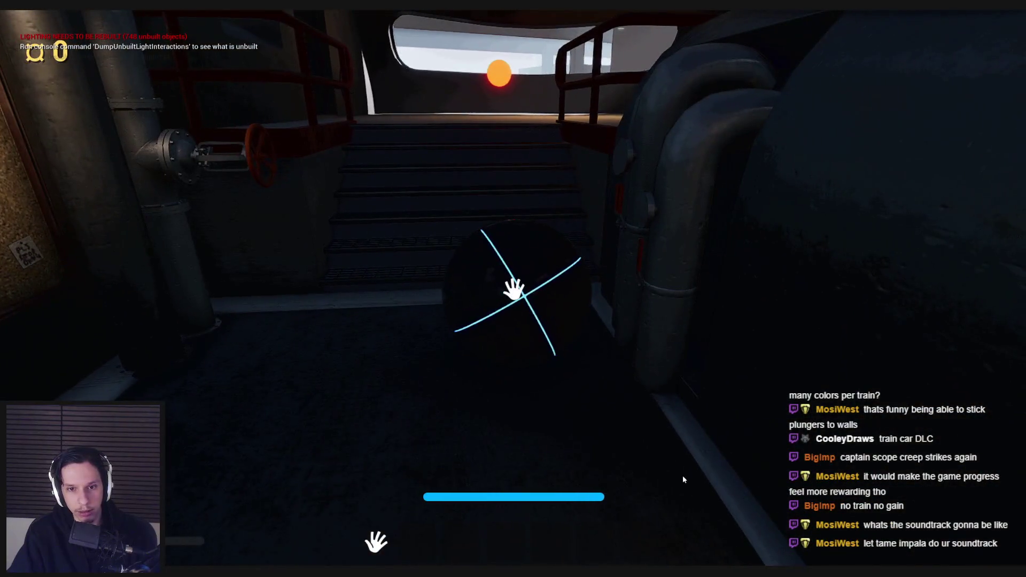
key("s")
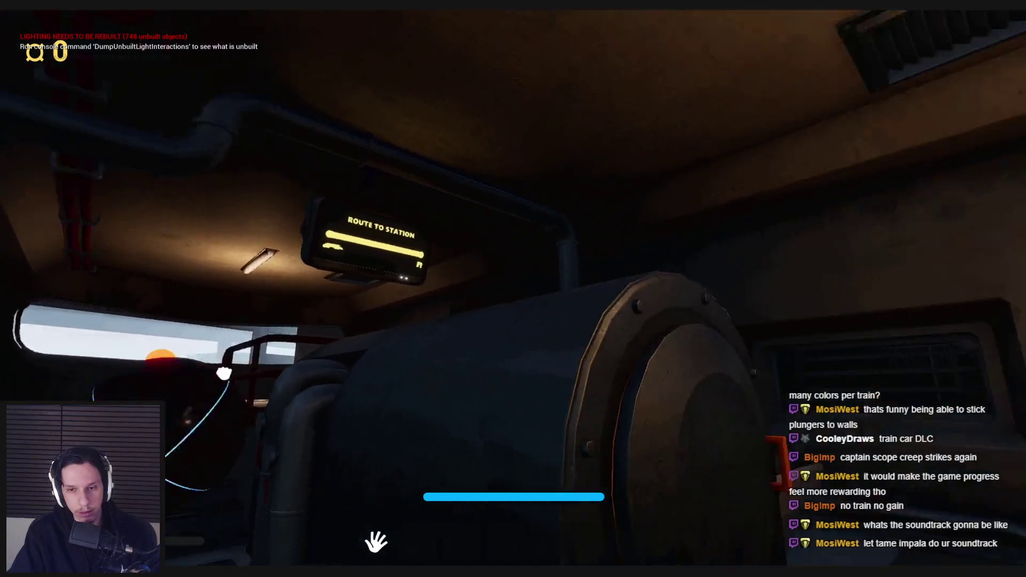
- Carry the crate onto the floor grate, picking it and the brown box up repeatedly
key("w")
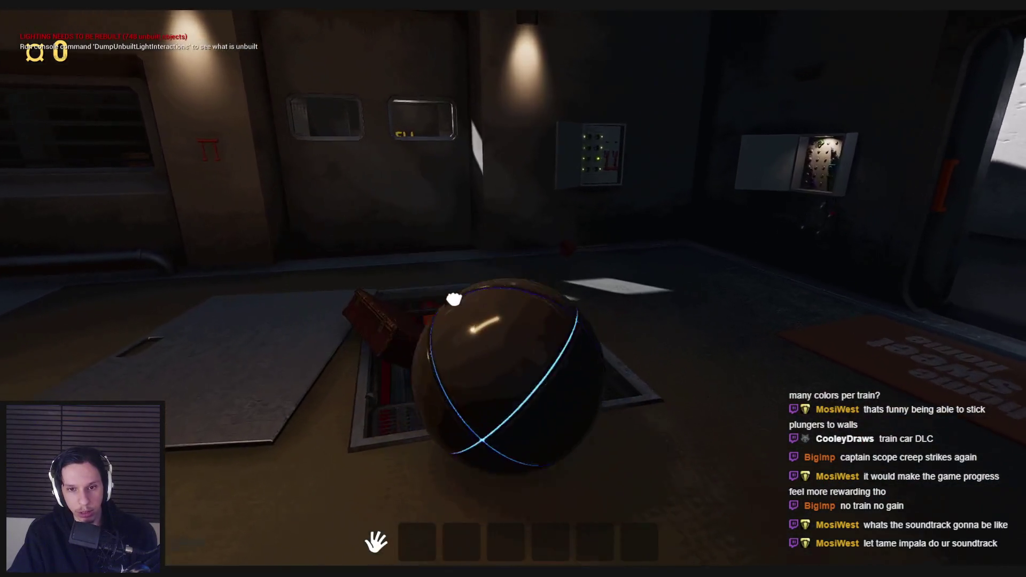
key("w")
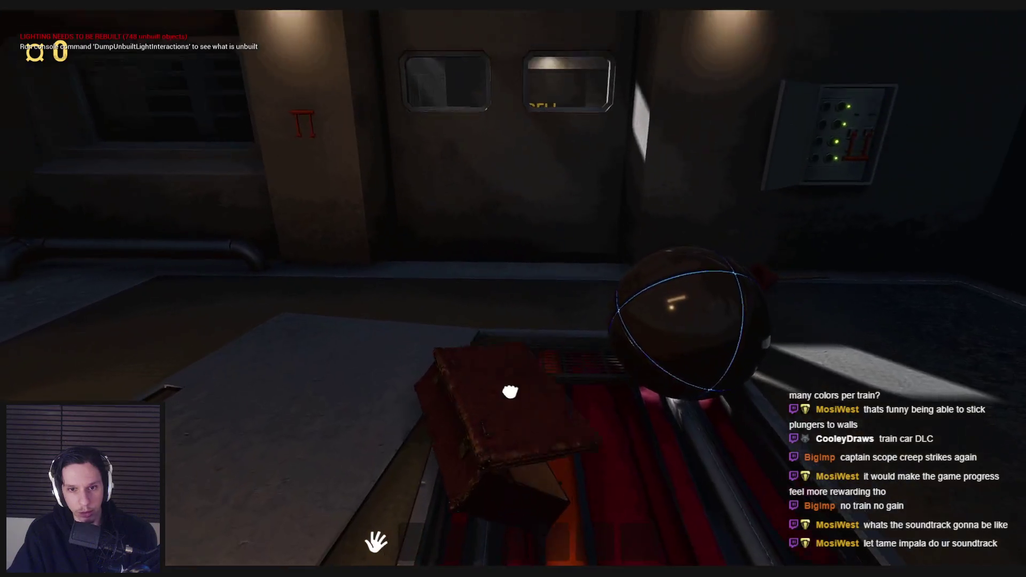
mouse_move(580, 279)
left_mouse_down()
mouse_move(596, 394)
mouse_move(280, 367)
mouse_move(514, 289)
mouse_move(492, 411)
mouse_move(665, 400)
mouse_move(513, 289)
left_mouse_up()
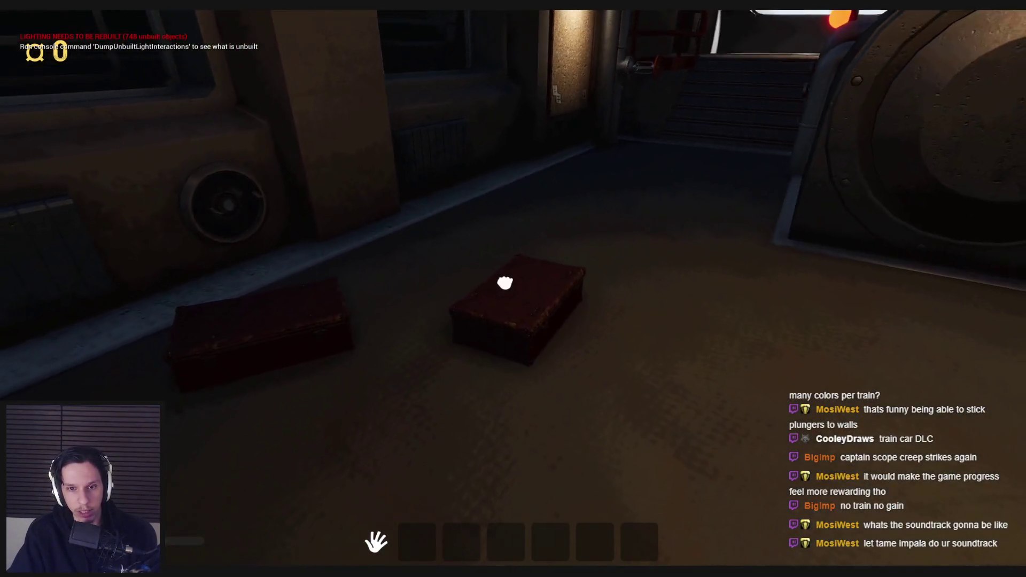
mouse_move(505, 283)
left_mouse_down()
mouse_move(458, 373)
mouse_move(361, 229)
mouse_move(481, 348)
mouse_move(566, 406)
mouse_move(533, 244)
left_mouse_up()
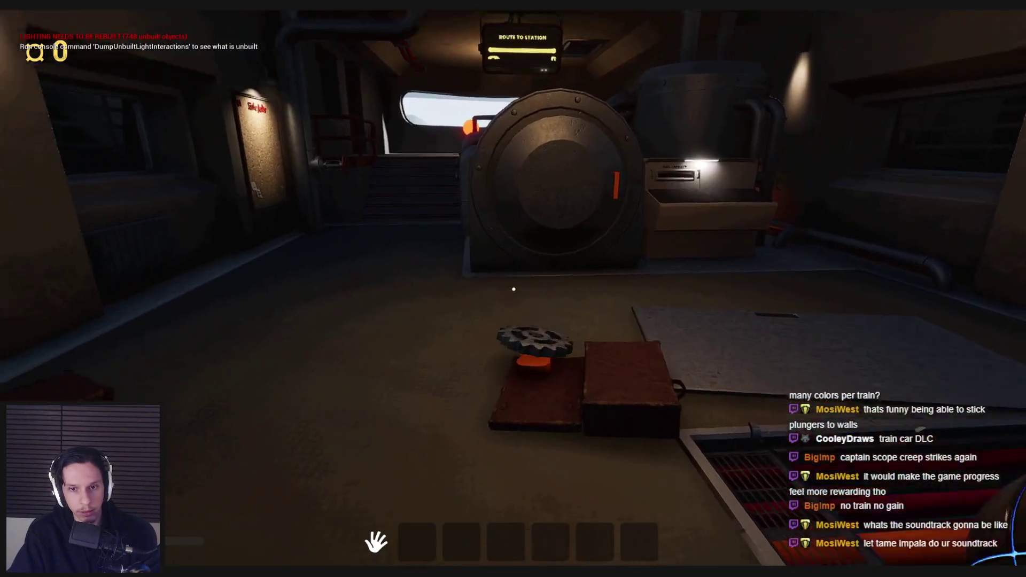
mouse_move(513, 289)
left_mouse_down()
mouse_move(604, 316)
mouse_move(448, 274)
mouse_move(458, 360)
mouse_move(443, 422)
mouse_move(504, 133)
mouse_move(528, 74)
left_mouse_up()
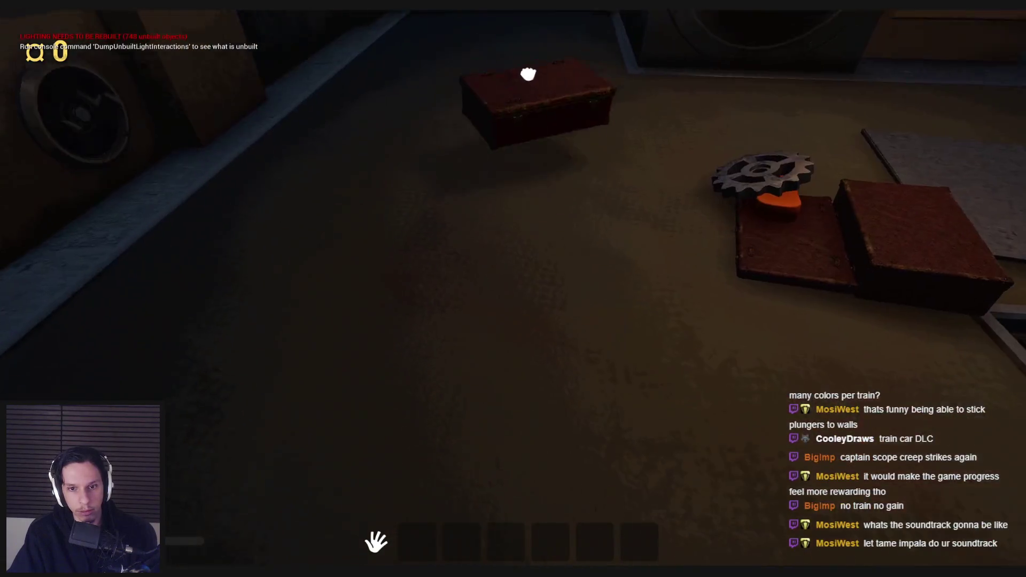
mouse_move(513, 261)
left_mouse_down()
mouse_move(522, 298)
mouse_move(513, 289)
left_mouse_up()
- Stop and restart play, open door 1, then end the session and bring up the music player
key("Escape")
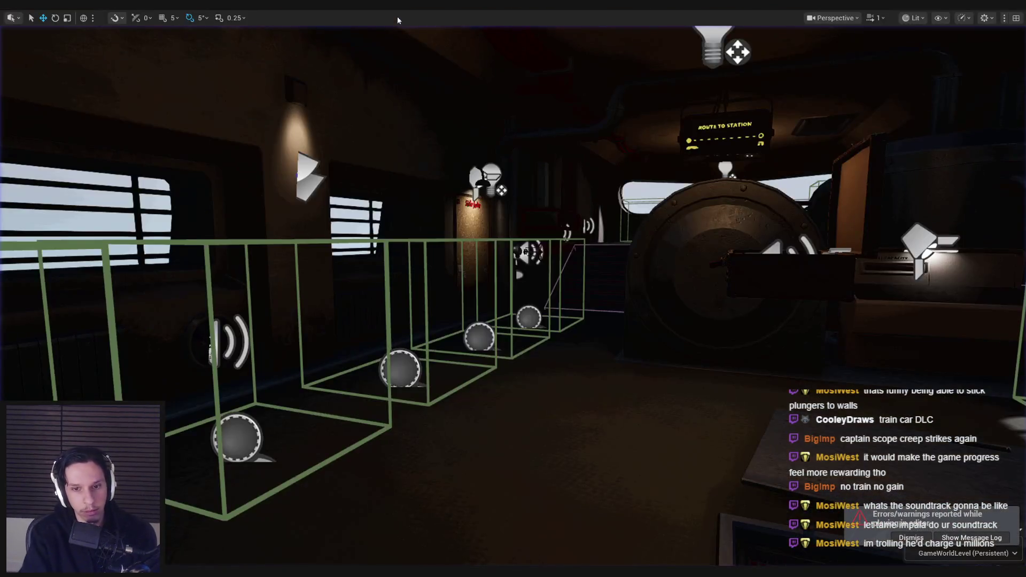
key("alt+p")
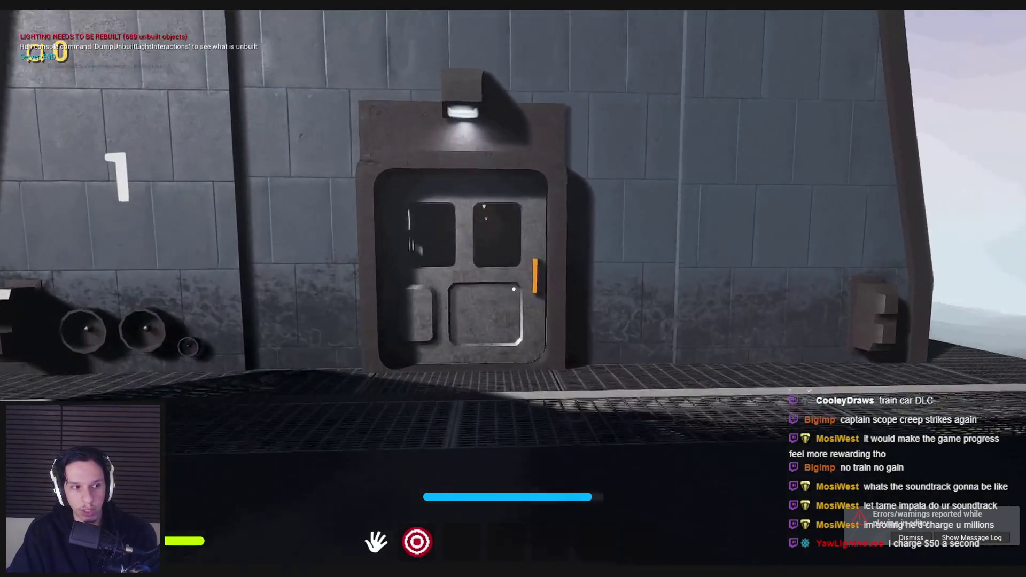
key("w")
left_click(513, 289)
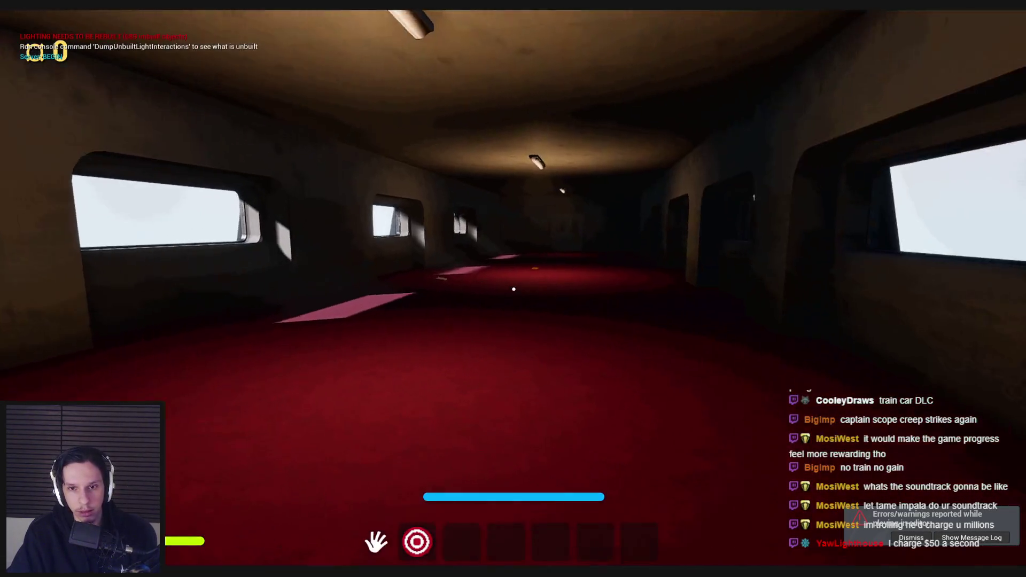
key("Escape")
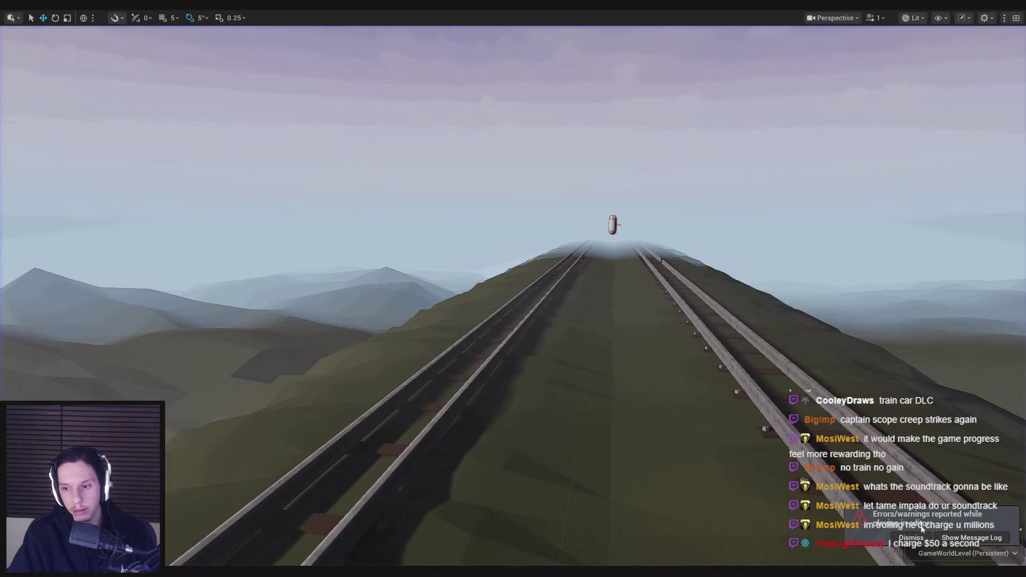
key("alt+Tab")
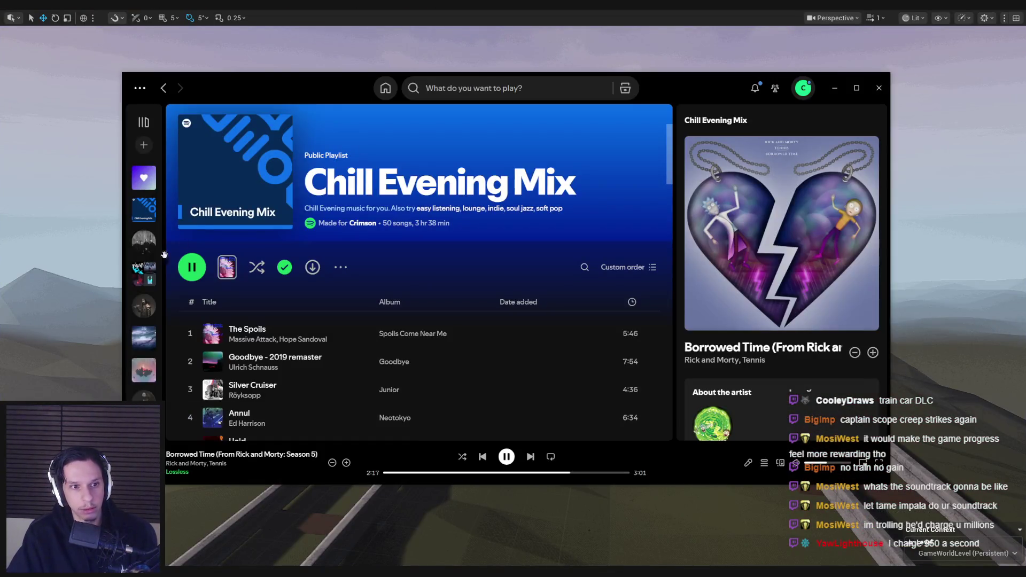
- Play track 1, Detroit, from the Trainrot Inspo playlist and return to Unreal
left_click(144, 272)
double_click(342, 334)
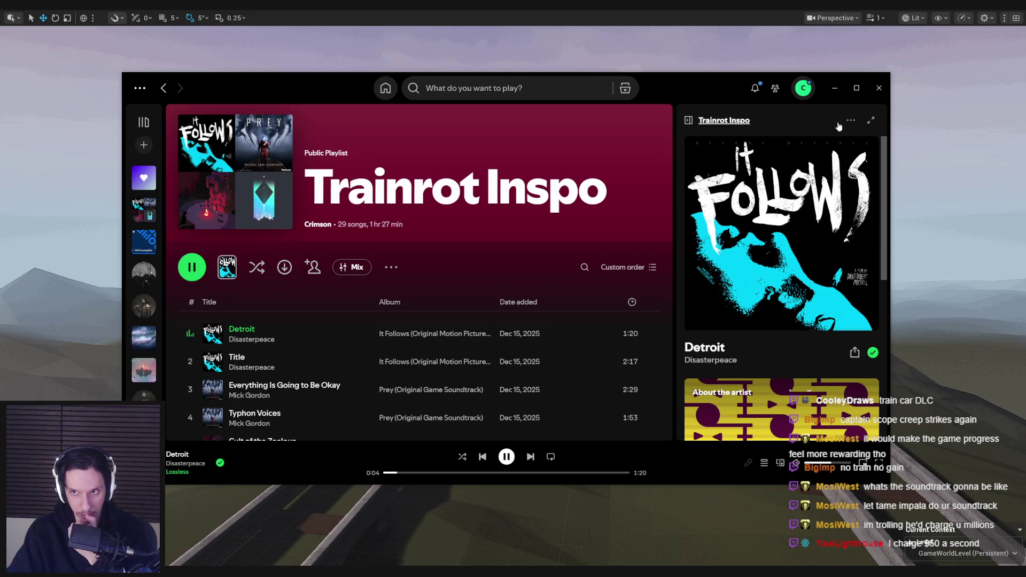
key("alt+Tab")
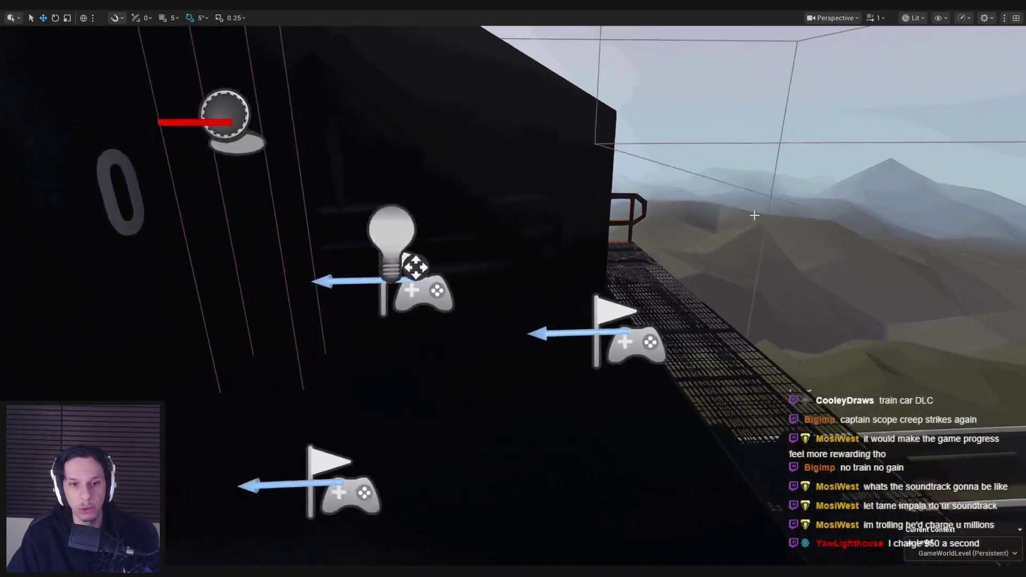
- Start Play, open the train-car and library doors, walk to the spiral staircase, then stop and switch to Blender
key("alt+p")
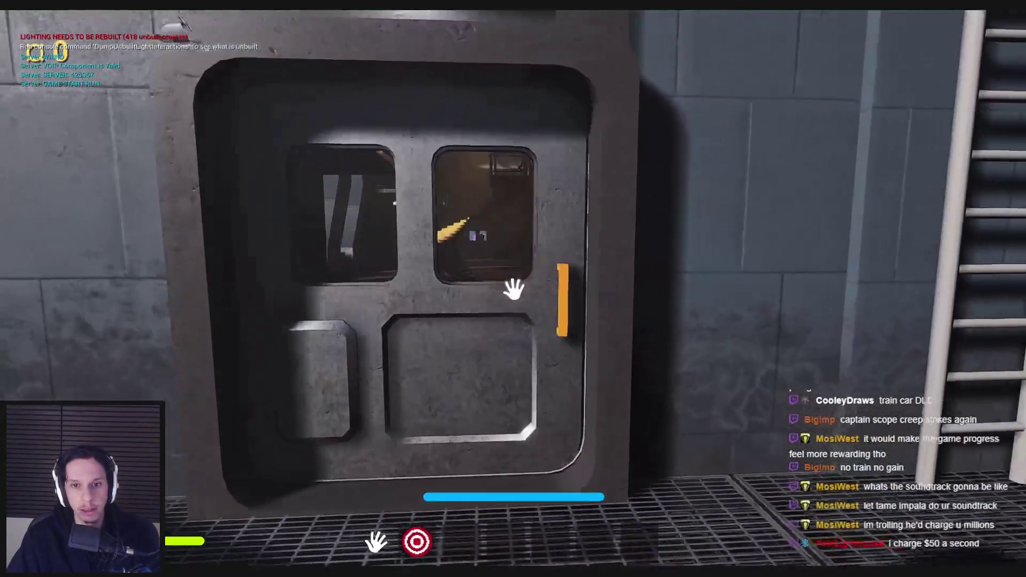
left_click(514, 289)
left_click(595, 269)
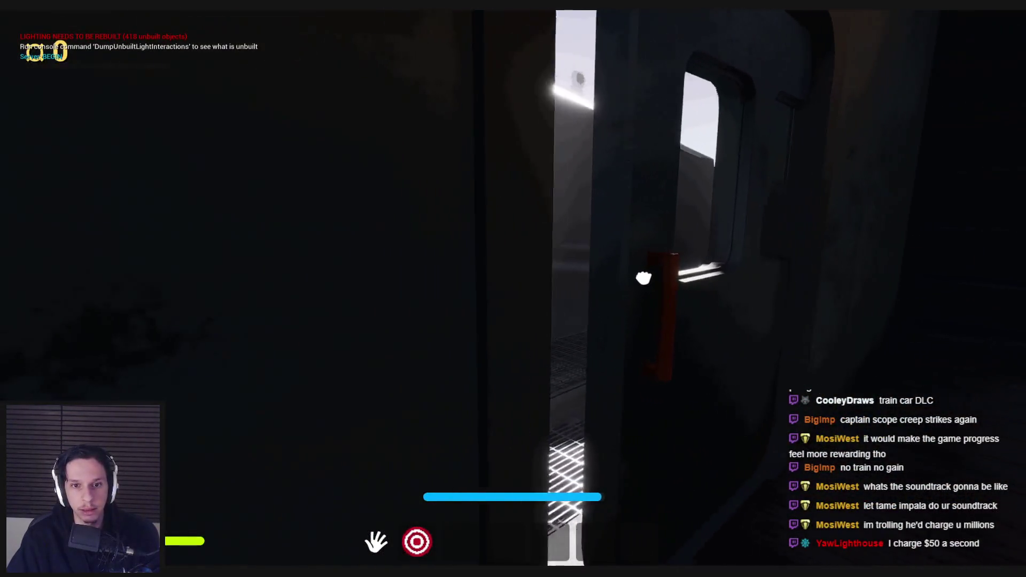
key("shift+w")
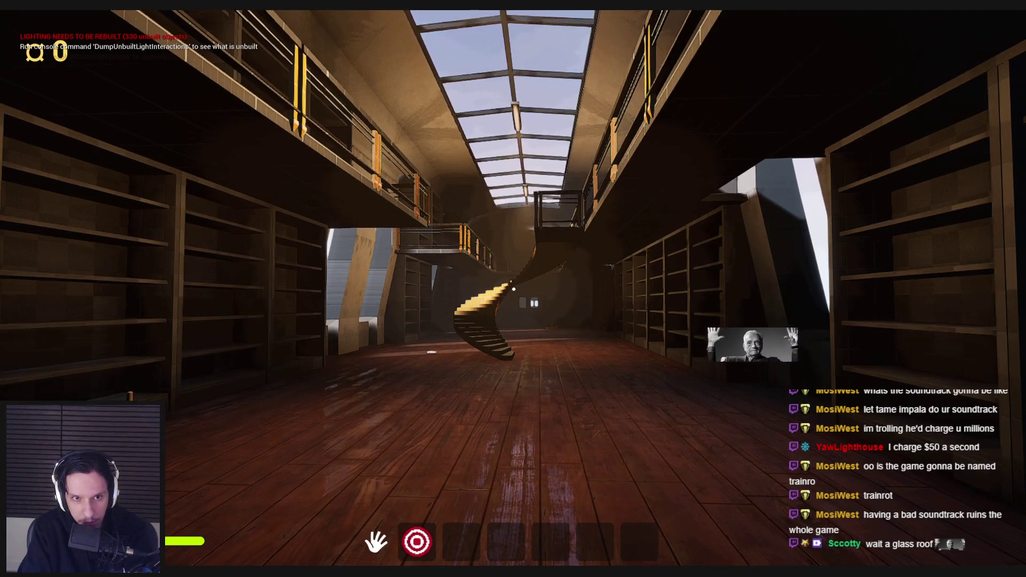
key("Escape")
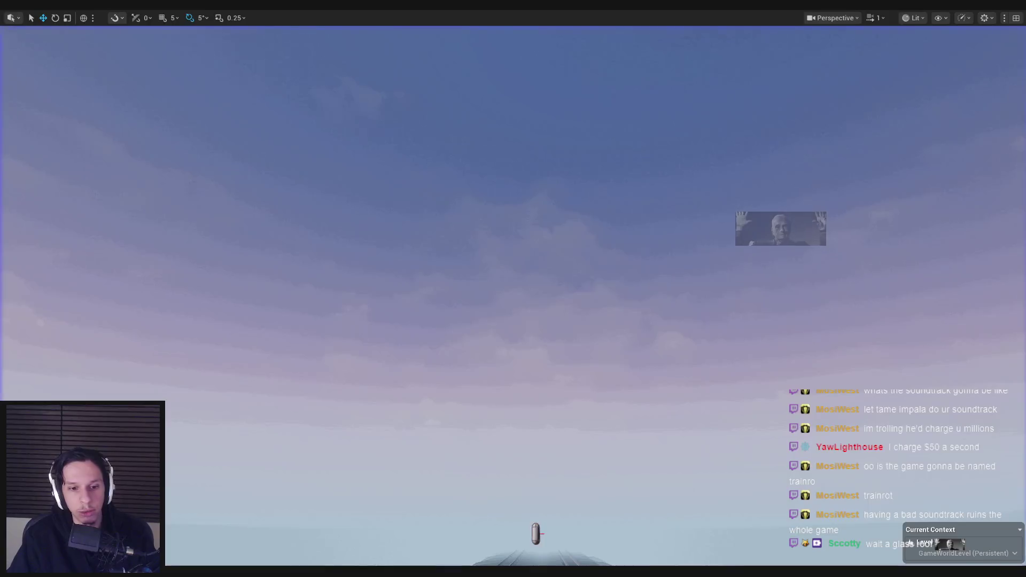
key("alt+Tab")
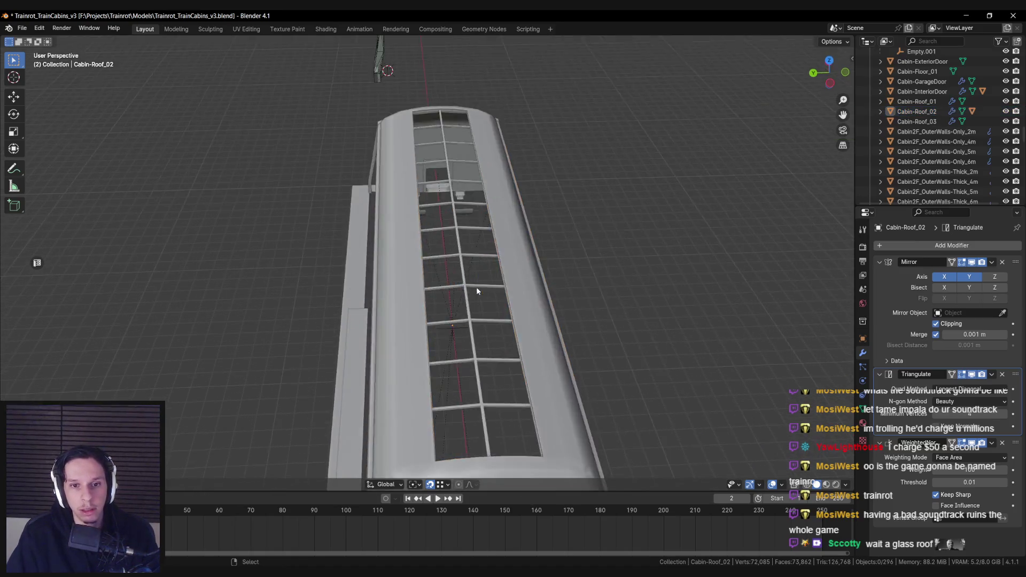
- Bevel the selected roof corner edges with four segments, percentage width and clamped overlap
scroll(531, 272, "up", 3)
key("shift+d")
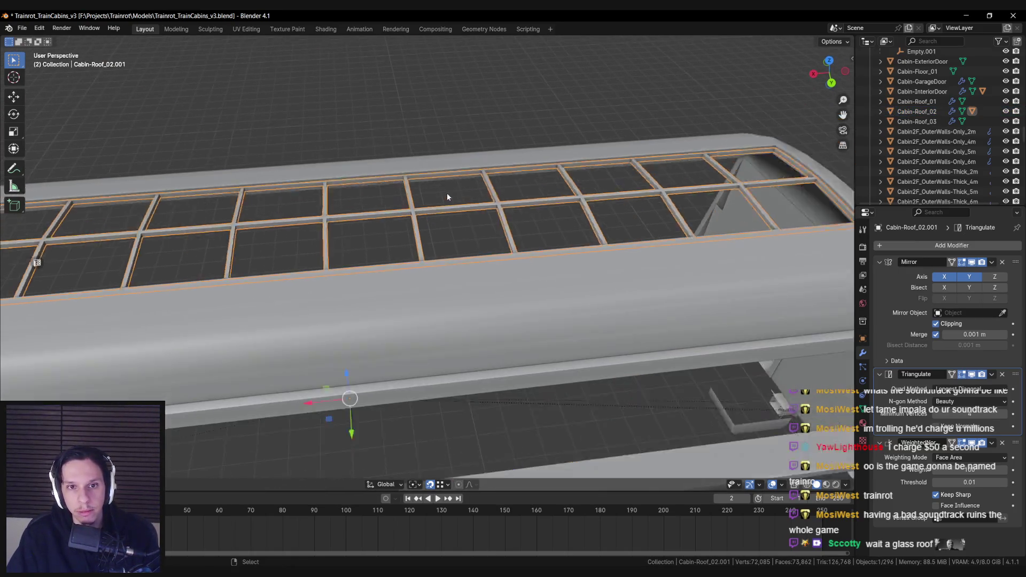
scroll(481, 229, "up", 6)
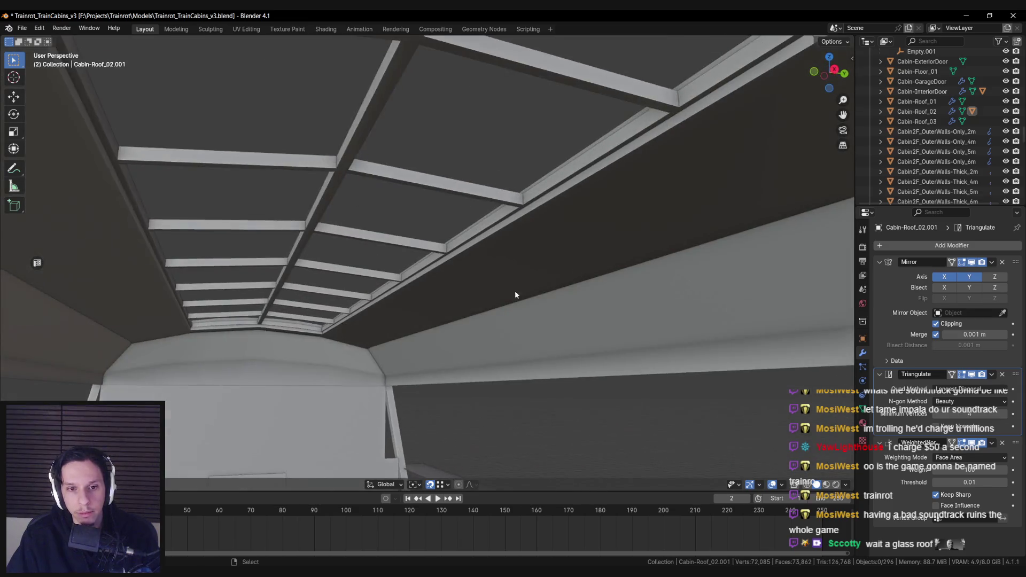
key("ctrl+z")
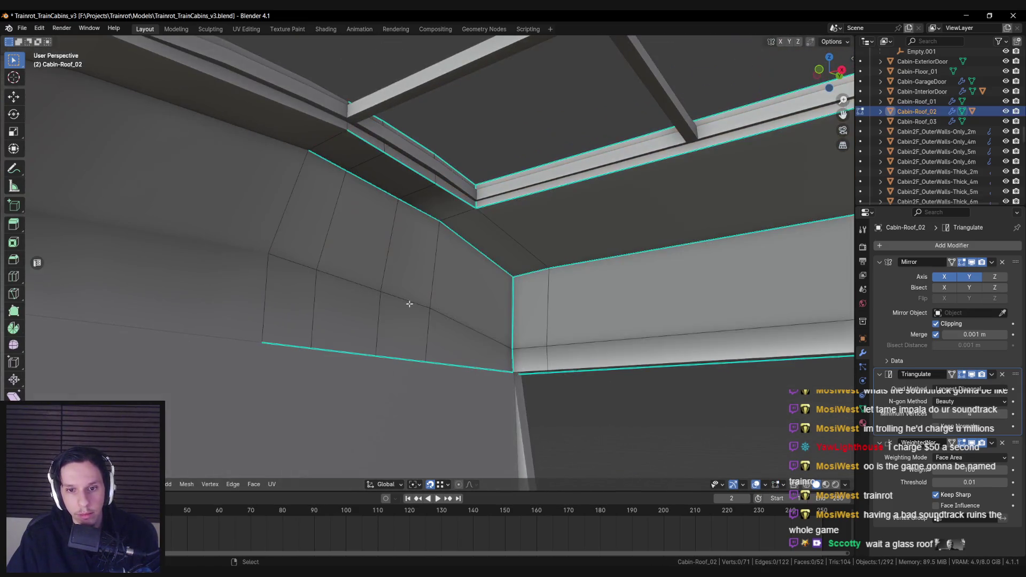
key("ctrl+b")
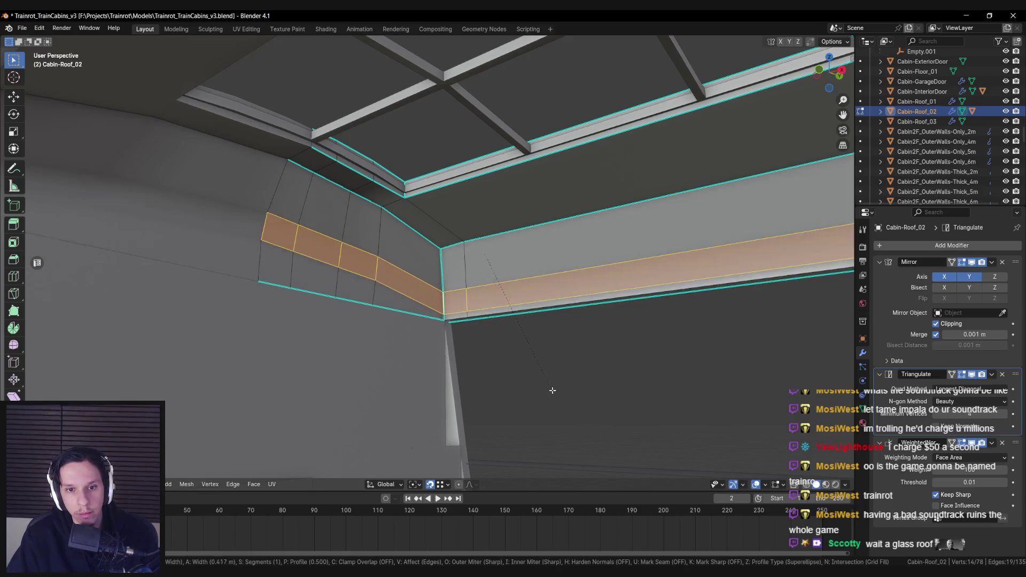
key("m")
key("m")
key("c")
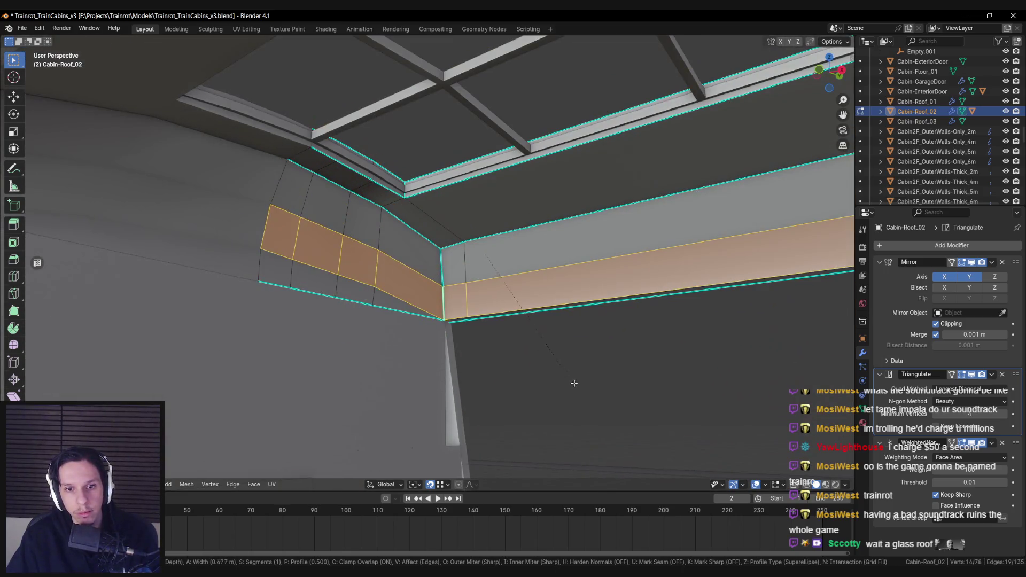
scroll(647, 413, "up", 3)
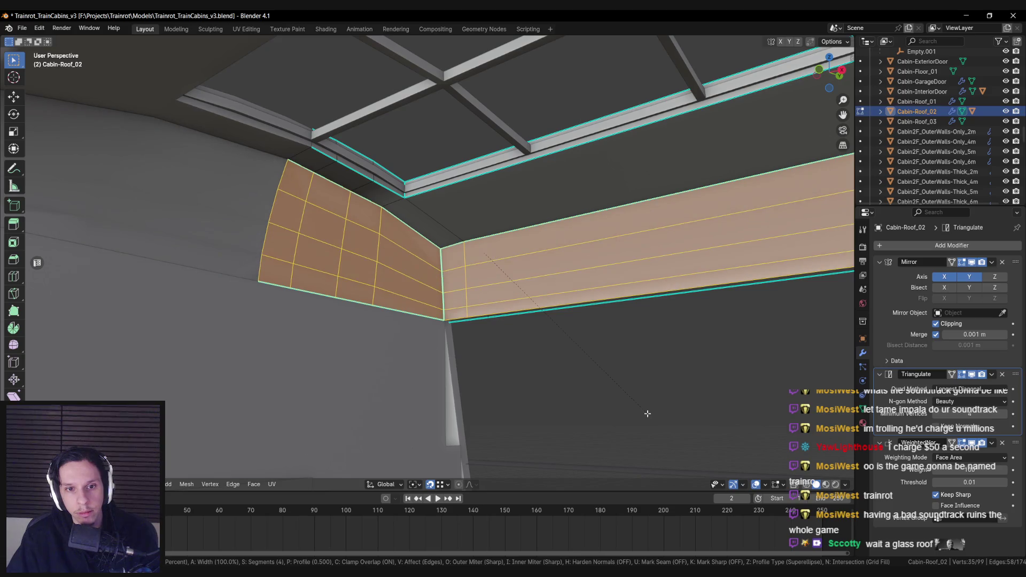
left_click(647, 413)
- Select the whole roof mesh and merge duplicate vertices by distance
left_click(508, 350)
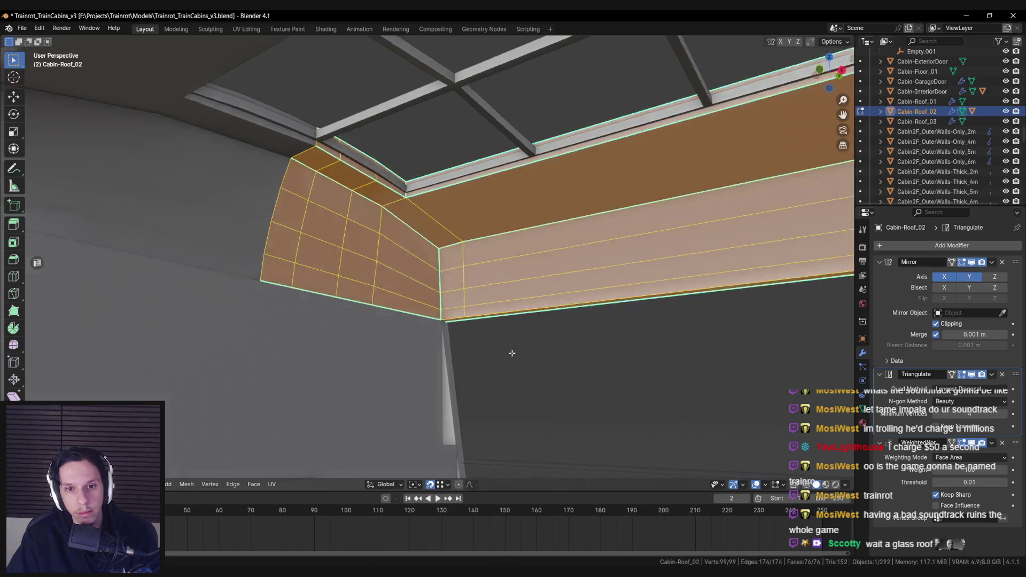
key("a")
scroll(359, 337, "up", 5)
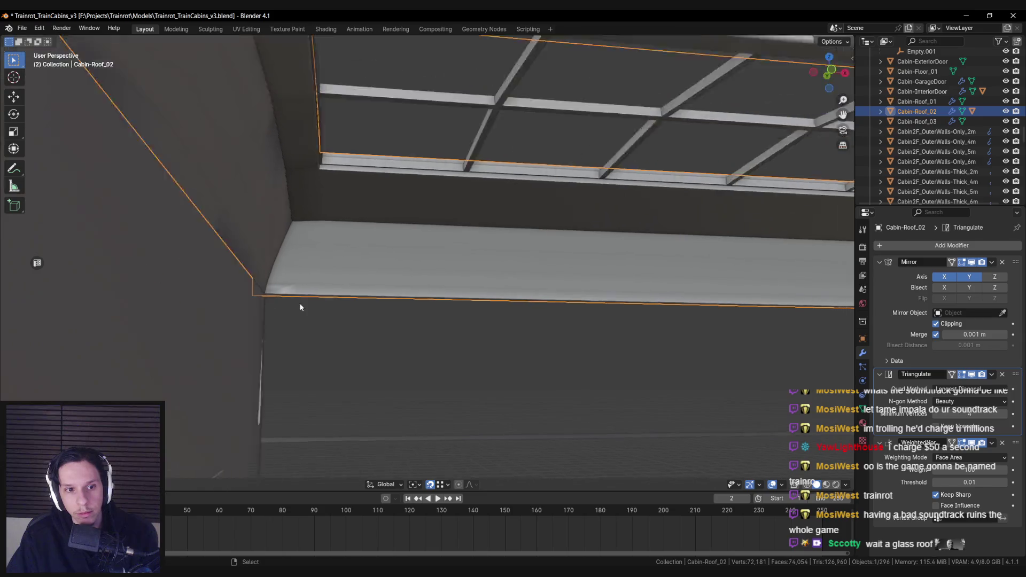
key("m")
left_click(412, 324)
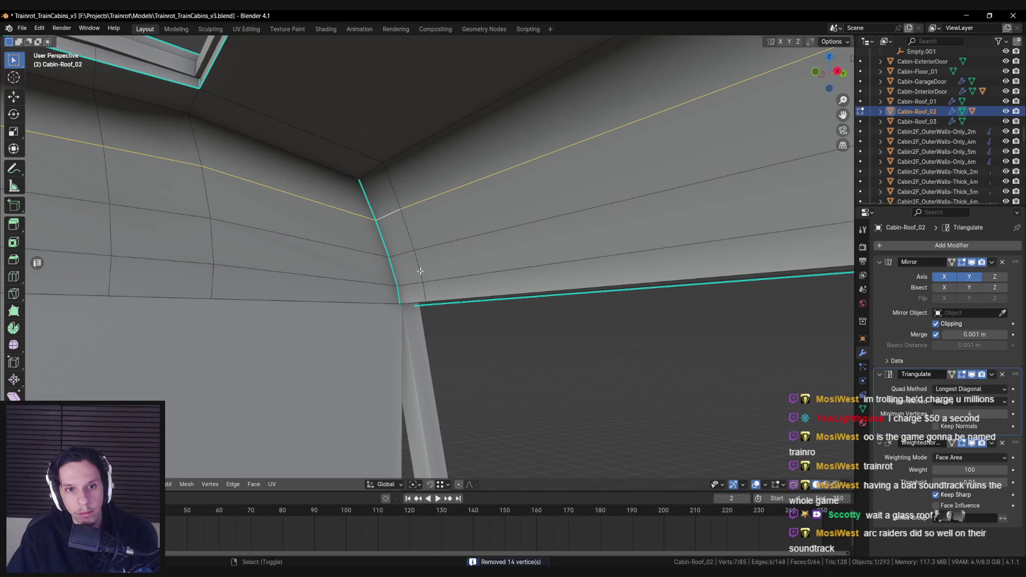
- Slide the edge loop beside the corner and one corner vertex along the roof
key("alt+a")
left_click(422, 256, "alt")
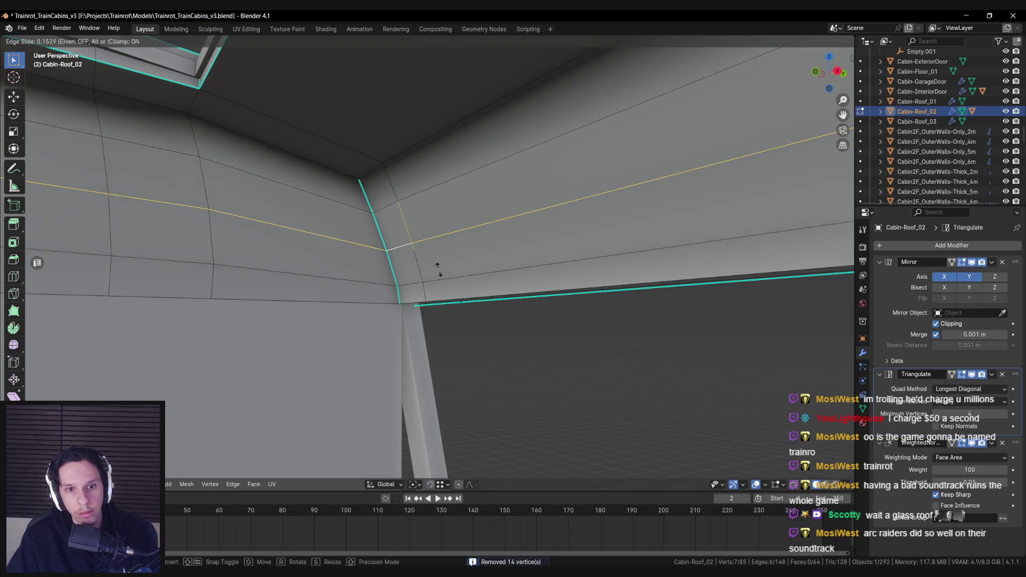
key("g")
key("g")
left_click(437, 289)
left_click(395, 281)
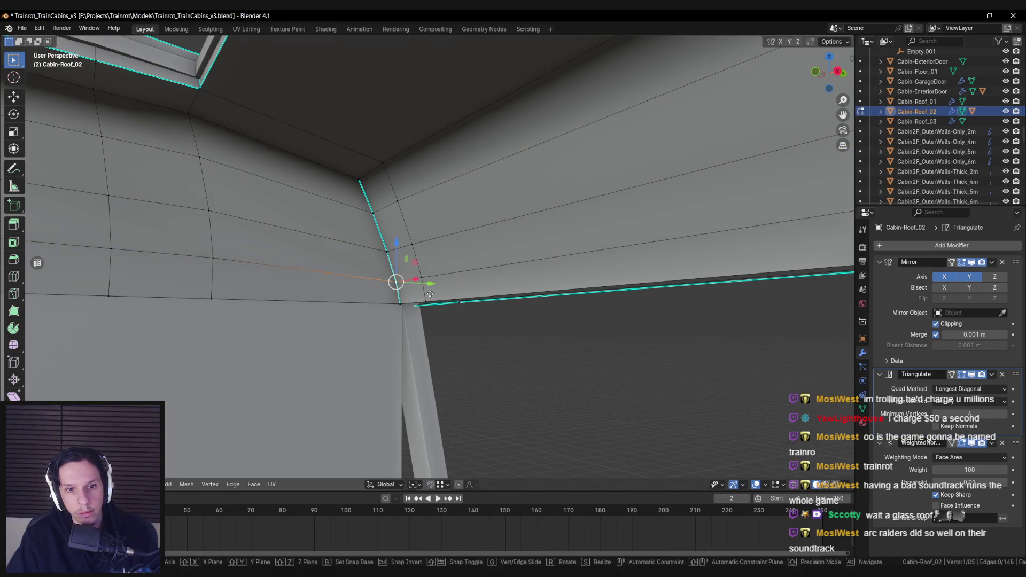
key("g")
key("g")
left_click(427, 291)
- Save Trainrot_TrainCabins_v3.blend in Object Mode, then reselect Cabin-Roof_02 from inside the glass roof
key("Tab")
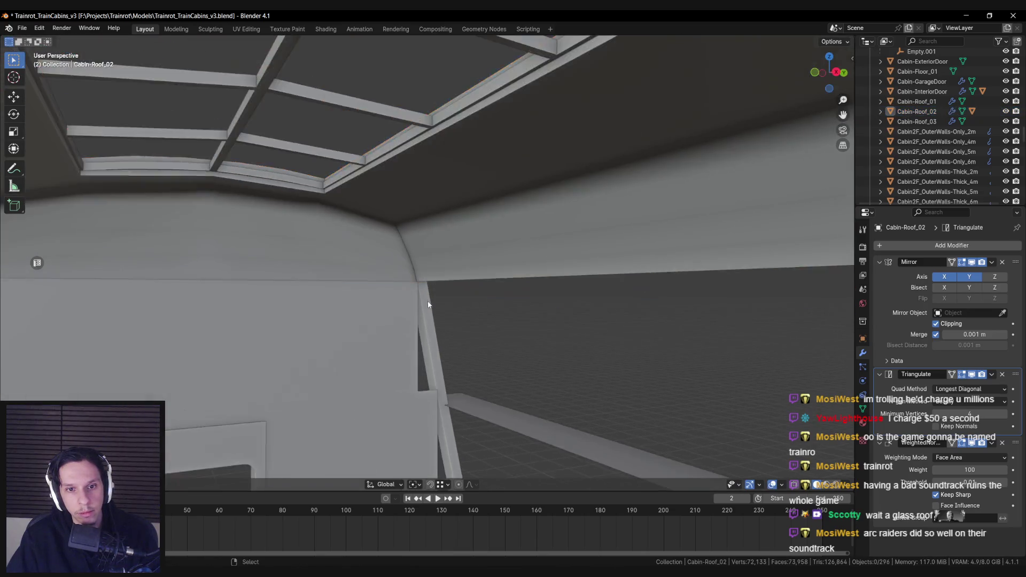
key("ctrl+s")
mouse_move(425, 257)
left_mouse_down()
mouse_move(493, 241)
mouse_move(351, 310)
mouse_move(531, 346)
mouse_move(339, 335)
mouse_move(508, 299)
mouse_move(336, 285)
mouse_move(458, 271)
mouse_move(430, 266)
mouse_move(446, 286)
mouse_move(453, 277)
left_mouse_up()
left_click(447, 286)
key("Tab")
- Mark the selected edge loop at another roof corner sharp and return to Object Mode
scroll(453, 267, "up", 2)
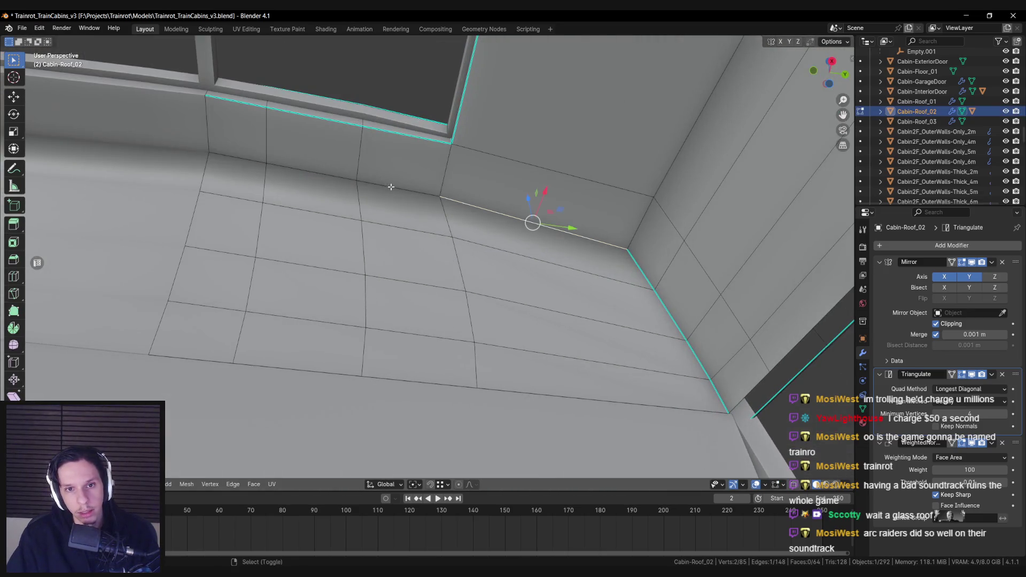
mouse_move(252, 166)
left_mouse_down()
mouse_move(547, 290)
mouse_move(603, 331)
mouse_move(391, 378)
mouse_move(407, 360)
mouse_move(449, 357)
mouse_move(419, 354)
mouse_move(599, 357)
mouse_move(335, 361)
mouse_move(442, 344)
mouse_move(460, 323)
mouse_move(401, 325)
mouse_move(462, 319)
mouse_move(461, 255)
left_mouse_up()
key("ctrl+e")
left_click(546, 290)
key("alt+a")
key("Tab")
- After a quick switch to Unreal, select two upper edge loops of Cabin-Roof_02 in Edit Mode
key("alt+Tab")
key("alt+Tab")
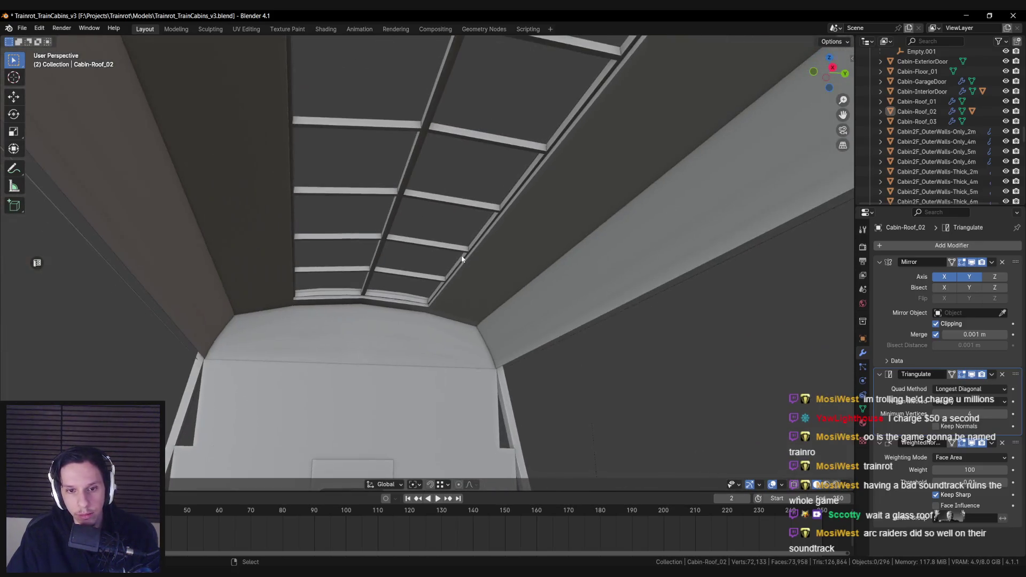
left_click(463, 284)
key("Tab")
left_click(462, 285, "alt")
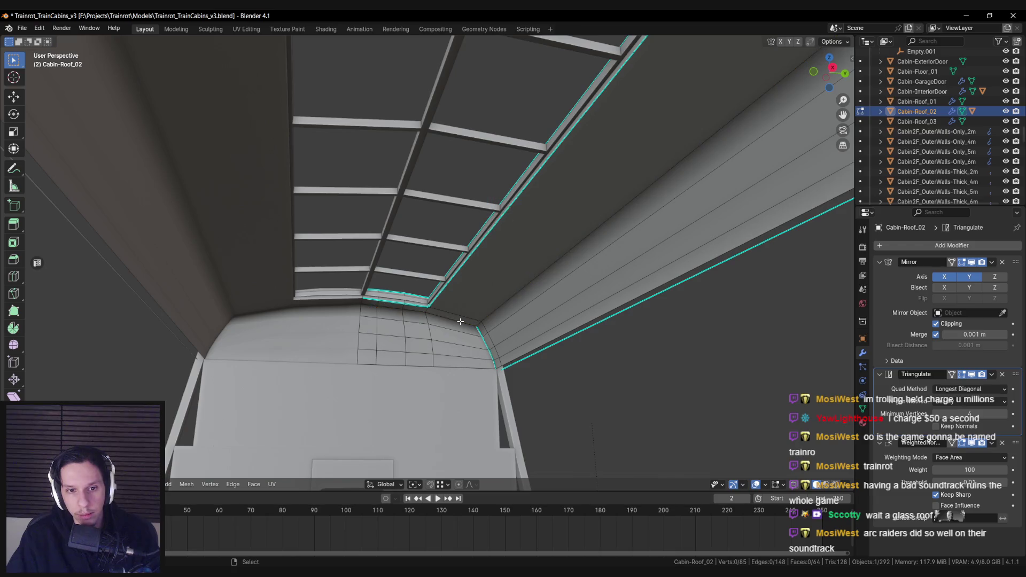
scroll(461, 323, "up", 2)
left_click(547, 347, "alt+shift")
- Give the two loops a narrow single-segment bevel and mark the corner edge sharp
key("ctrl+b")
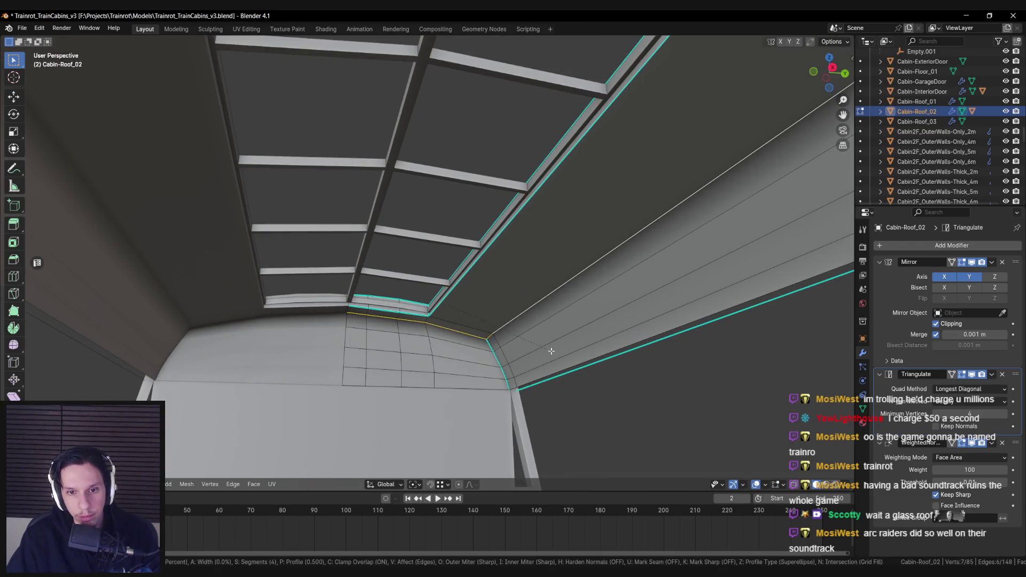
key("Escape")
key("ctrl+b")
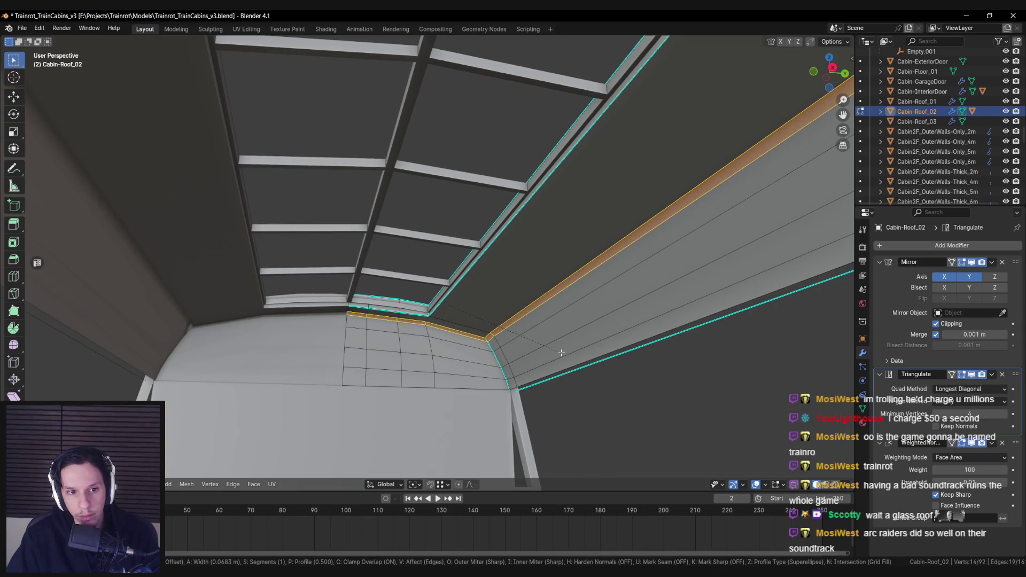
left_click(561, 353)
key("alt+a")
scroll(440, 291, "up", 4)
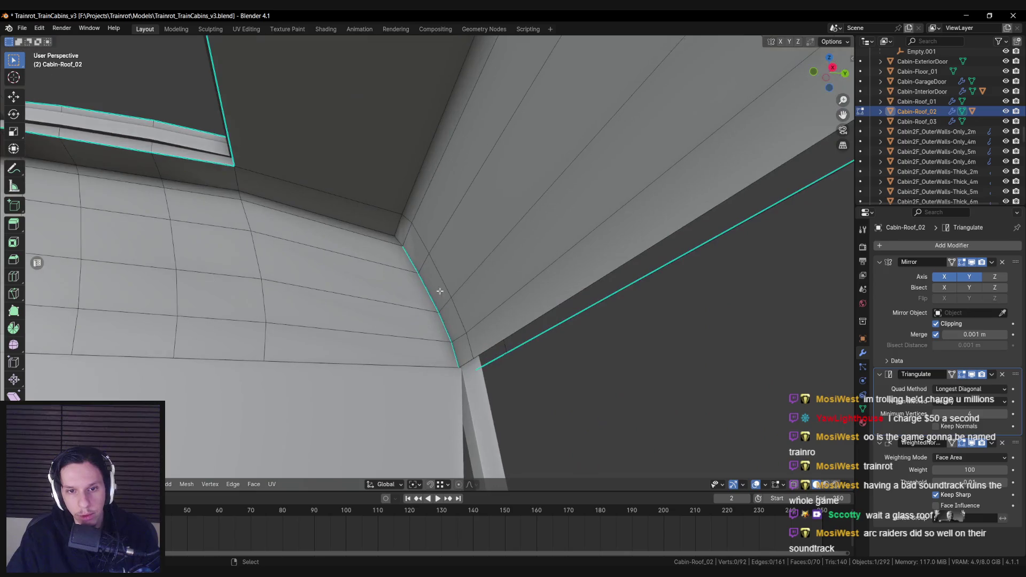
right_click(396, 241)
left_click(386, 244)
- Back in Object Mode, reselect Cabin-Roof_02 and save Trainrot_TrainCabins_v3.blend
key("Tab")
scroll(403, 294, "down", 5)
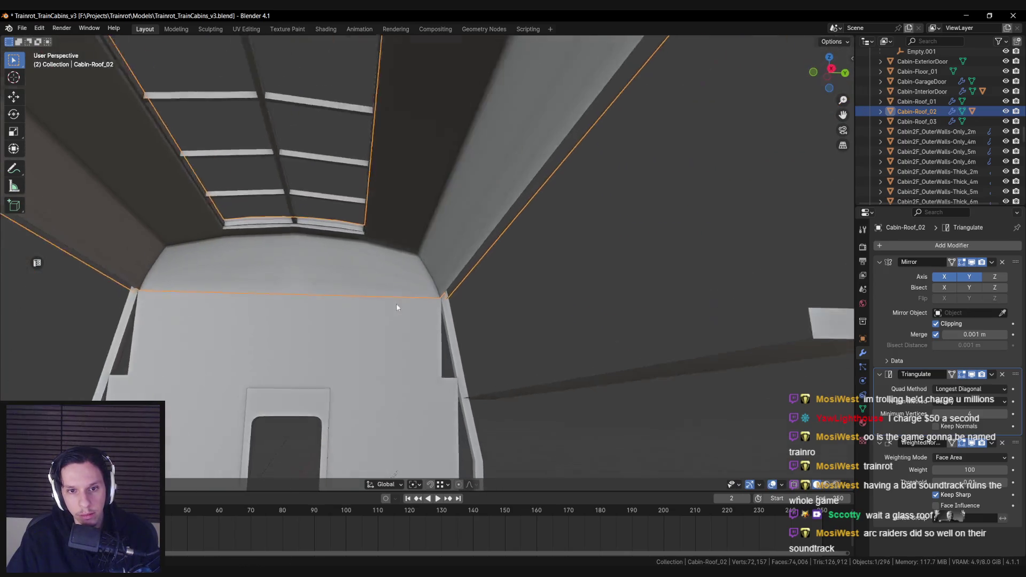
scroll(397, 308, "down", 5)
scroll(418, 310, "up", 4)
key("alt+a")
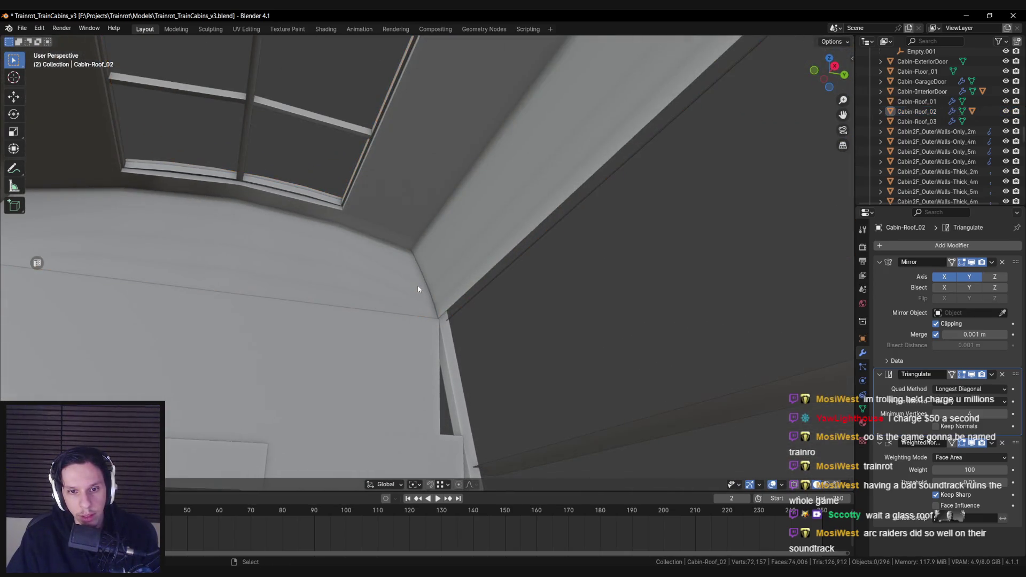
scroll(417, 299, "down", 3)
left_click(402, 283)
scroll(398, 303, "down", 3)
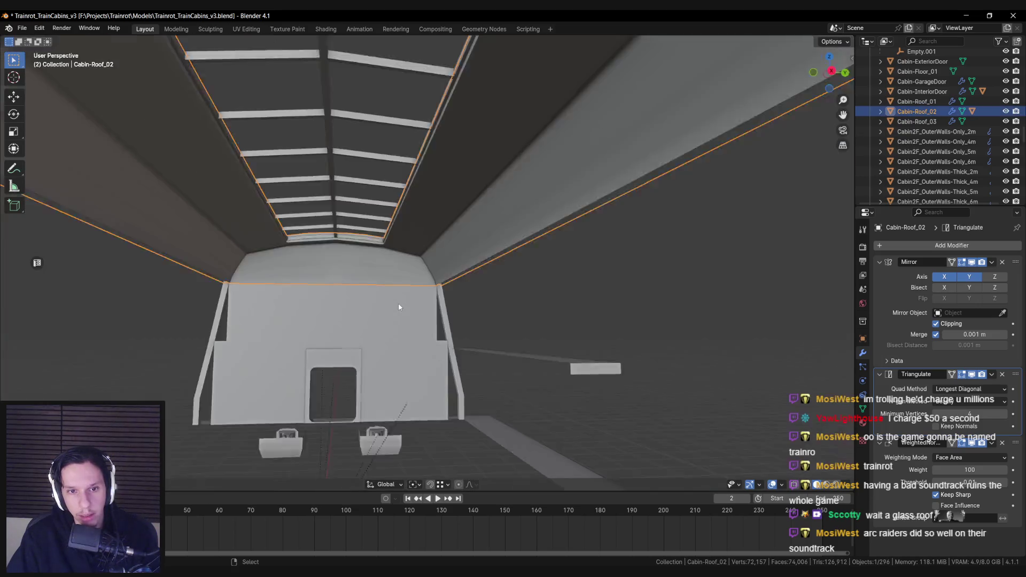
scroll(401, 306, "up", 2)
key("ctrl+s")
scroll(402, 307, "down", 10)
key("alt+a")
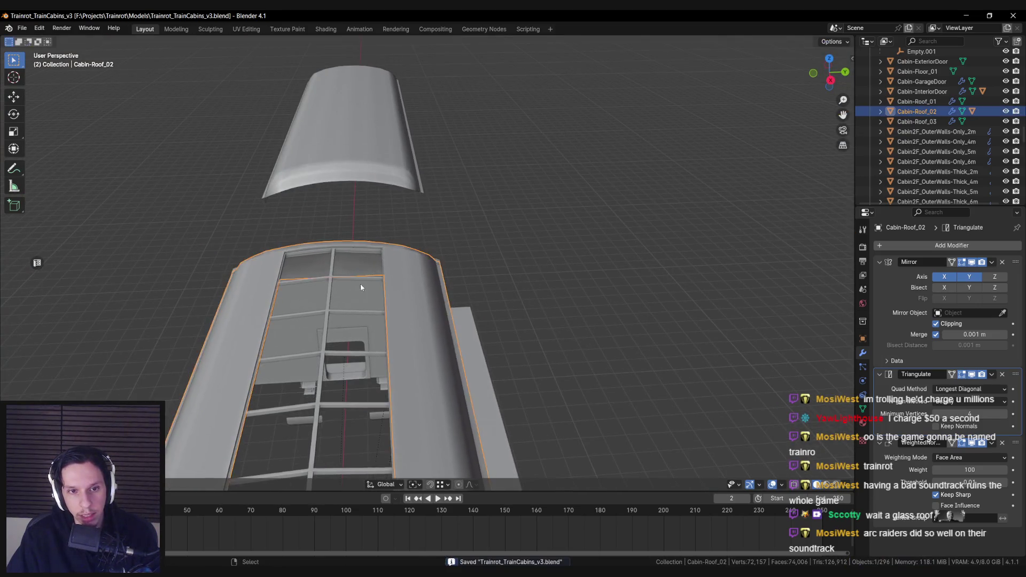
- Put the Cabin-Roof_02.001 window frame into Edit Mode and inspect it from steeper and lower angles
scroll(425, 283, "up", 2)
left_click(423, 312)
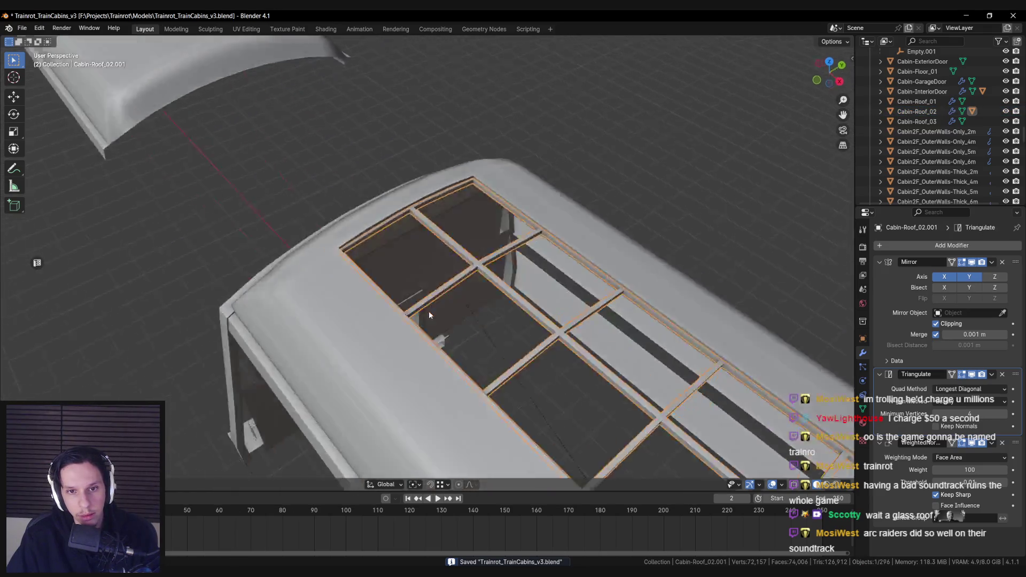
key("Tab")
scroll(559, 211, "up", 5)
scroll(558, 211, "down", 4)
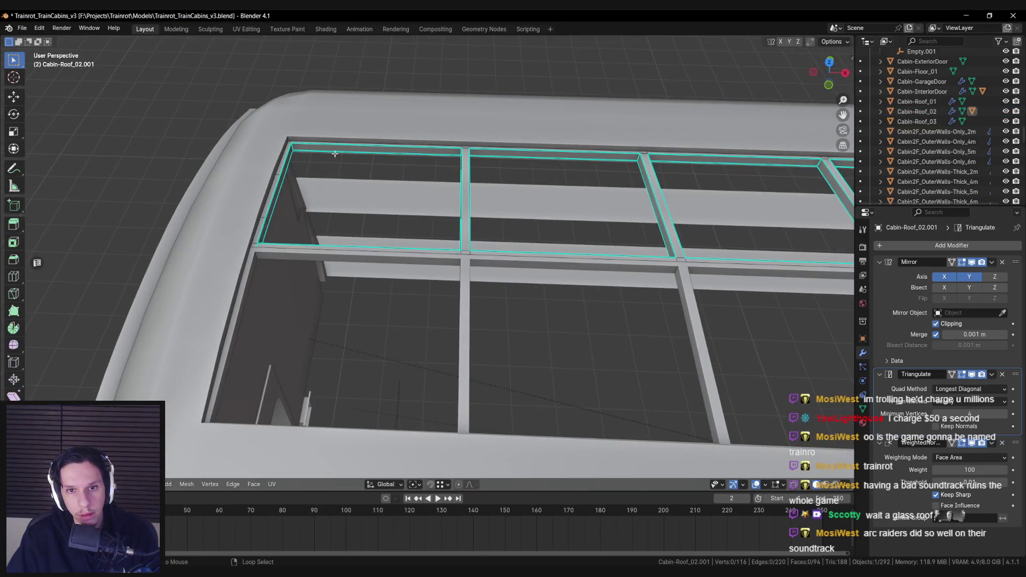
scroll(368, 224, "up", 3)
left_click_drag(368, 223, 325, 199)
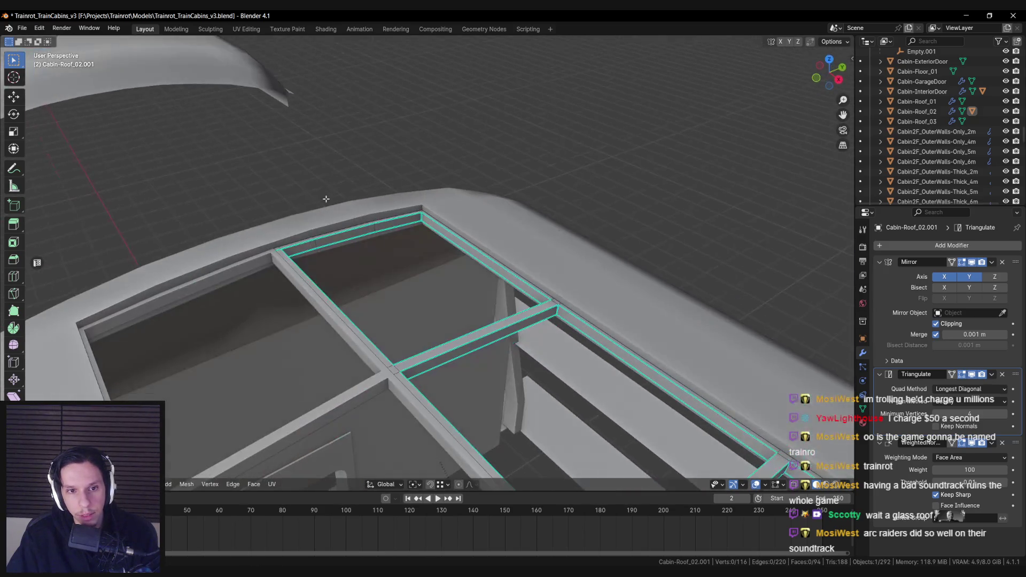
mouse_move(315, 244)
left_mouse_down()
mouse_move(314, 235)
mouse_move(364, 230)
mouse_move(439, 293)
mouse_move(452, 207)
mouse_move(515, 277)
mouse_move(513, 289)
left_mouse_up()
- Return to Object Mode and save Trainrot_TrainCabins_v3.blend
key("Tab")
key("Tab")
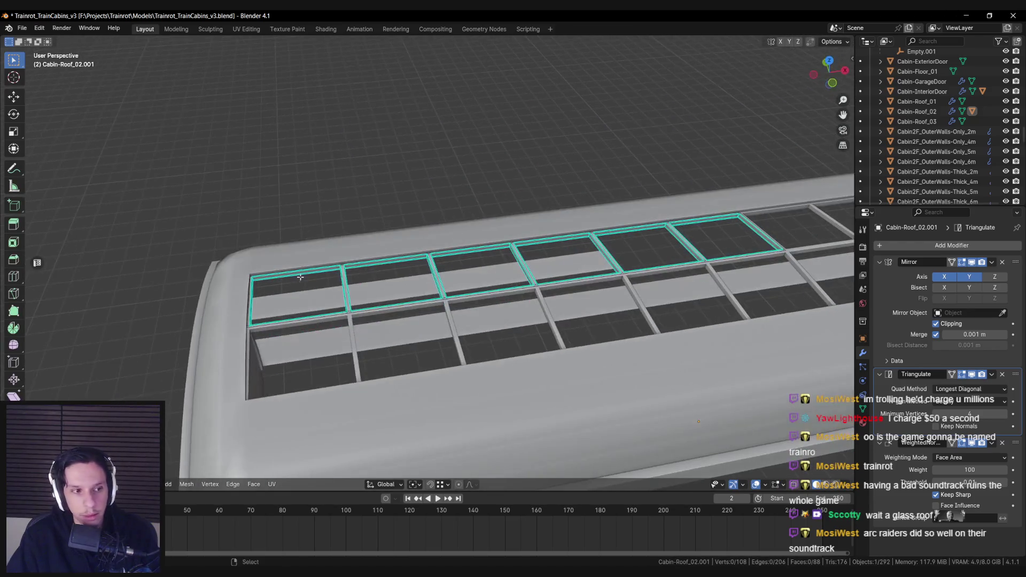
scroll(321, 293, "up", 5)
scroll(295, 277, "up", 3)
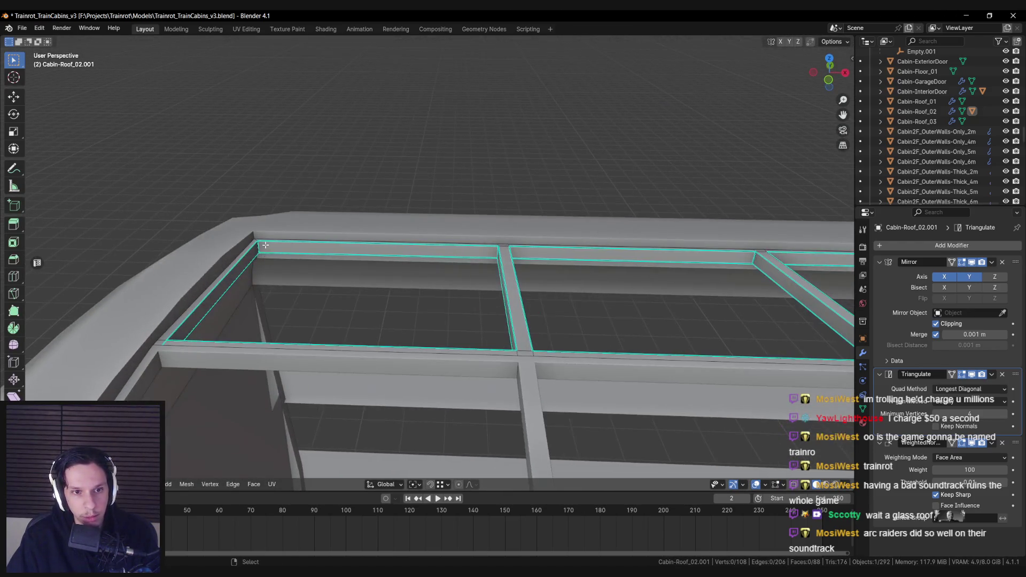
key("ctrl+s")
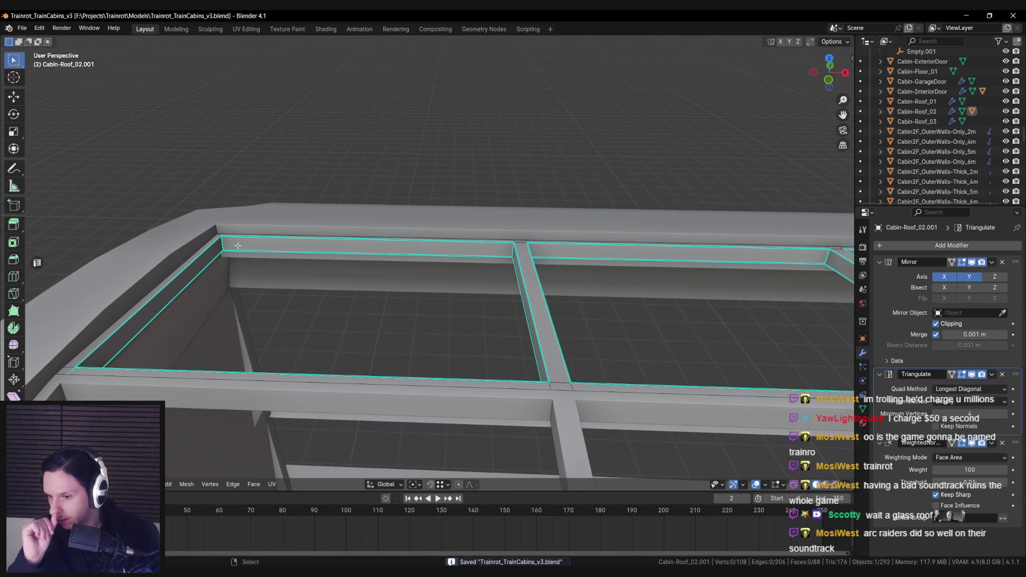
scroll(208, 232, "down", 1)
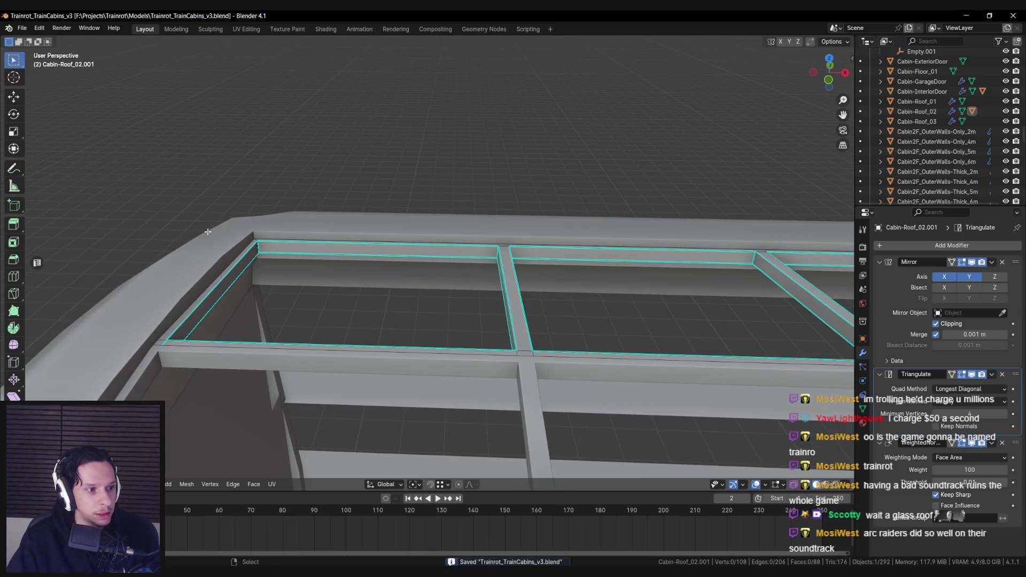
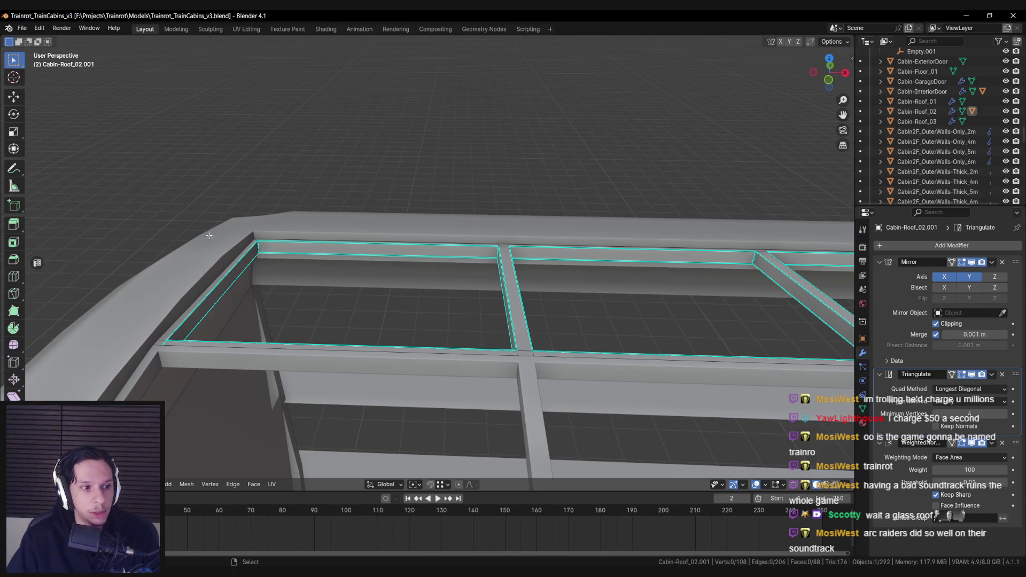
- Add a loop cut along the inner window edge of the roof frame
scroll(249, 257, "up", 4)
key("a")
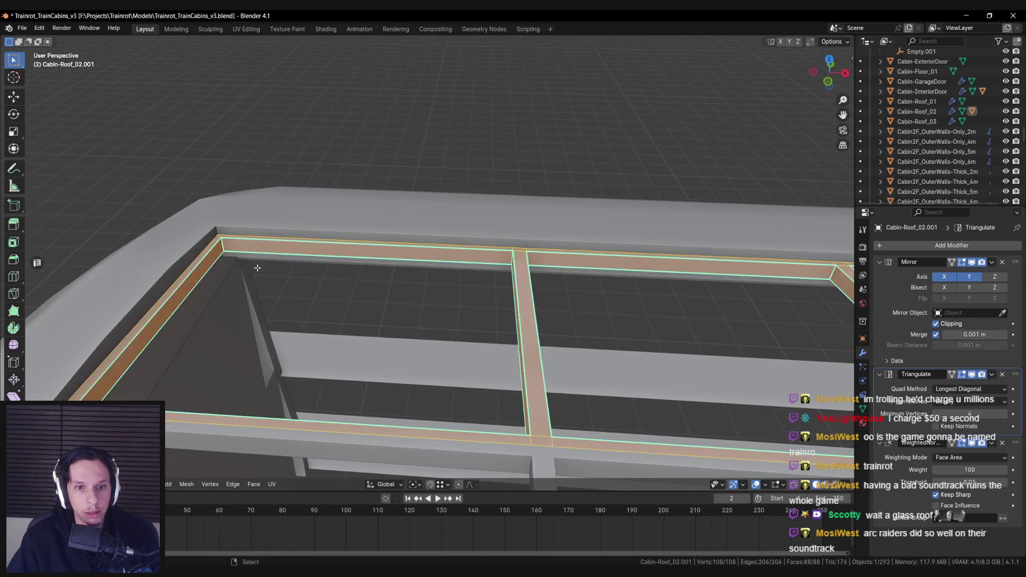
key("alt+a")
scroll(229, 241, "up", 1)
key("ctrl+r")
key("Escape")
scroll(214, 213, "down", 3)
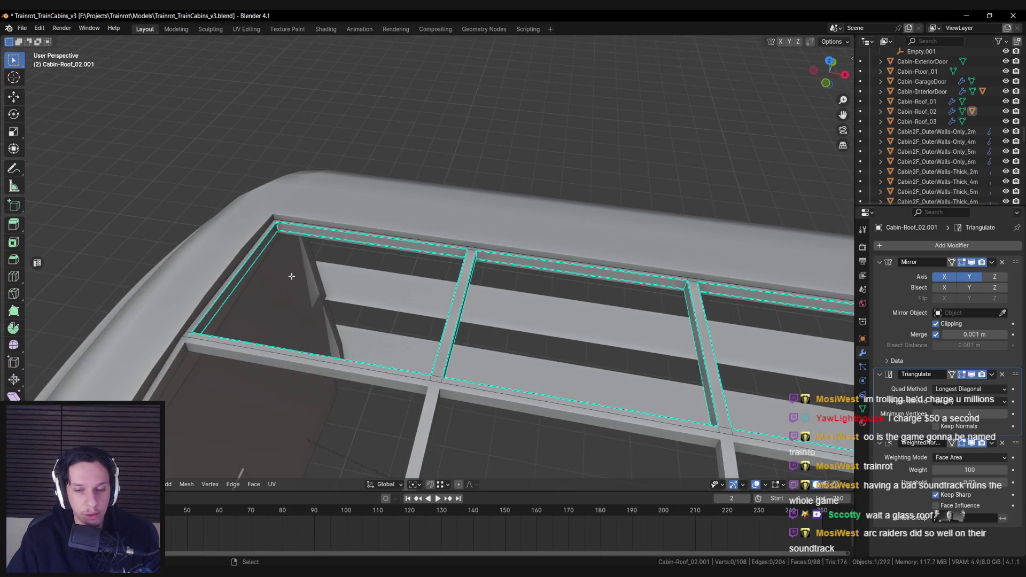
scroll(291, 277, "up", 2)
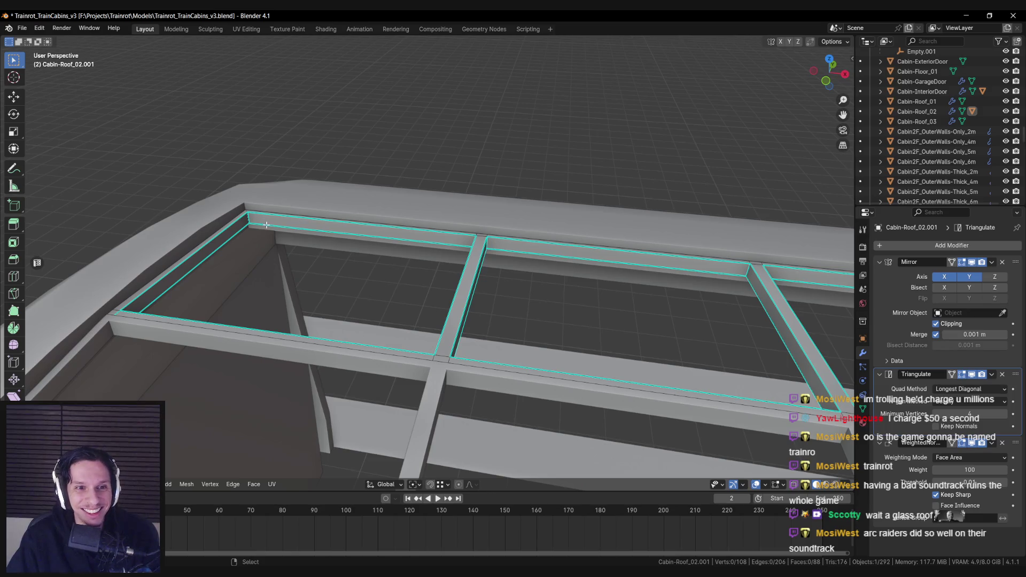
left_click(483, 249, "alt+shift")
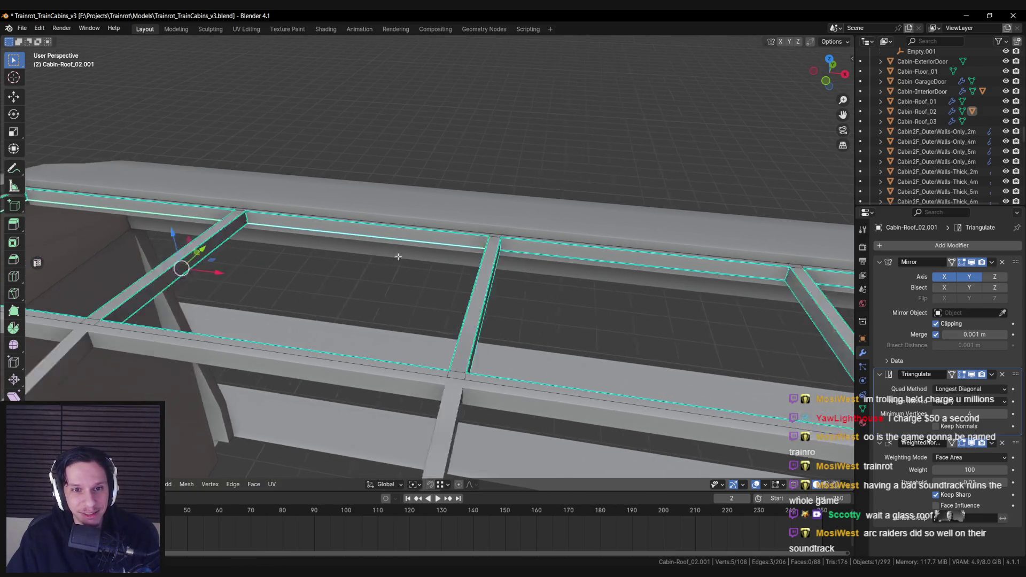
key("alt+a")
scroll(273, 235, "up", 3)
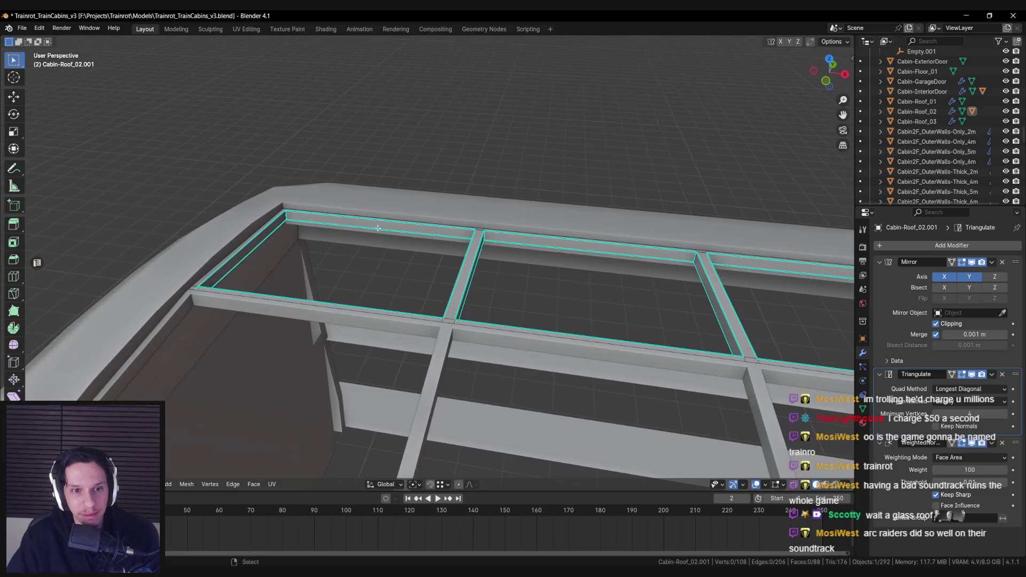
left_click(255, 206, "alt")
key("alt+a")
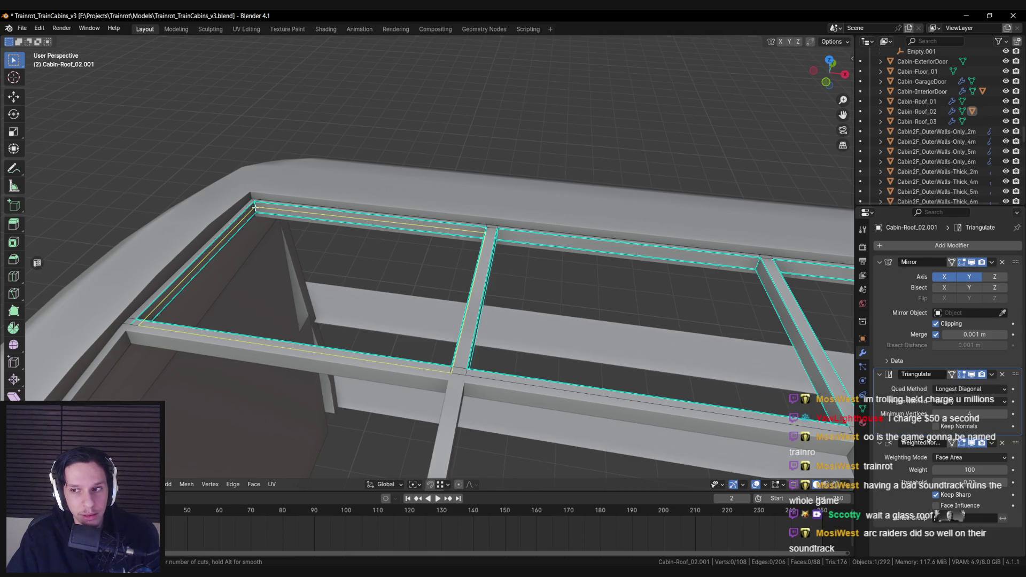
left_click(255, 207)
scroll(274, 225, "down", 1)
- Duplicate the inner window loop in place and separate it into new object Cabin-Roof_02.002
key("shift+d")
key("Escape")
key("p")
left_click(282, 206)
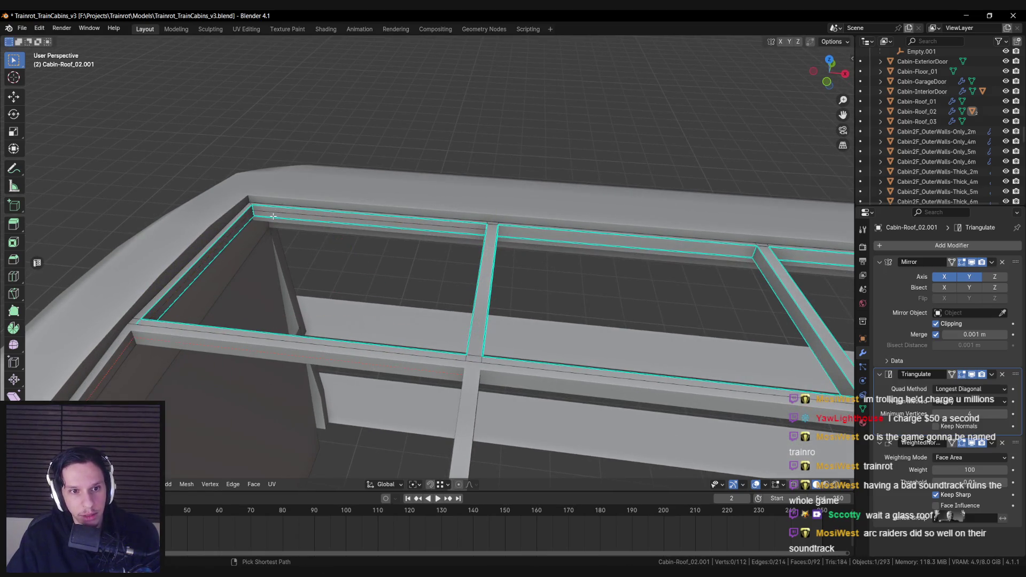
key("Tab")
left_click(274, 218)
- Lower the loop's face slightly on Z, then duplicate it and raise the copy on Z
key("Tab")
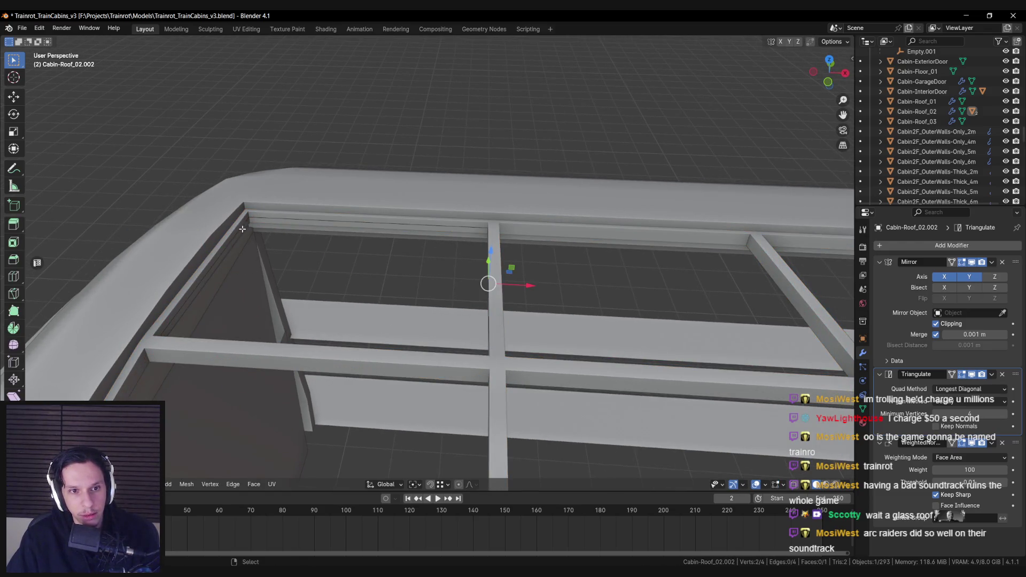
key("a")
key("KP_Decimal")
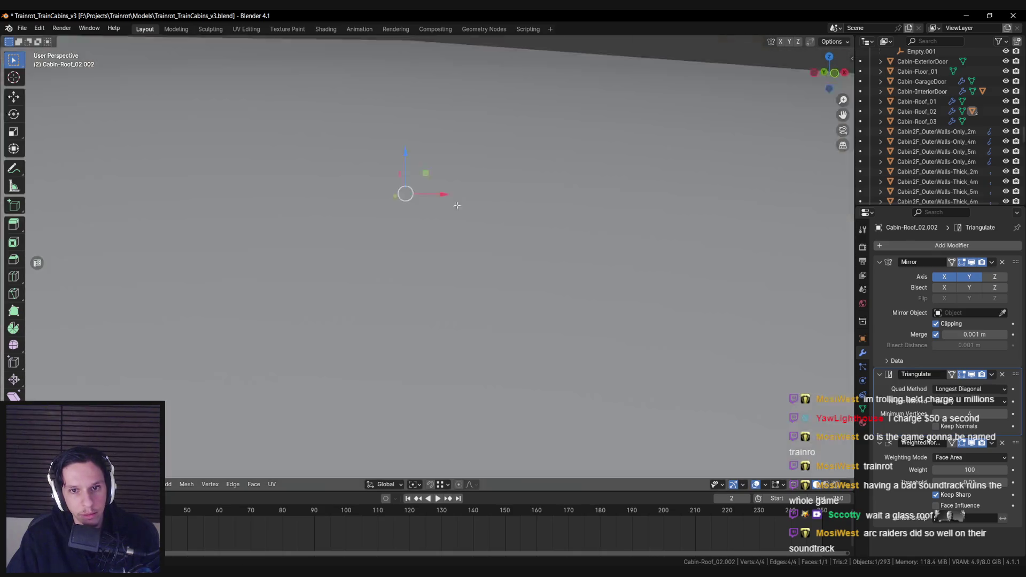
scroll(457, 206, "down", 6)
key("g")
key("z")
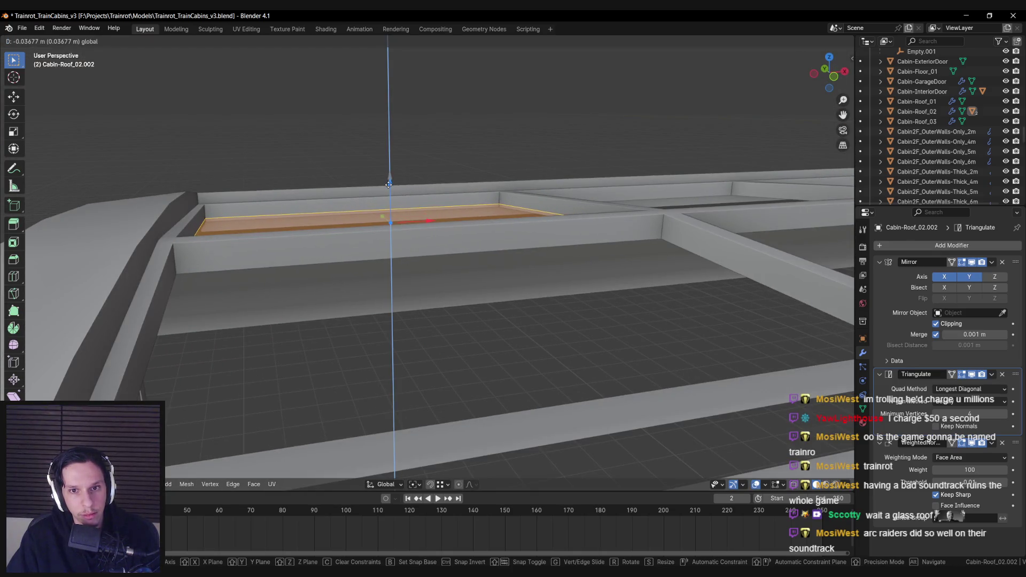
left_click(388, 182)
key("shift+d")
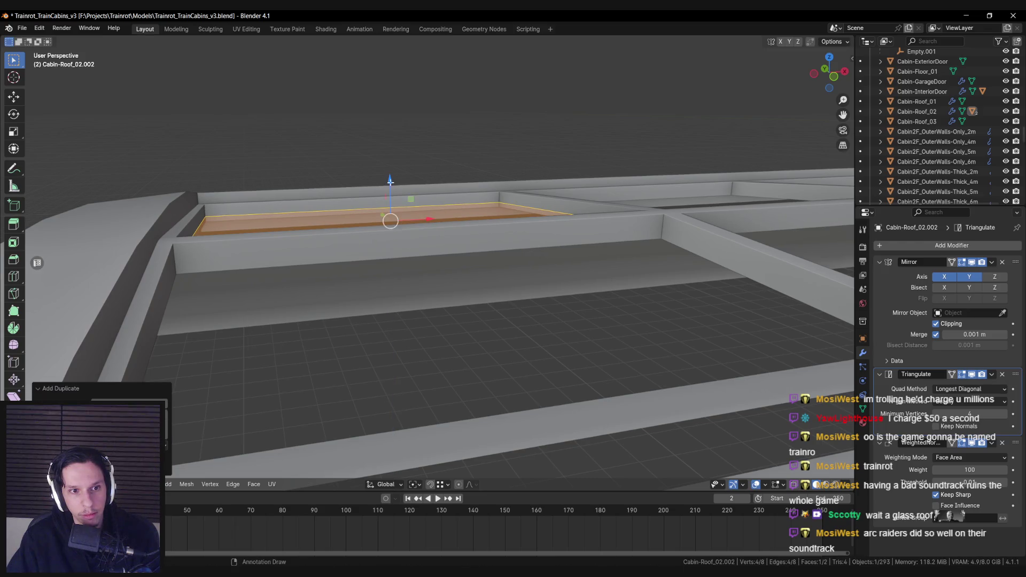
key("z")
left_click(390, 174)
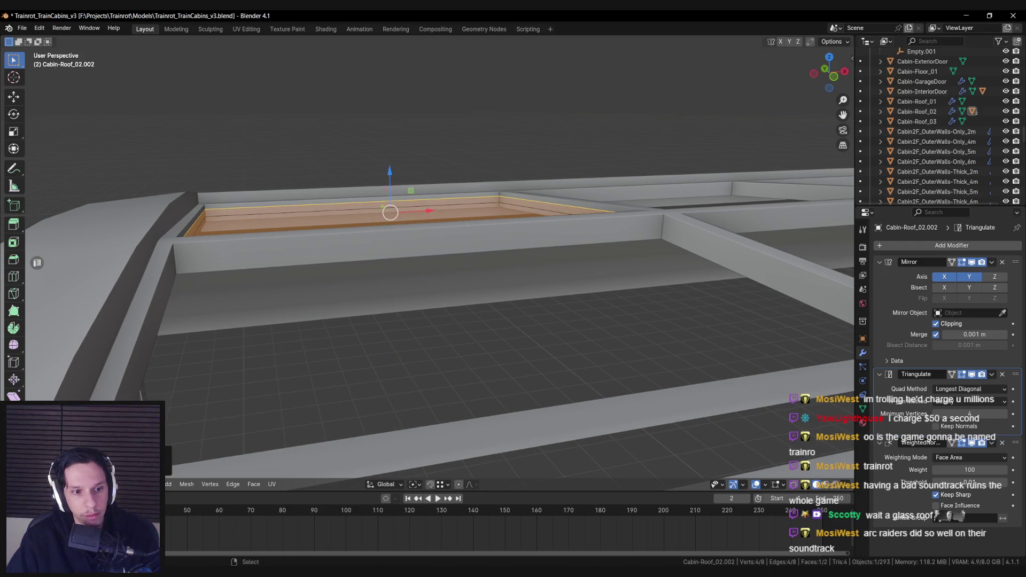
key("Tab")
- Remove the Triangulate and WeightedNormal modifiers from the panel object
mouse_move(312, 275)
left_mouse_down()
mouse_move(307, 239)
mouse_move(362, 304)
mouse_move(375, 342)
left_mouse_up()
left_click_drag(552, 288, 554, 298)
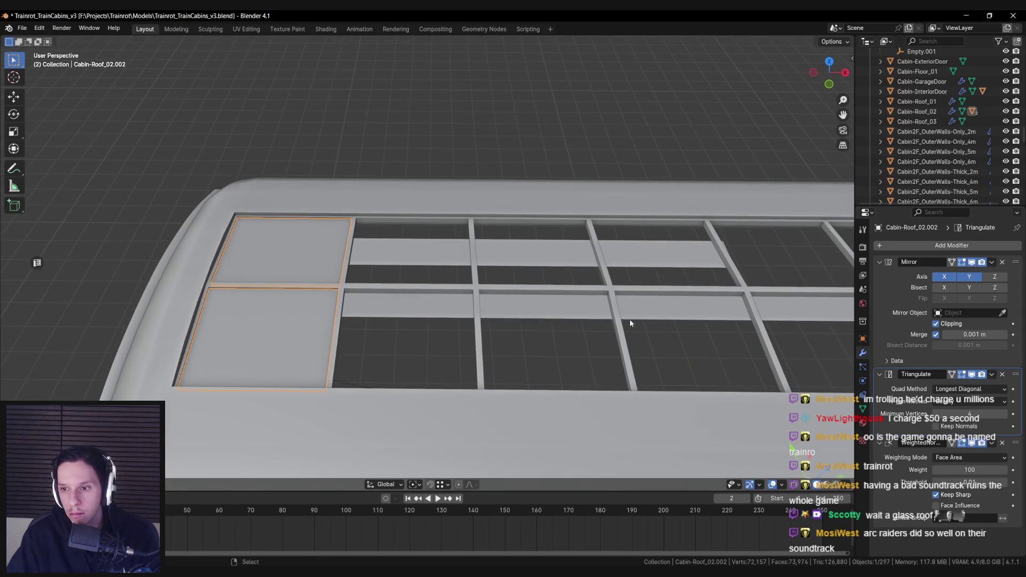
left_click(1003, 376)
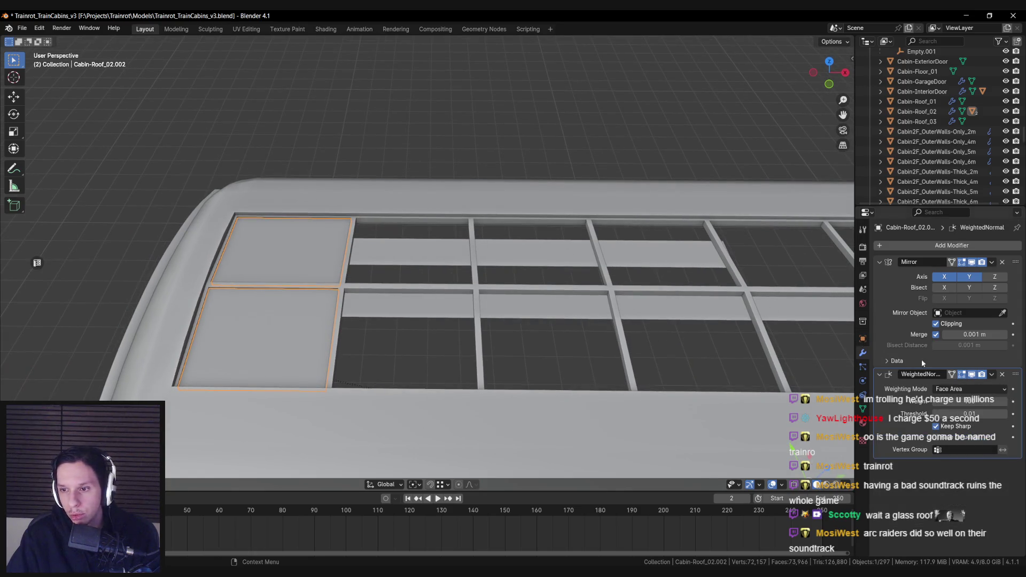
left_click(1003, 374)
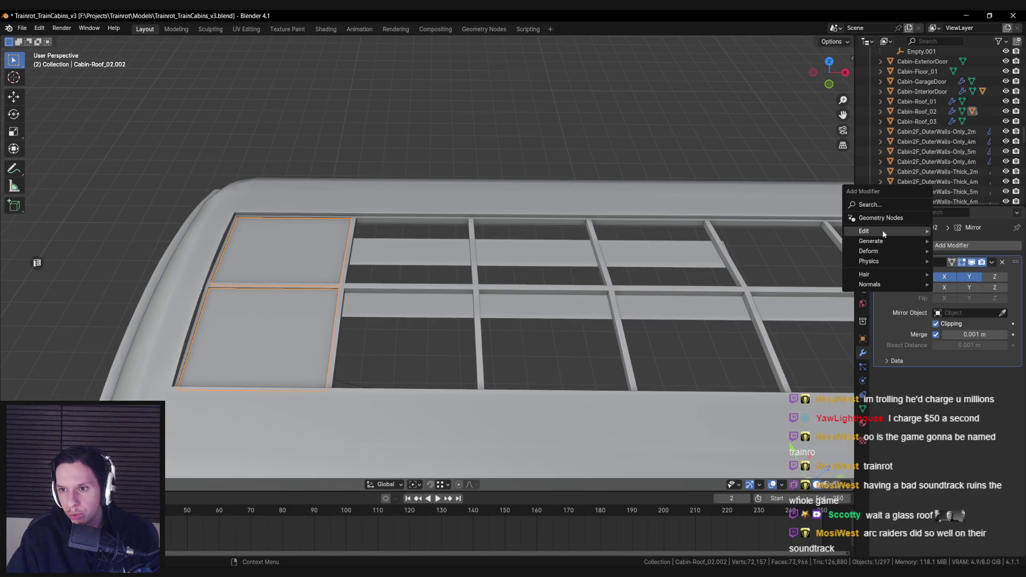
- Add an Array modifier using constant offset along X with a count of 4
left_click(927, 247)
type("array")
key("Return")
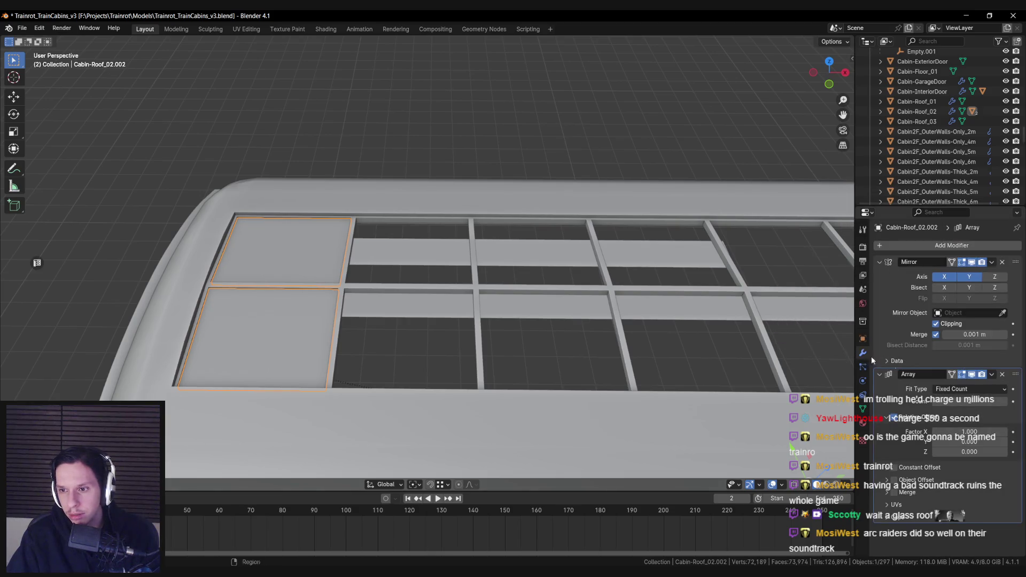
left_click(894, 418)
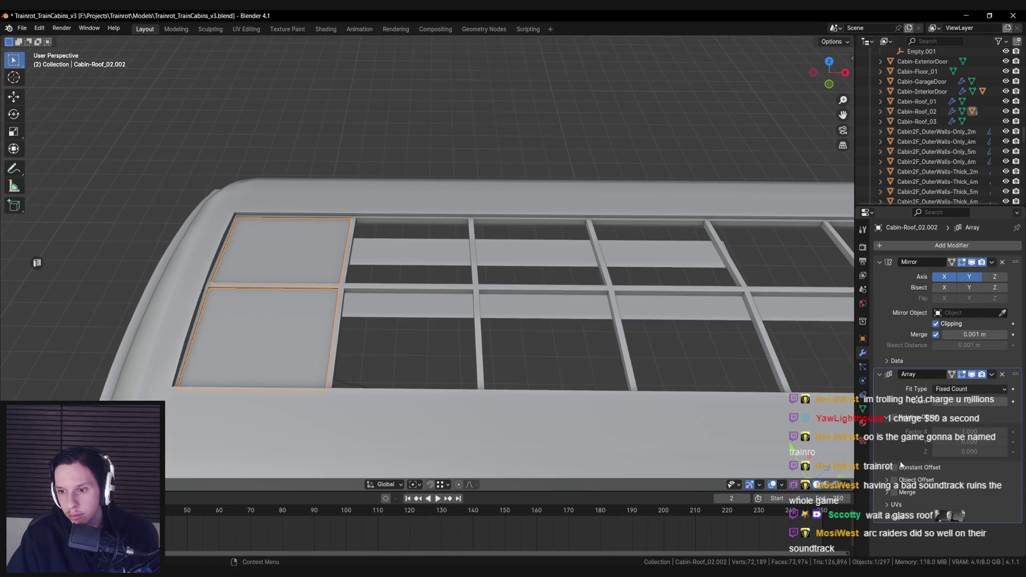
left_click(894, 467)
left_click_drag(970, 483, 996, 483)
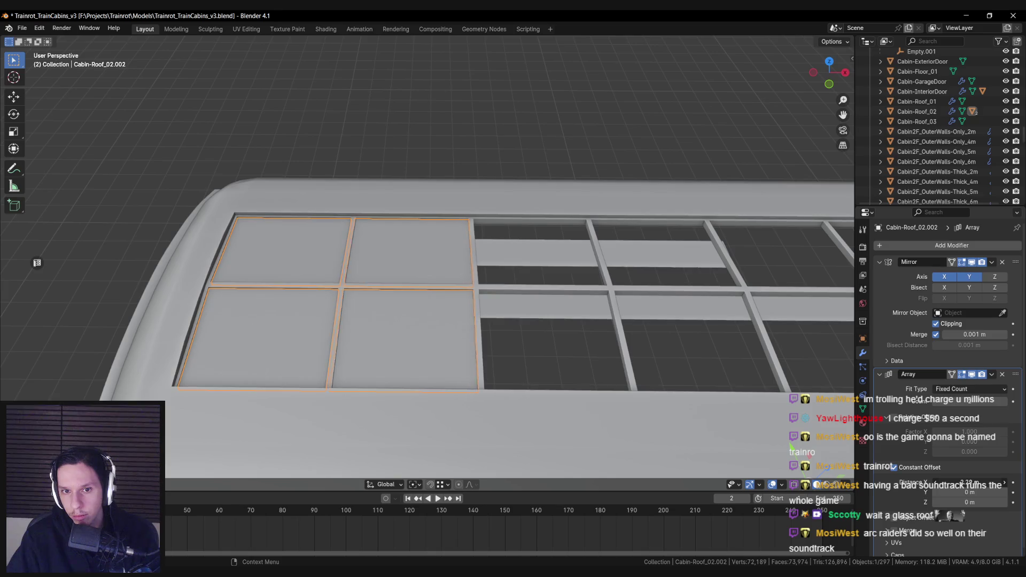
mouse_move(969, 399)
left_mouse_down()
mouse_move(989, 401)
mouse_move(934, 392)
left_mouse_up()
scroll(832, 394, "up", 2)
scroll(550, 362, "down", 5)
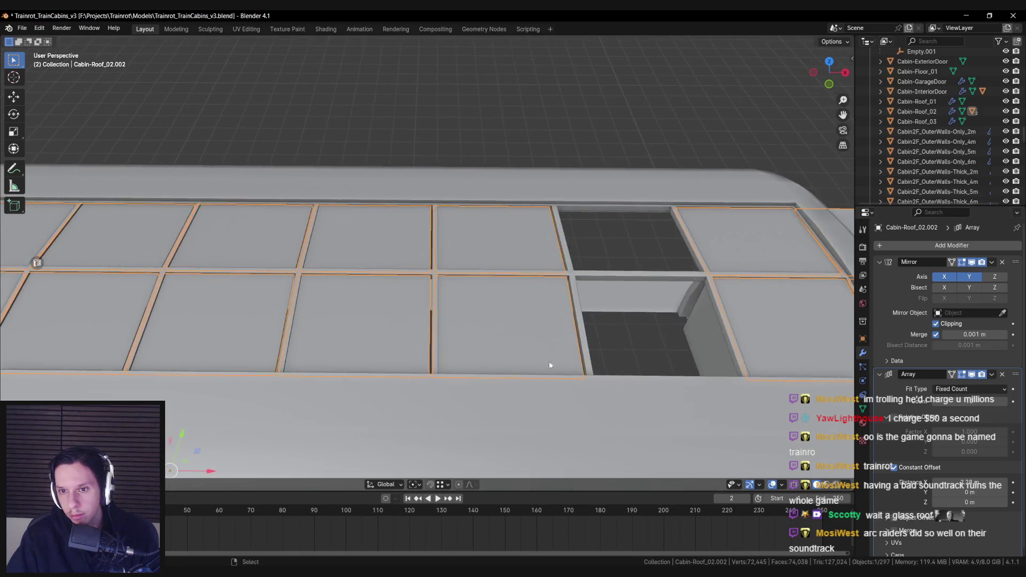
scroll(713, 351, "down", 4)
scroll(710, 352, "down", 3)
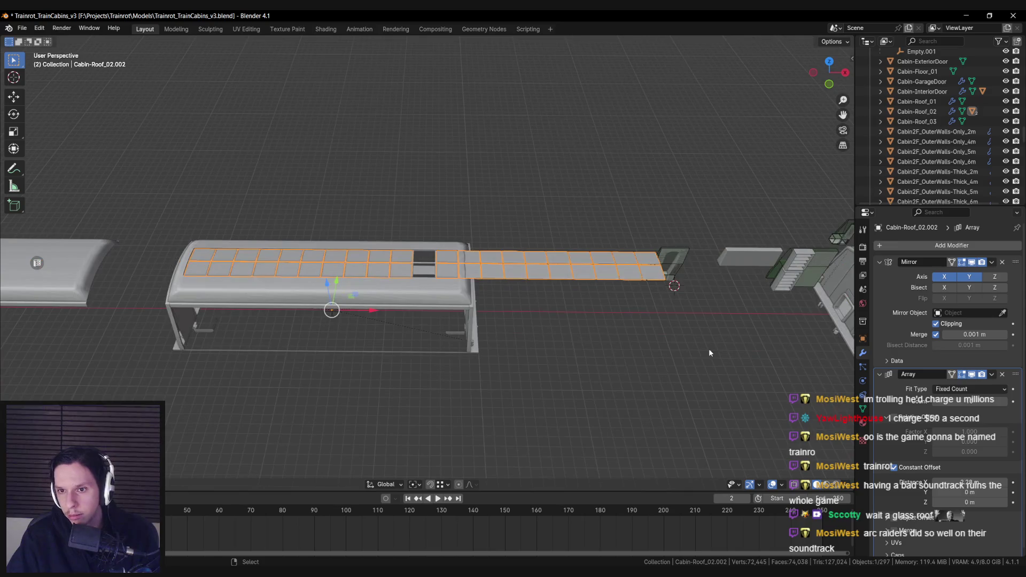
- Turn off X mirroring, add more array copies, and fine-tune the panel spacing
left_click(944, 276)
scroll(486, 299, "up", 5)
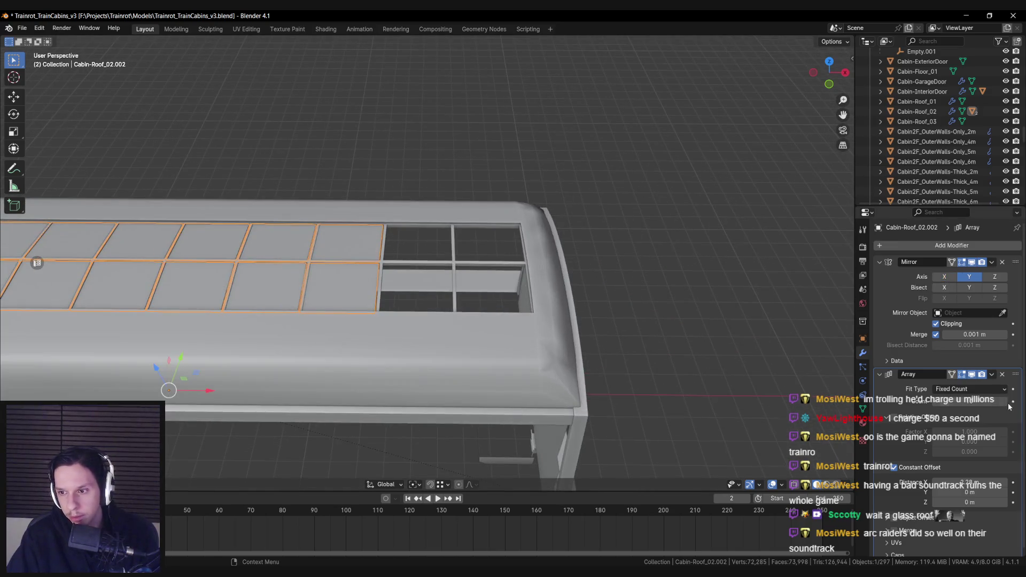
left_click_drag(970, 401, 986, 401)
scroll(497, 299, "up", 4)
scroll(496, 300, "up", 3)
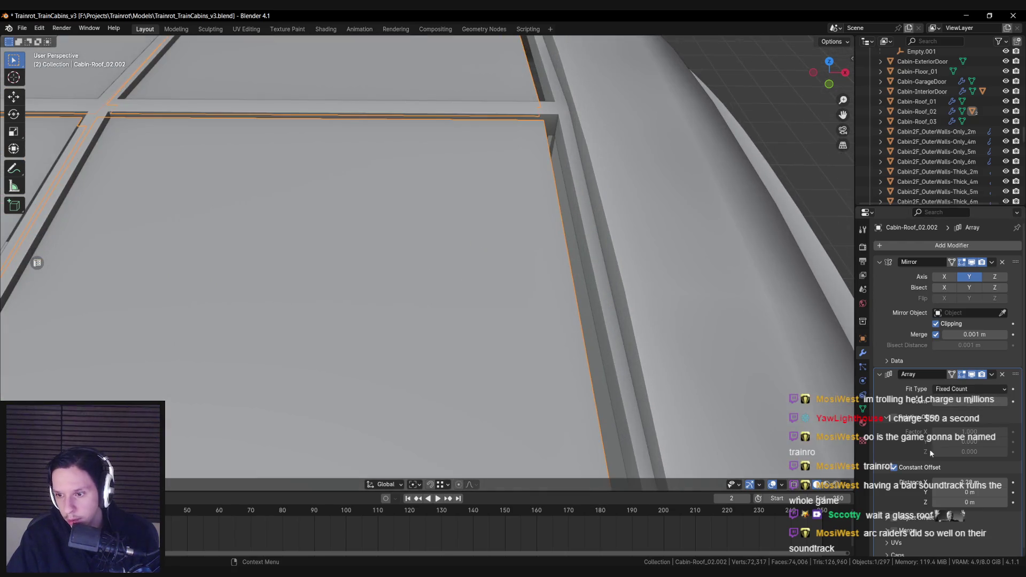
left_click_drag(970, 483, 970, 482)
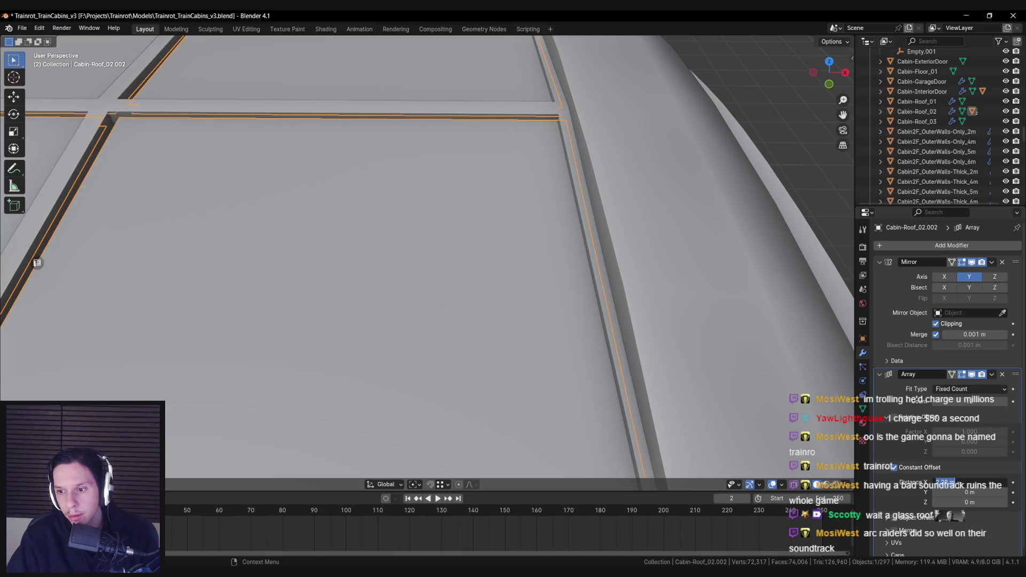
left_click_drag(957, 482, 971, 482)
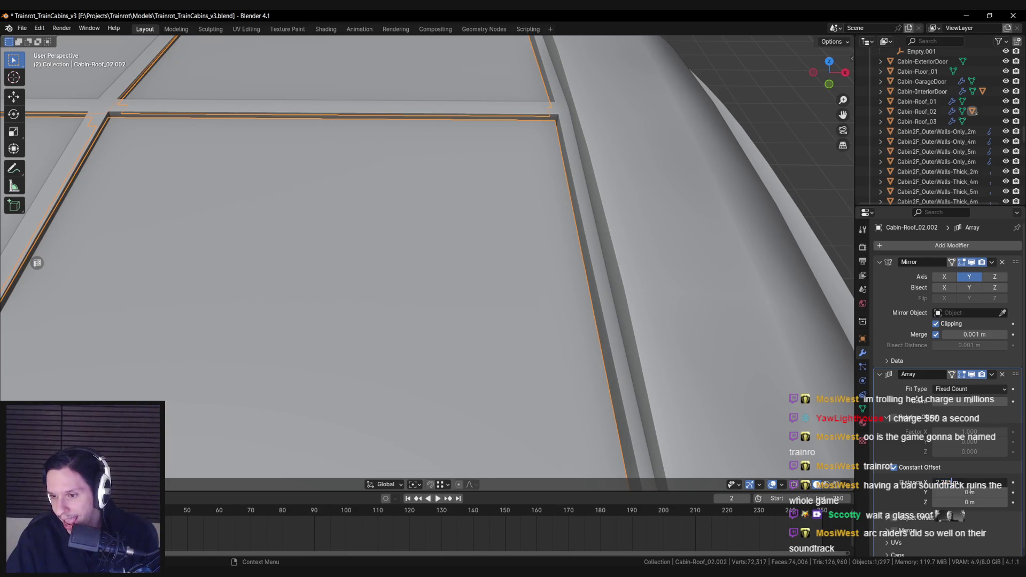
left_click_drag(953, 482, 970, 492)
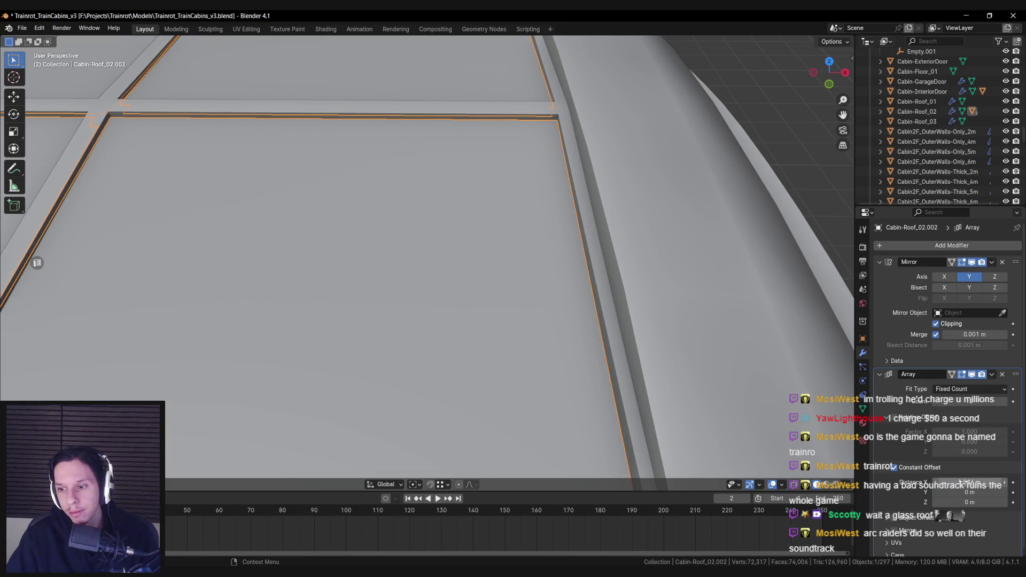
mouse_move(649, 263)
left_mouse_down()
mouse_move(641, 247)
mouse_move(424, 243)
mouse_move(680, 252)
left_mouse_up()
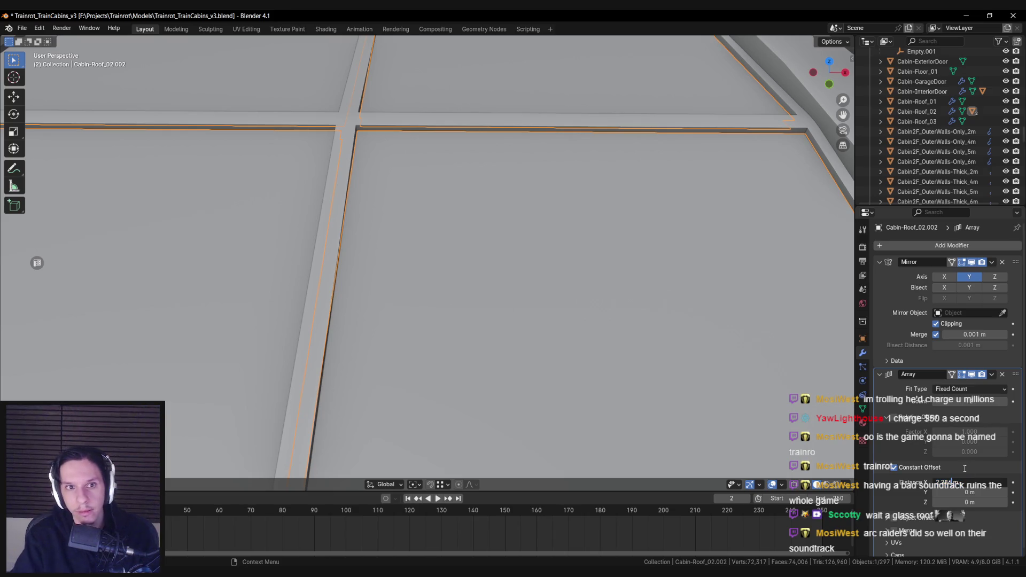
scroll(453, 313, "down", 6)
- Select the roof panel in Edit Mode and shrink/fatten its faces in X-ray view
key("alt+a")
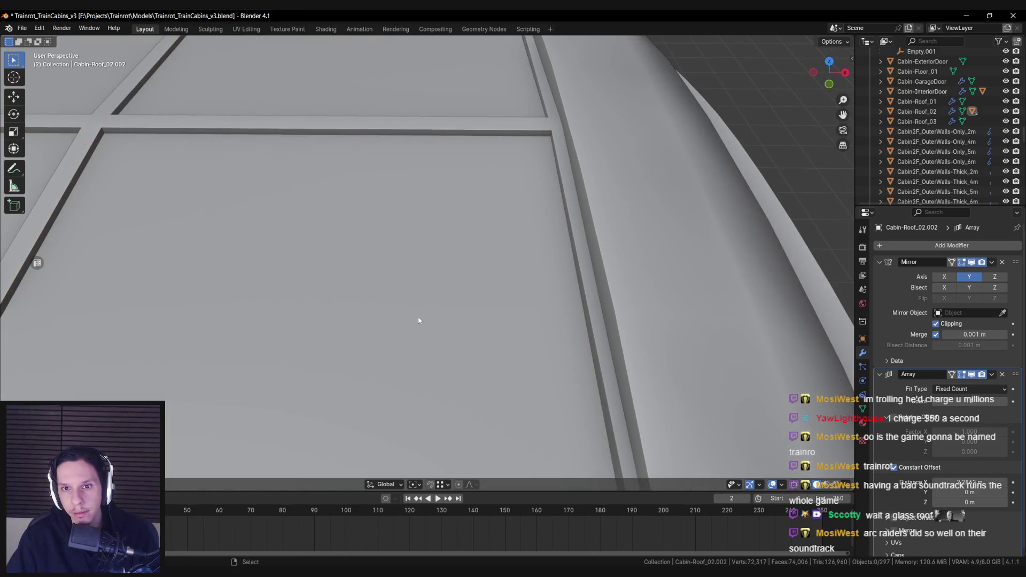
scroll(401, 307, "down", 3)
mouse_move(540, 305)
left_mouse_down()
mouse_move(600, 284)
mouse_move(412, 294)
mouse_move(441, 256)
left_mouse_up()
key("Tab")
left_click(441, 256)
scroll(390, 234, "up", 3)
key("alt+s")
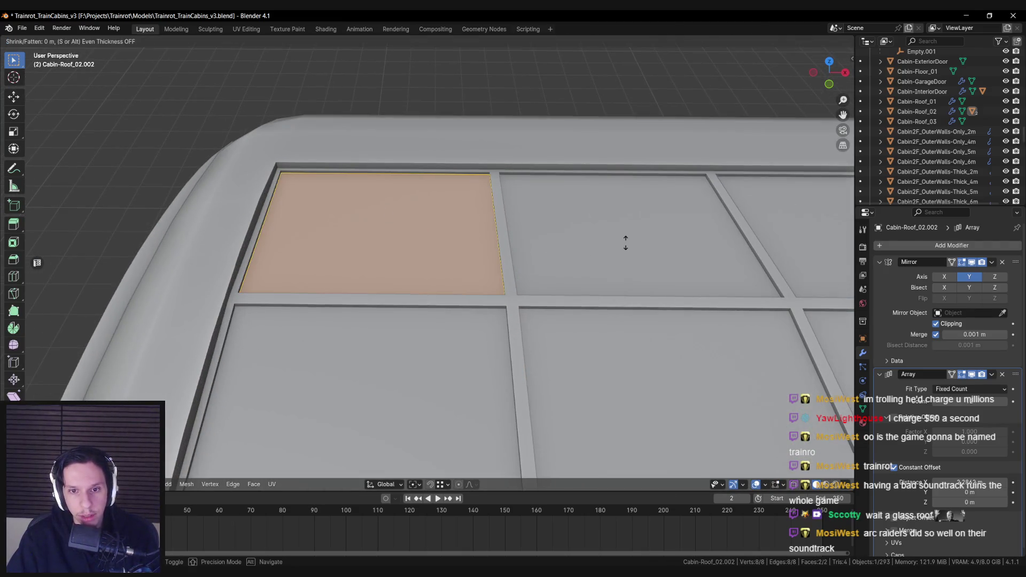
key("alt+z")
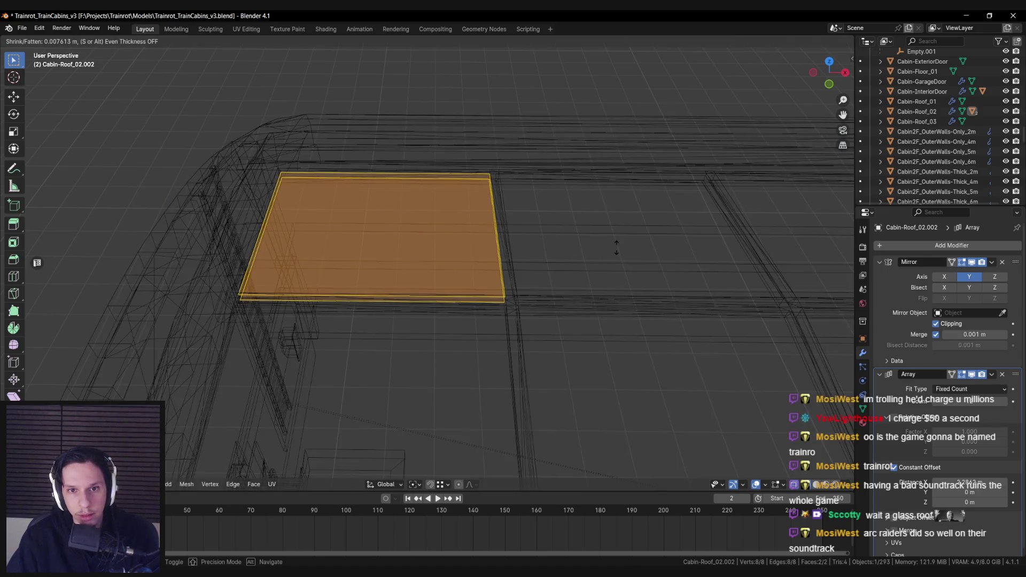
left_click(616, 246)
- Scale the glass pane about 1.006 along X and return to solid shading in Object Mode
key("s")
key("x")
right_click(585, 249)
key("s")
key("x")
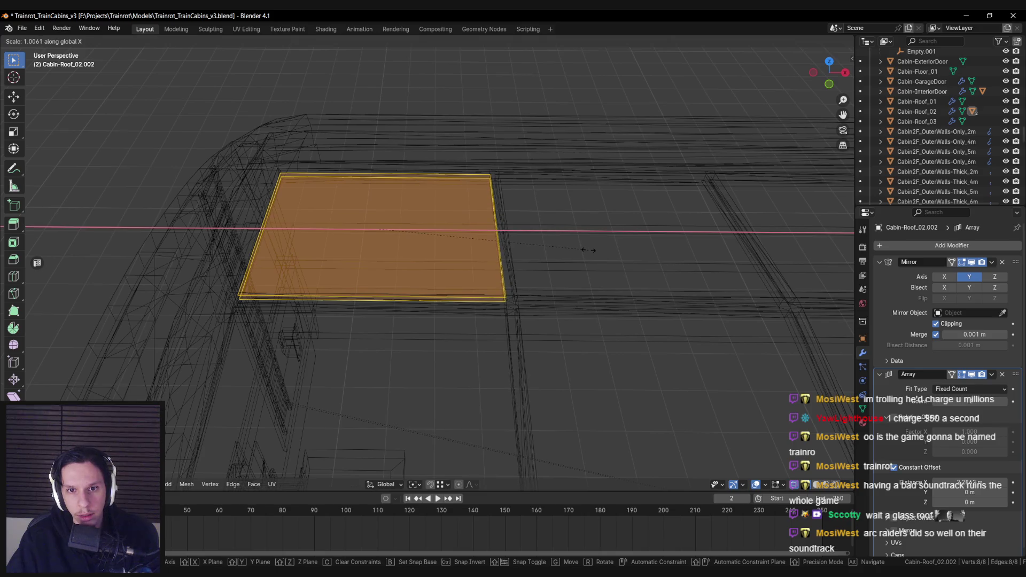
left_click(588, 249)
key("s")
key("y")
right_click(591, 250)
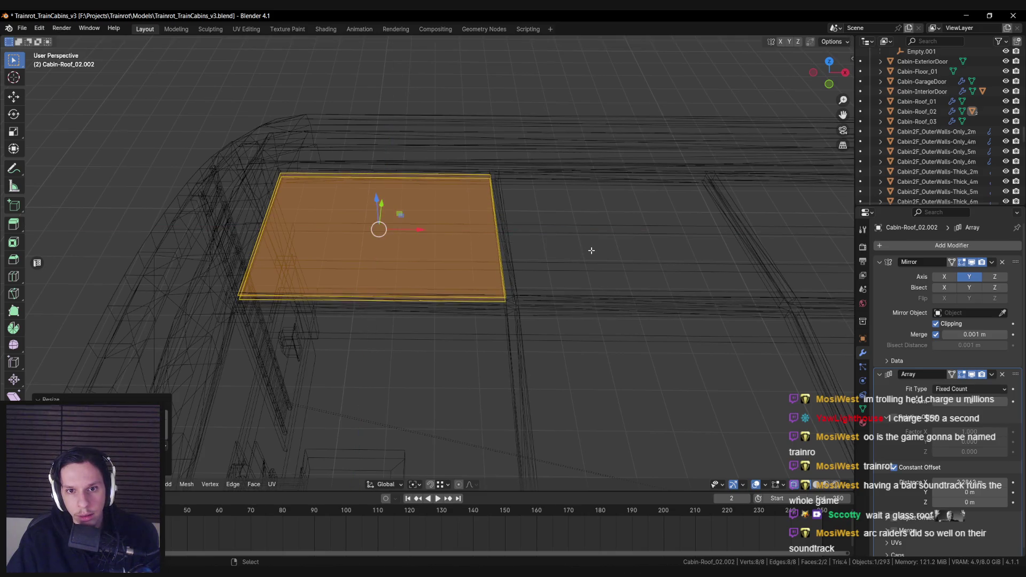
key("shift+z")
key("Tab")
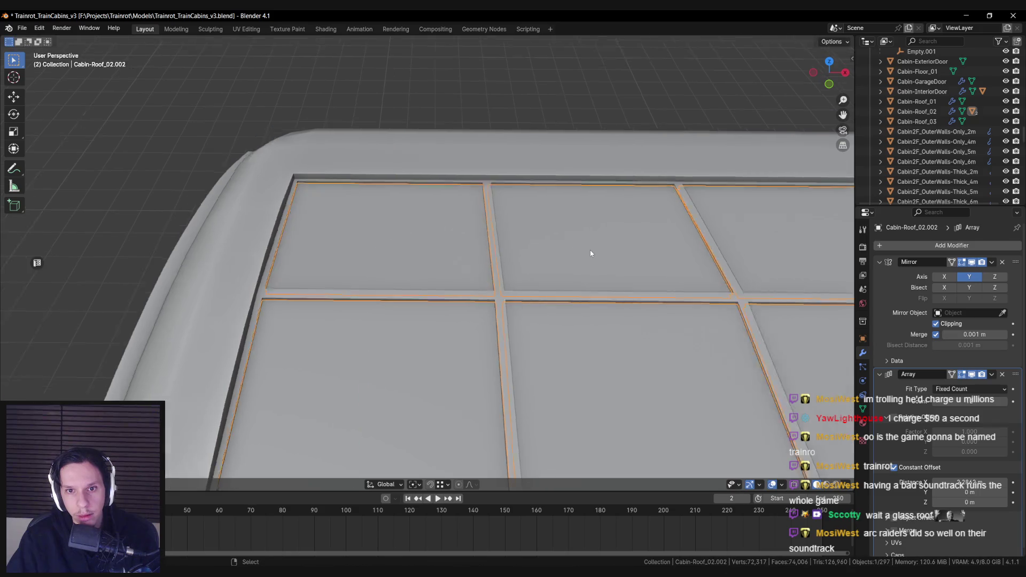
scroll(591, 251, "down", 5)
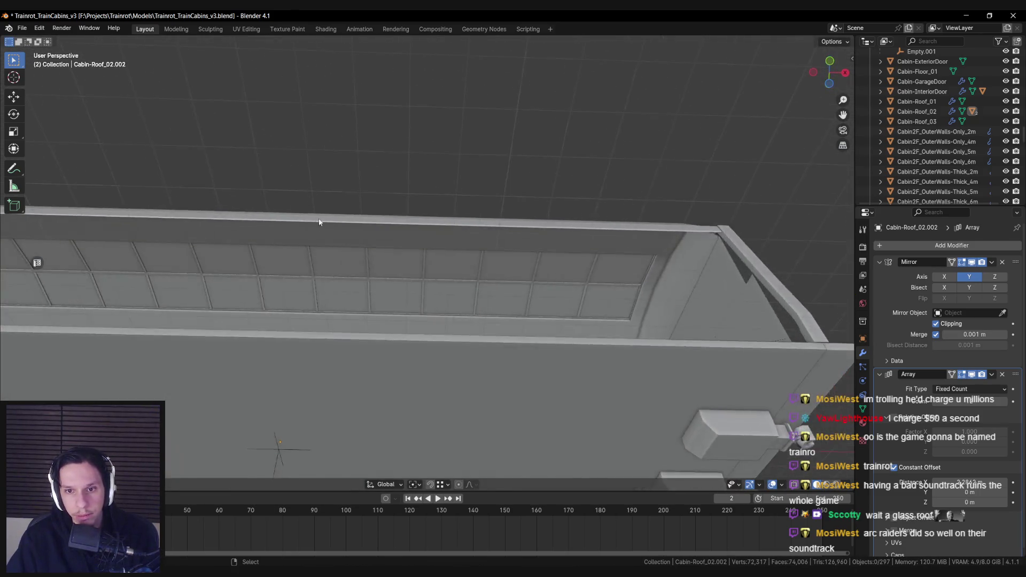
- Remove the Interior material slot and assign the Glass material to the panes
left_click(328, 268)
left_click(863, 423)
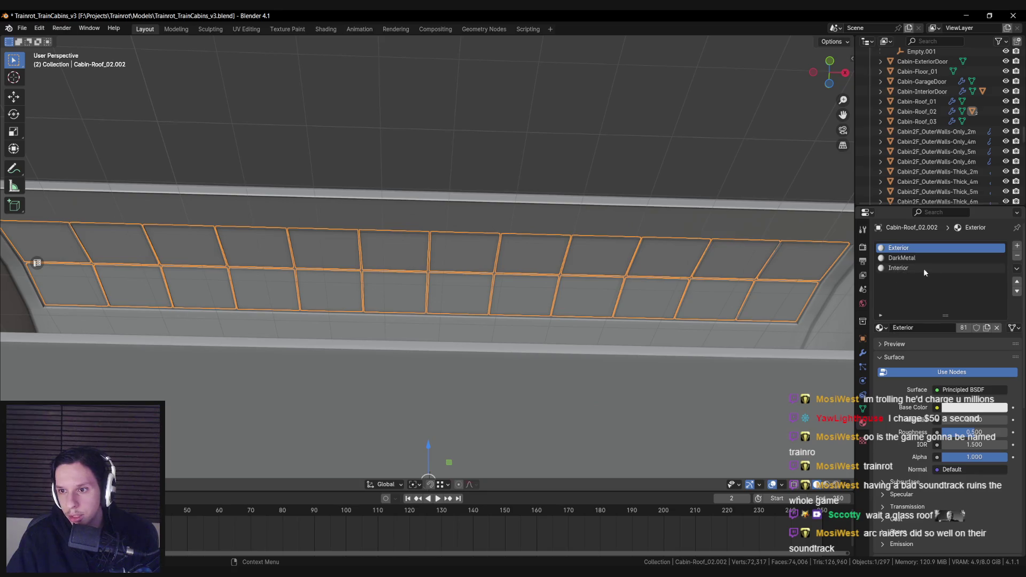
left_click(1017, 258)
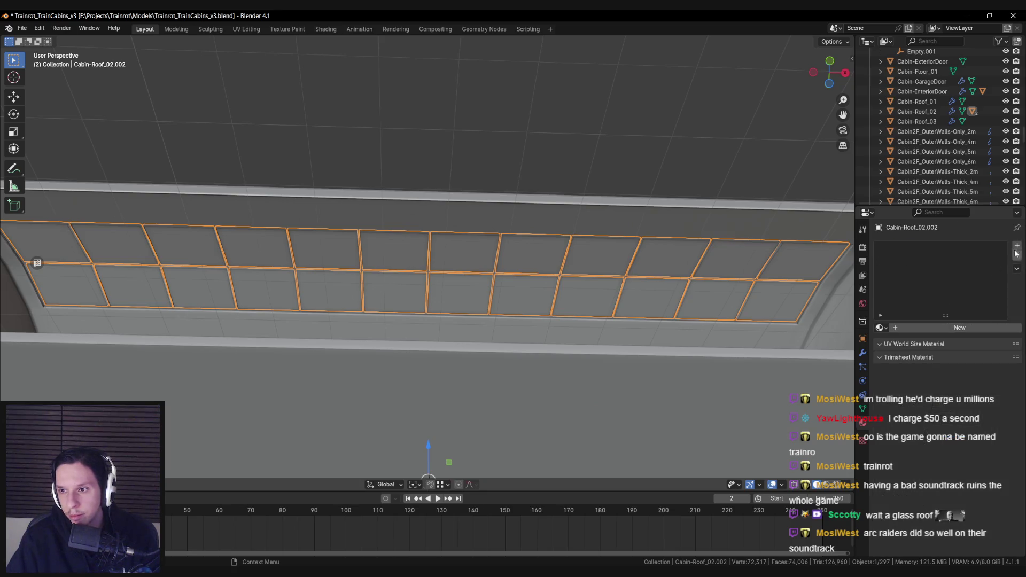
left_click(880, 328)
left_click(909, 354)
key("Tab")
- Select the roof body Cabin-Roof_02 and save the blend file
scroll(411, 294, "down", 3)
left_click(411, 294)
scroll(411, 294, "up", 2)
left_click(422, 335)
left_click(422, 335, "alt")
left_click(422, 334)
key("ctrl+s")
key("n")
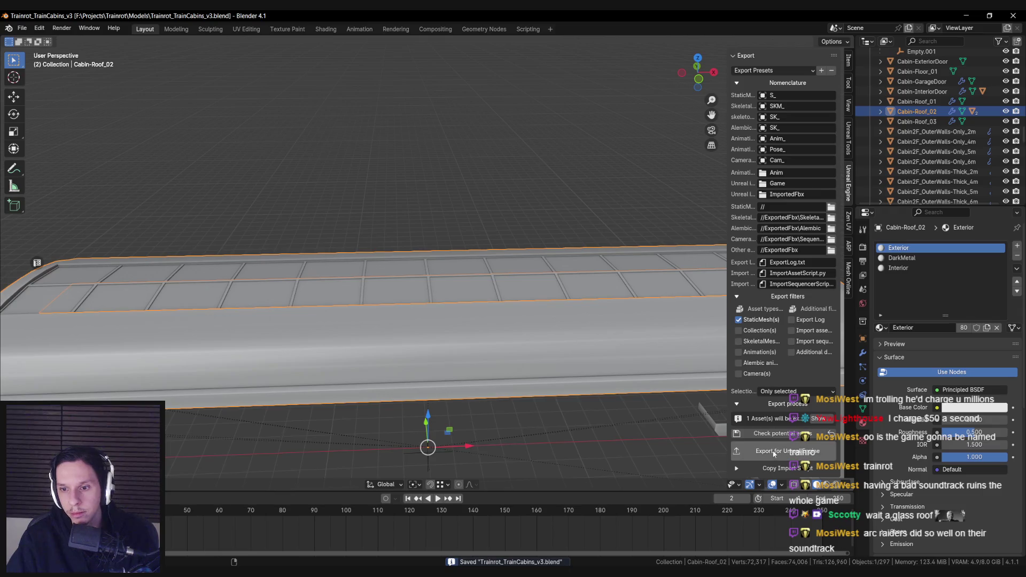
- Unwrap the glass panes' UVs
left_click(401, 292)
key("Tab")
key("u")
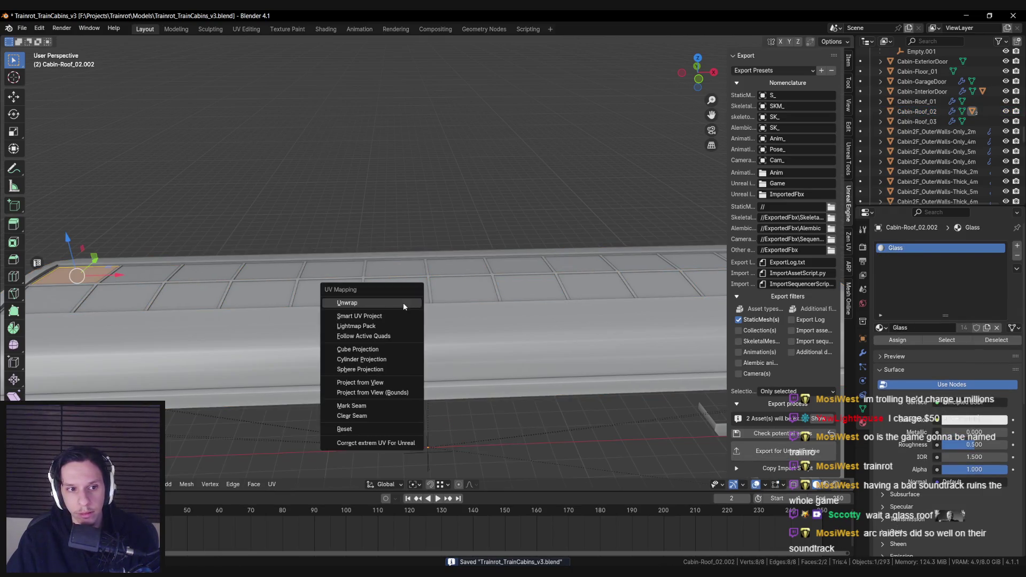
left_click(388, 337)
key("Tab")
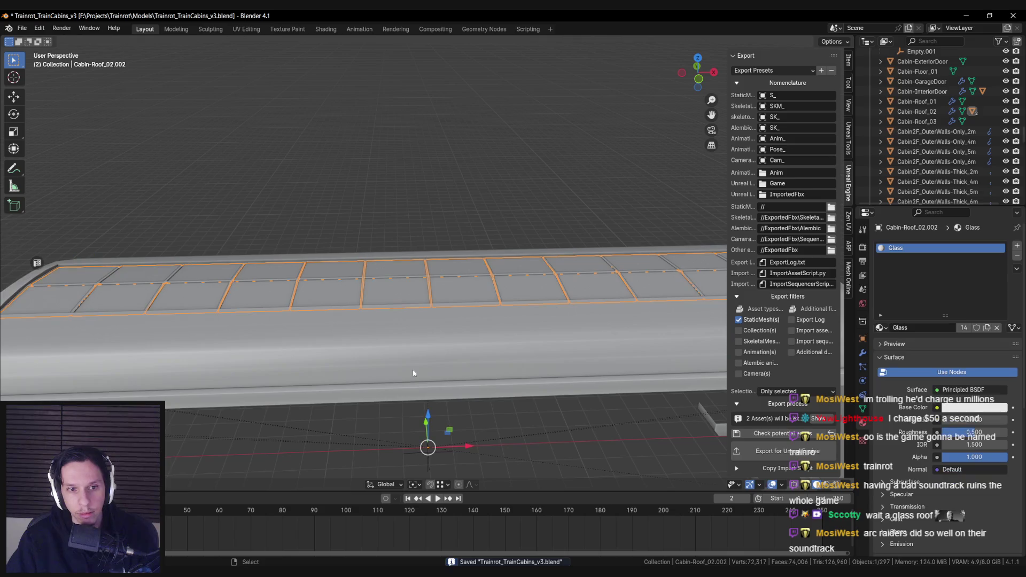
left_click_drag(556, 377, 431, 347)
- Export the roof and glass panel to Unreal as S_Cabin-Roof_02.fbx and S_Cabin-Roof_02.002.fbx
key("alt+Tab")
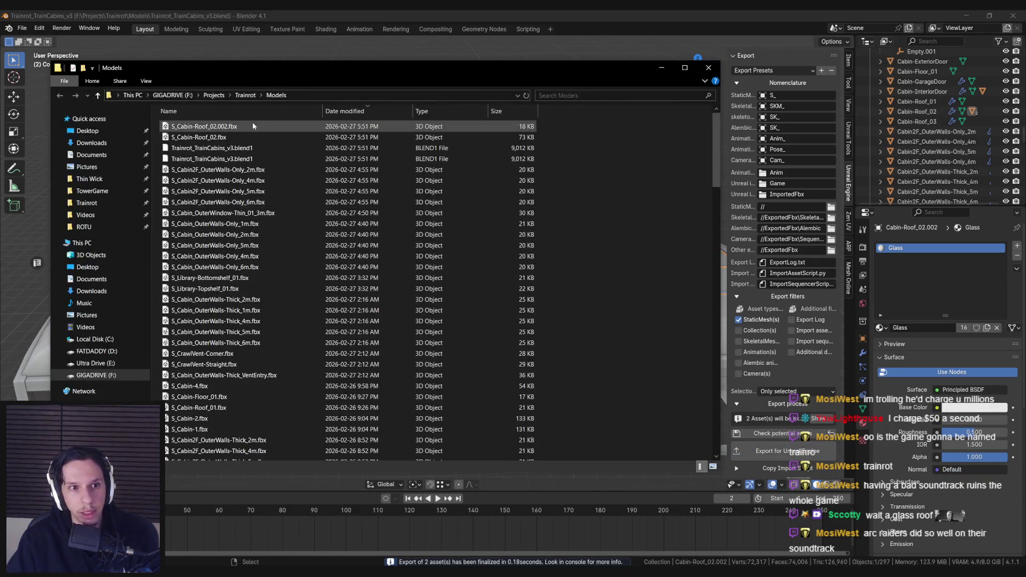
left_click(662, 68)
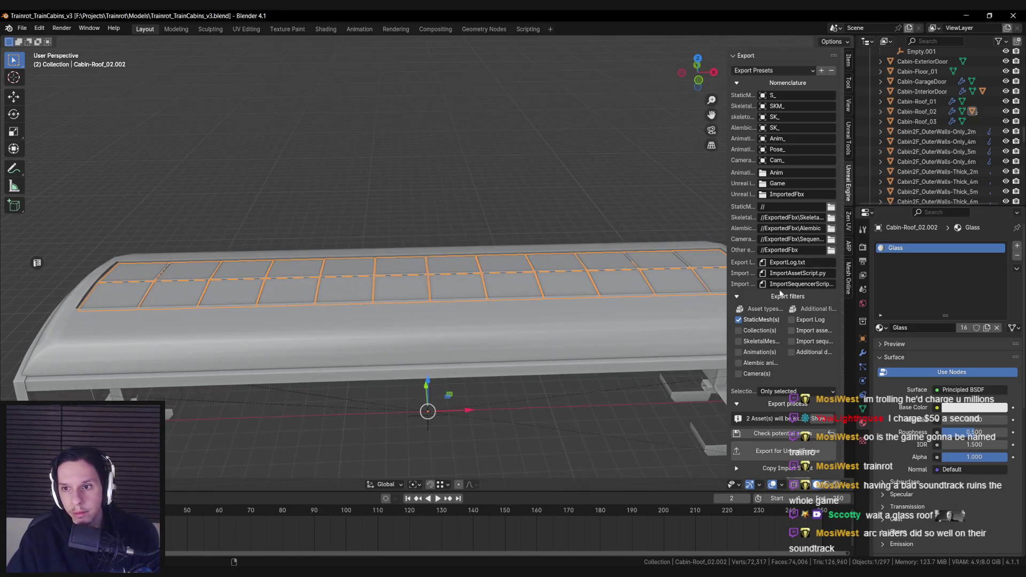
scroll(780, 288, "up", 10)
left_click(799, 148)
left_click(790, 160)
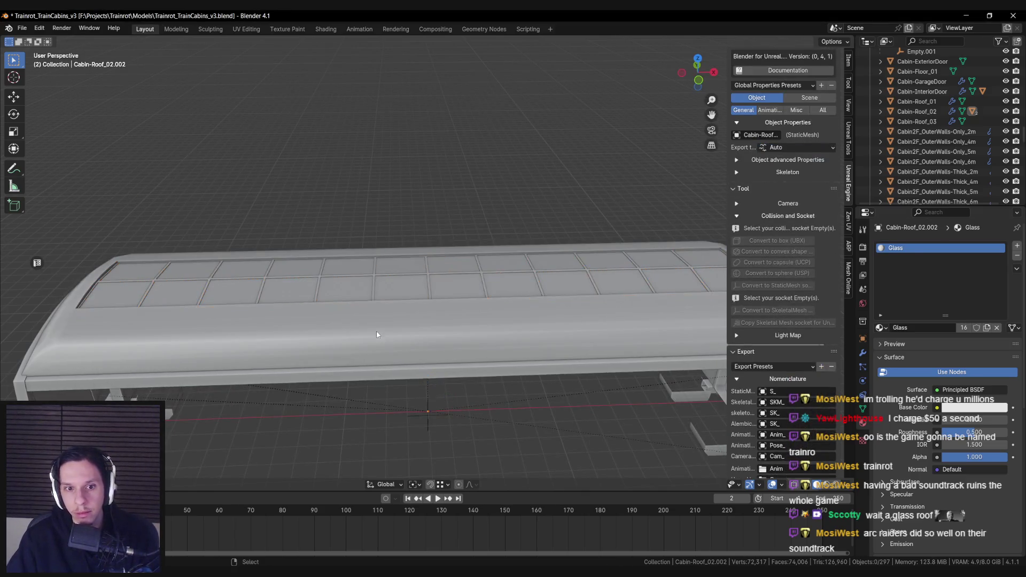
left_click(916, 111)
scroll(790, 407, "down", 5)
scroll(790, 407, "down", 10)
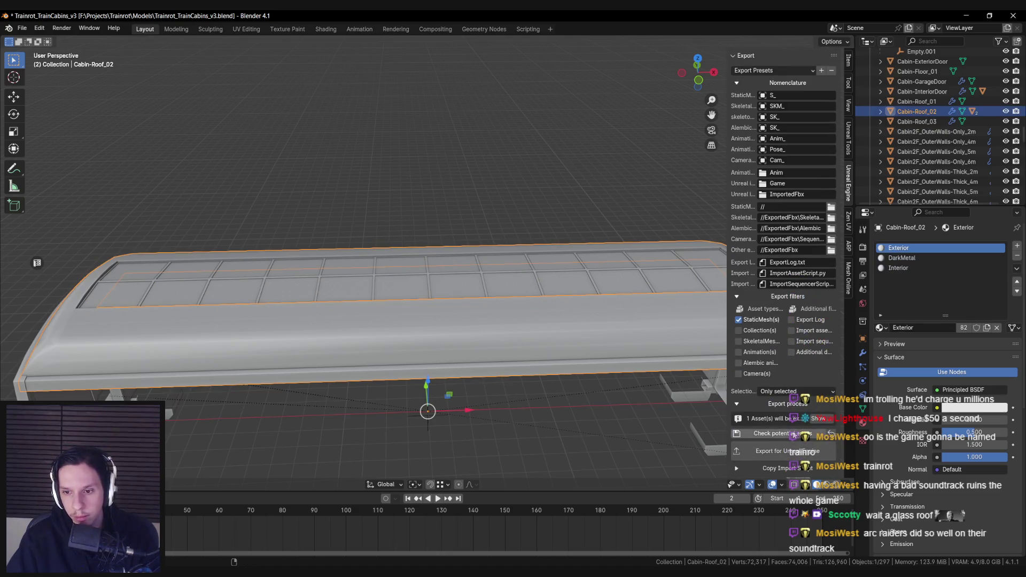
key("alt+Tab")
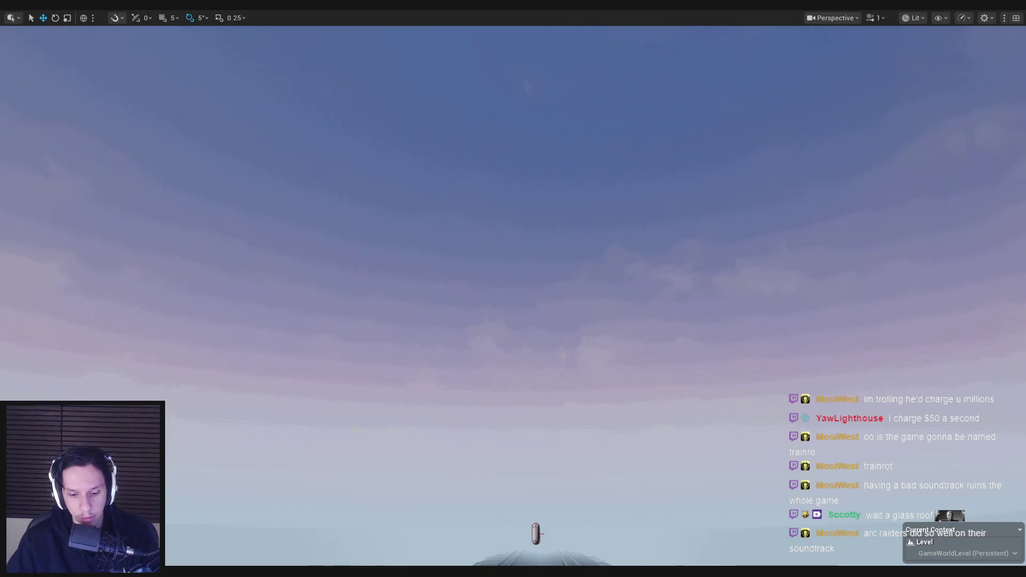
- Reimport S_Cabin-Roof_02 from the Content/4_Environment/Train folder
key("Escape")
left_click(28, 345)
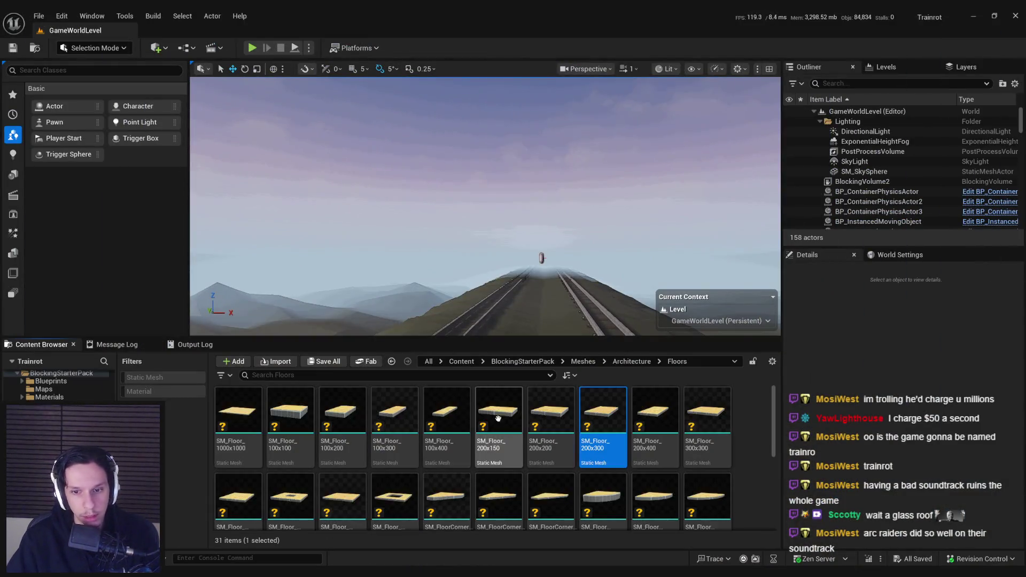
left_click(462, 361)
double_click(451, 425)
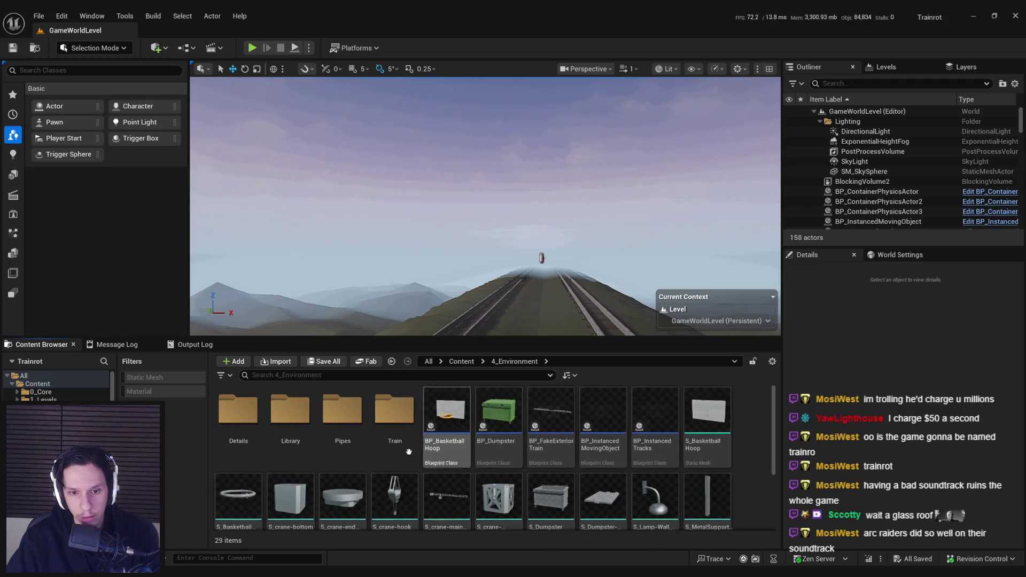
double_click(451, 433)
right_click(552, 456)
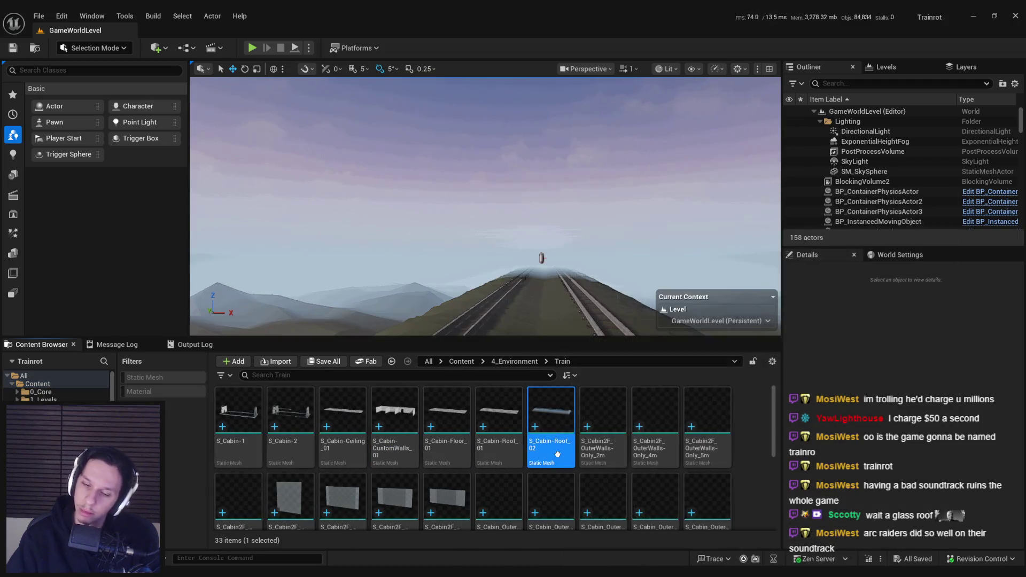
left_click(597, 135)
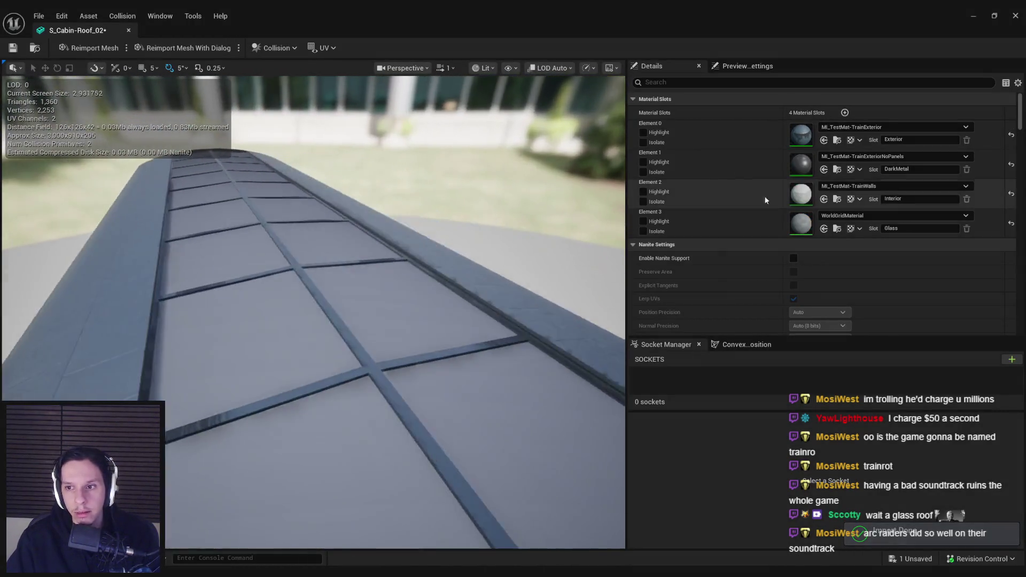
- Try MI_DevGlassWhiteSoft and MI_DevGlassWhite on the Glass slot, settling on MI_DevGlassRed
left_click(852, 215)
type("glass")
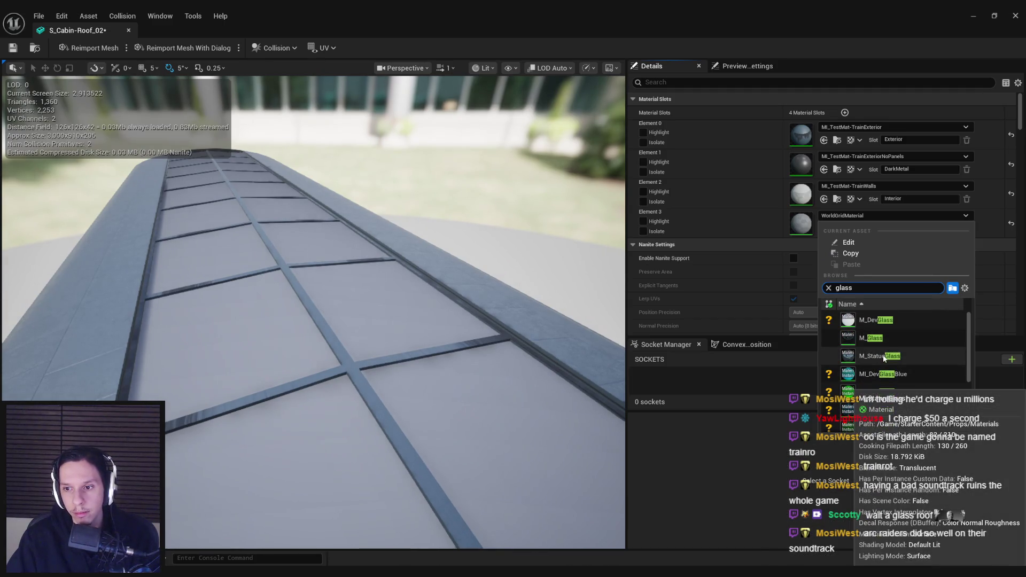
scroll(888, 373, "down", 3)
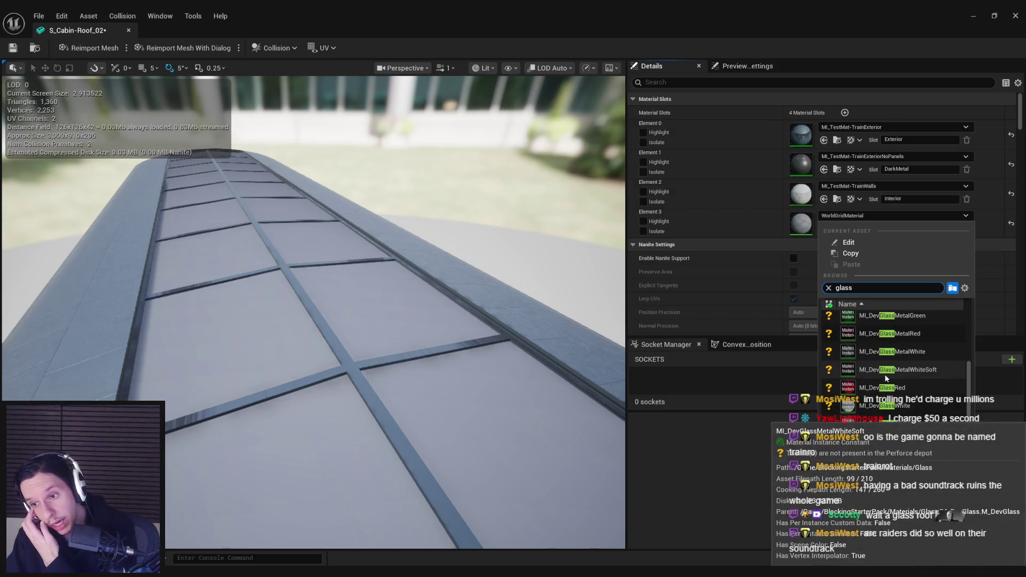
scroll(887, 385, "down", 1)
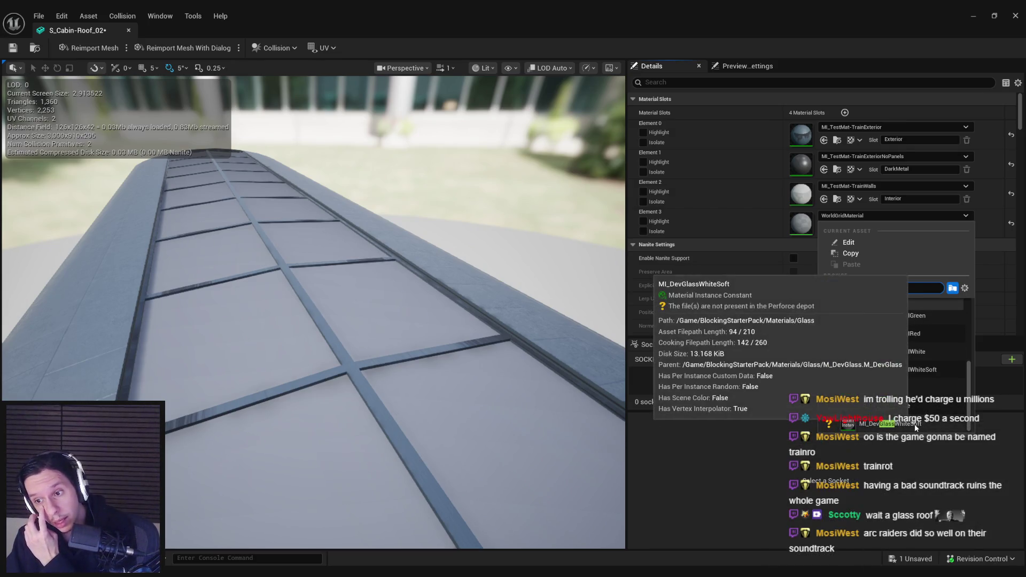
left_click(897, 369)
mouse_move(313, 313)
left_mouse_down()
mouse_move(313, 251)
mouse_move(272, 246)
left_mouse_up()
left_click(834, 215)
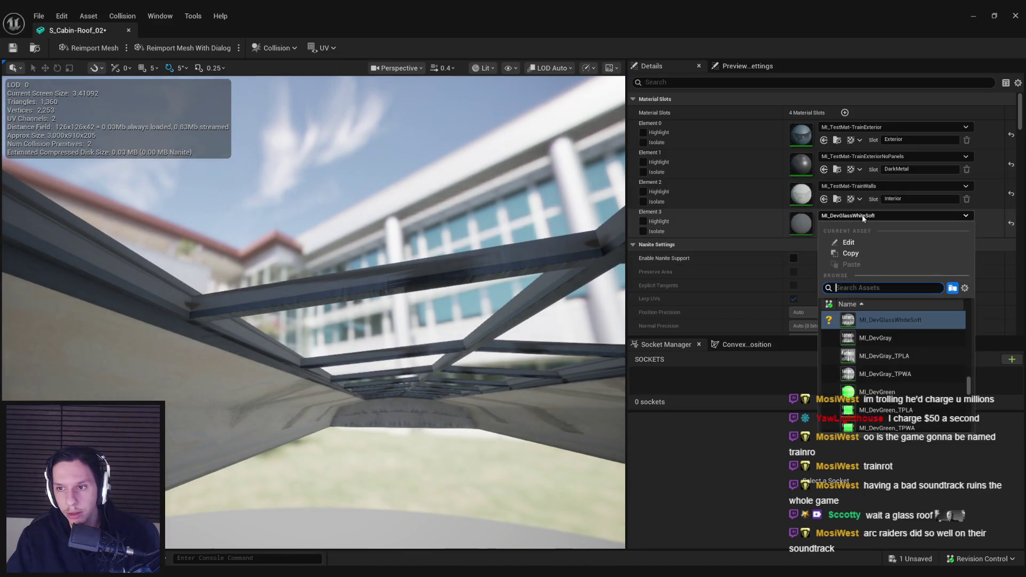
left_click(876, 349)
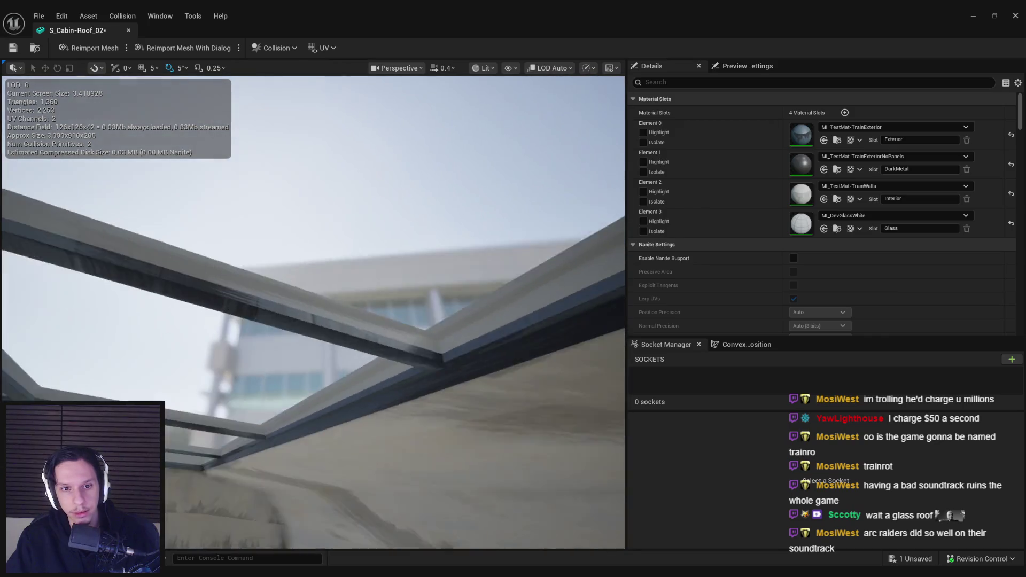
left_click_drag(312, 321, 307, 273)
left_click(846, 217)
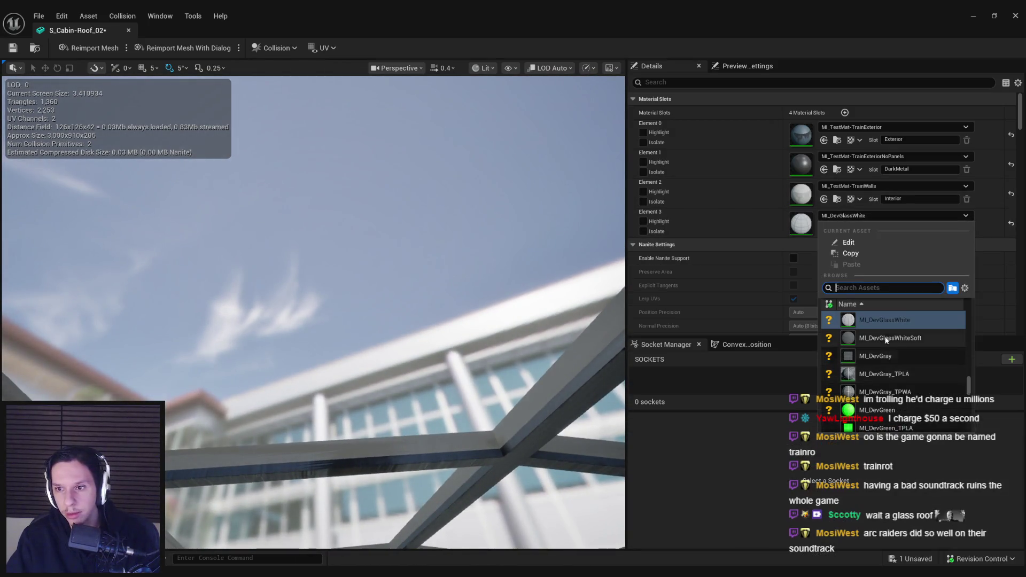
scroll(887, 337, "up", 2)
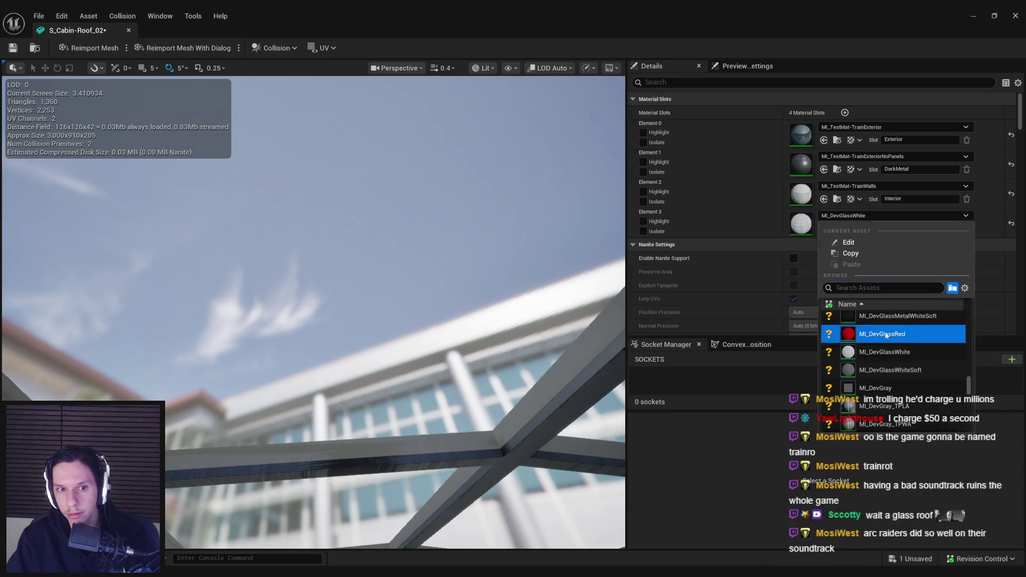
left_click(882, 338)
key("alt+Tab")
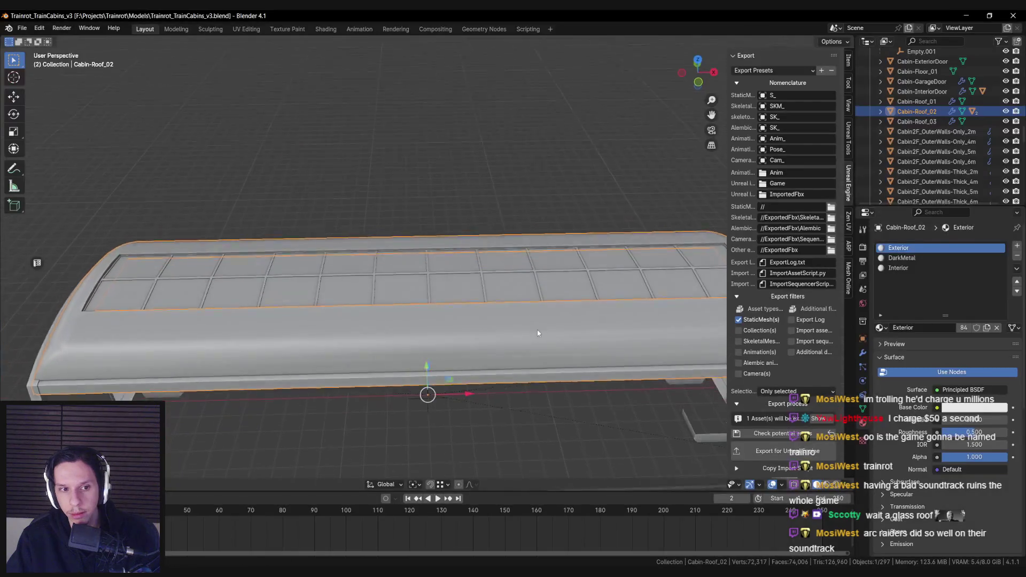
- Show a glass pane's UVs in a UV editor, then view the red-framed roof in Unreal
key("Tab")
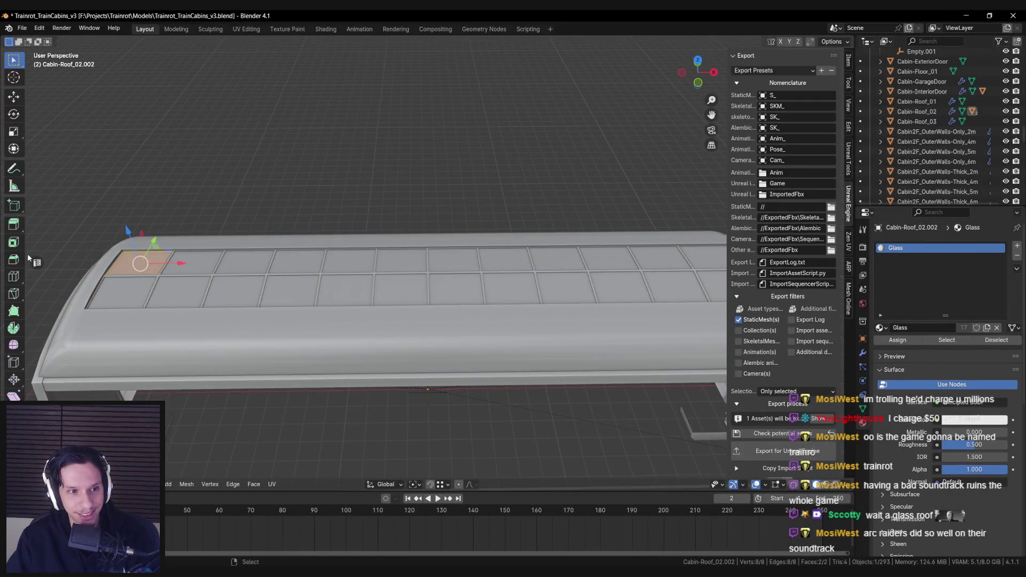
key("ctrl+shift+u")
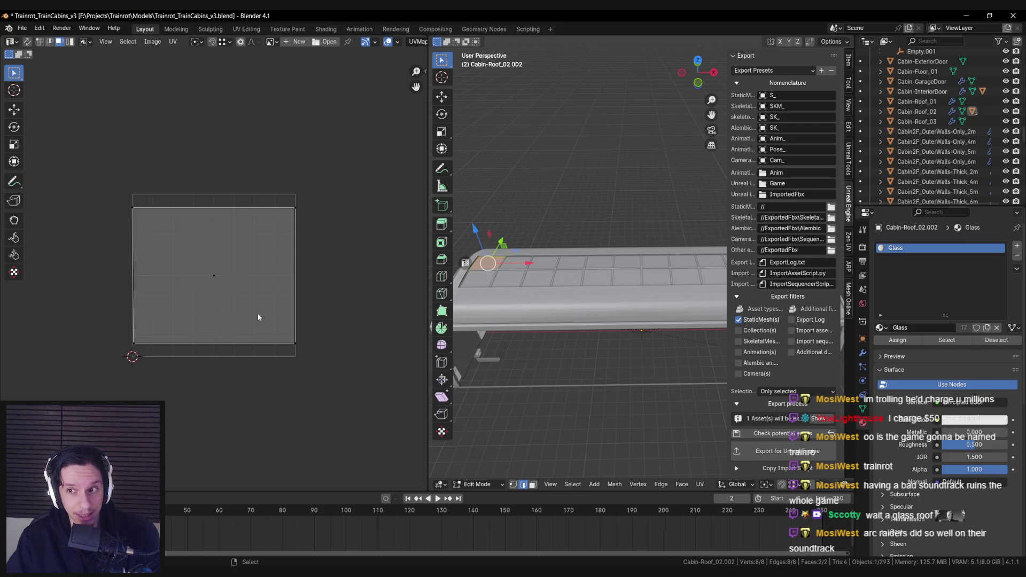
key("alt+Tab")
mouse_move(259, 316)
left_mouse_down()
mouse_move(260, 299)
mouse_move(299, 278)
mouse_move(367, 328)
left_mouse_up()
- Check the MI_DevGlassRed material instance, close it, and save the roof mesh
double_click(796, 231)
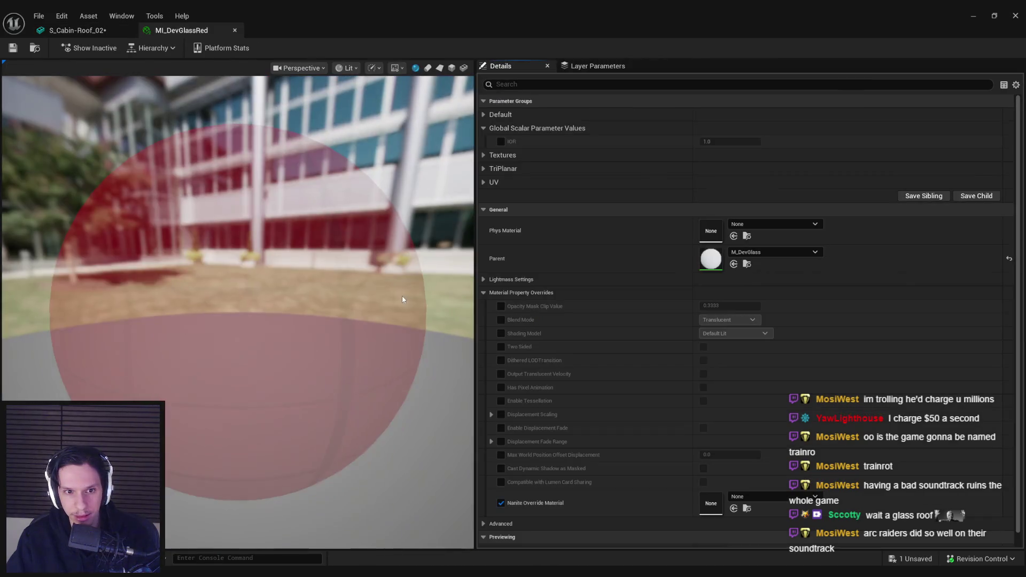
middle_click(198, 33)
key("ctrl+s")
mouse_move(427, 160)
left_mouse_down()
mouse_move(443, 130)
mouse_move(428, 120)
left_mouse_up()
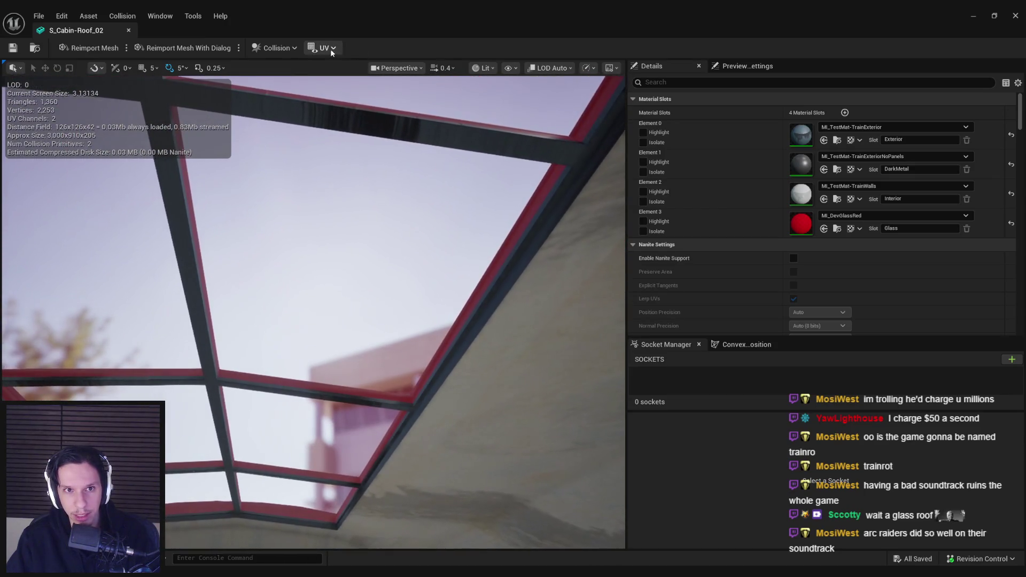
- View UV channels 0 and 1 on the roof mesh, then hide the UV overlay
left_click(327, 85)
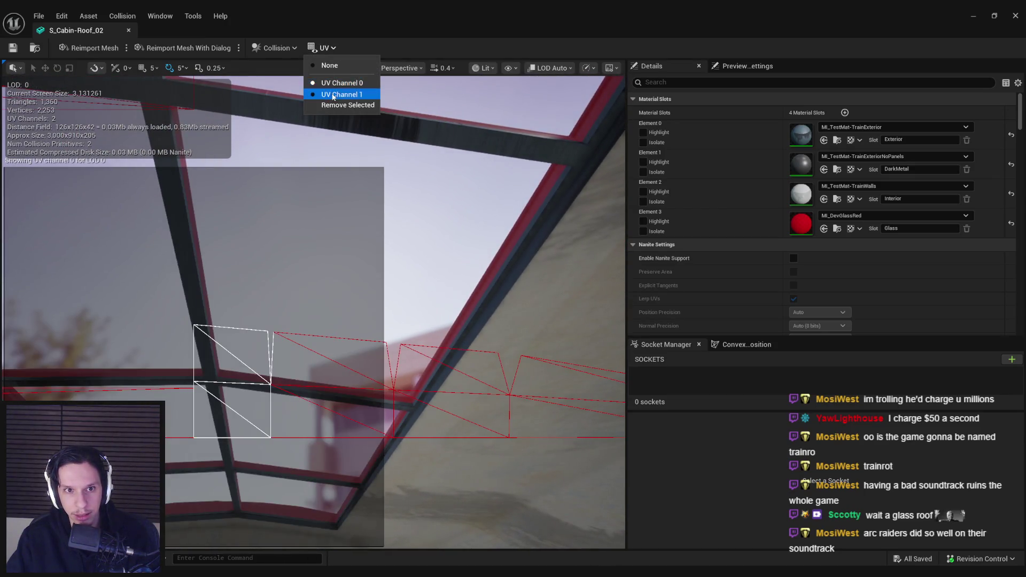
left_click(332, 95)
left_click(335, 68)
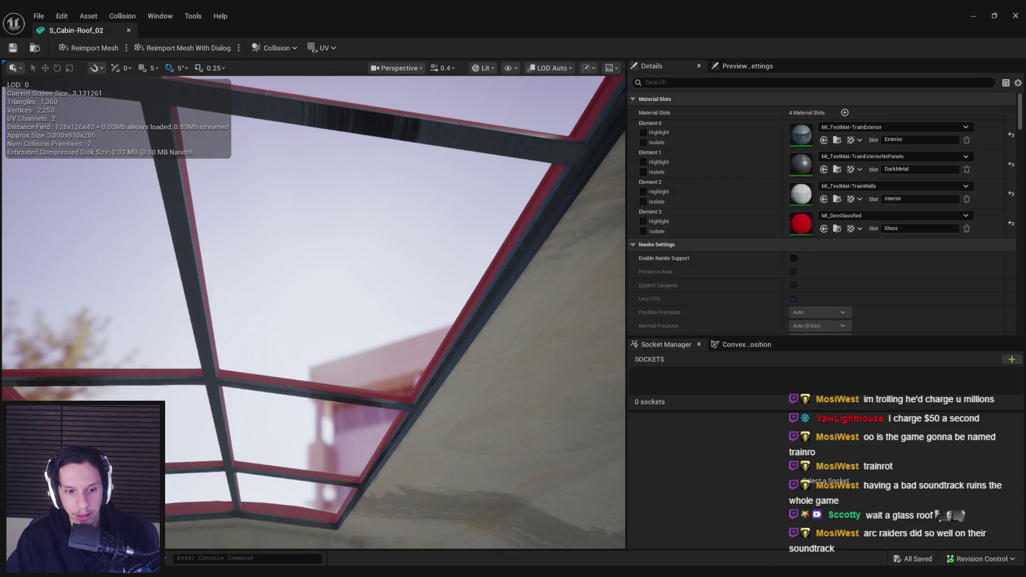
key("alt+Tab")
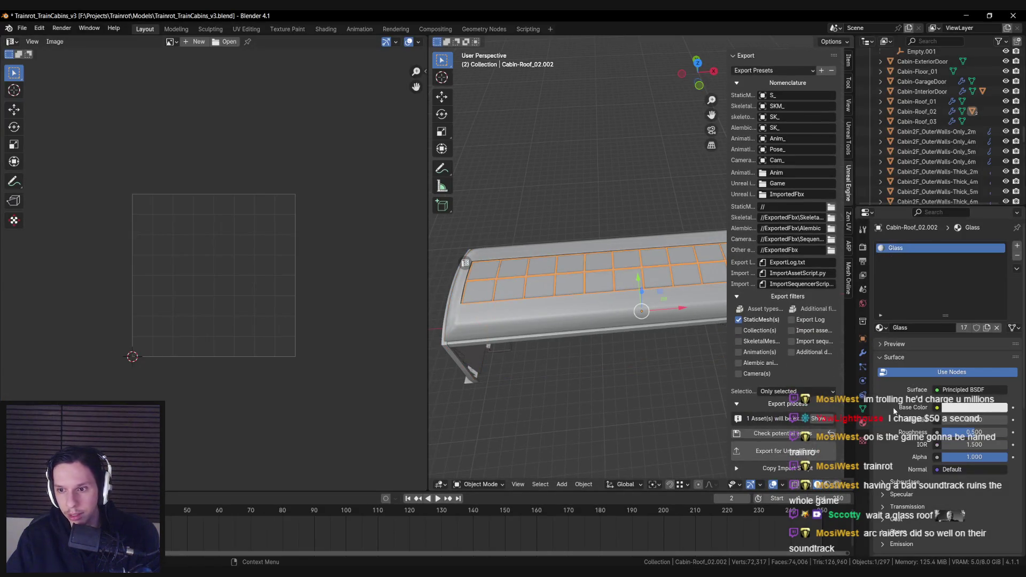
- Make UVMap active and cube-project the glass roof face's UVs in Blender
left_click(863, 410)
key("Tab")
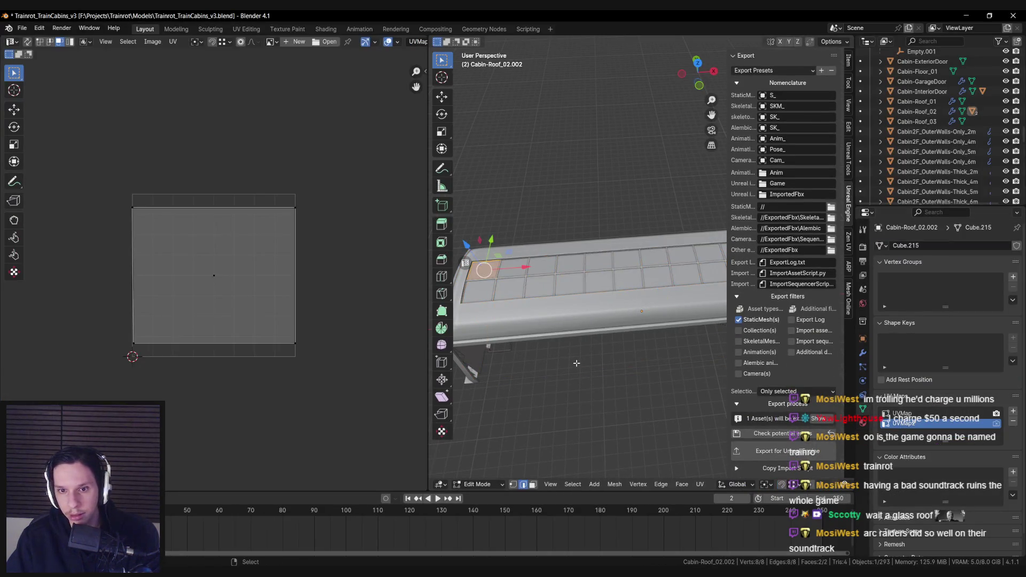
left_click(903, 413)
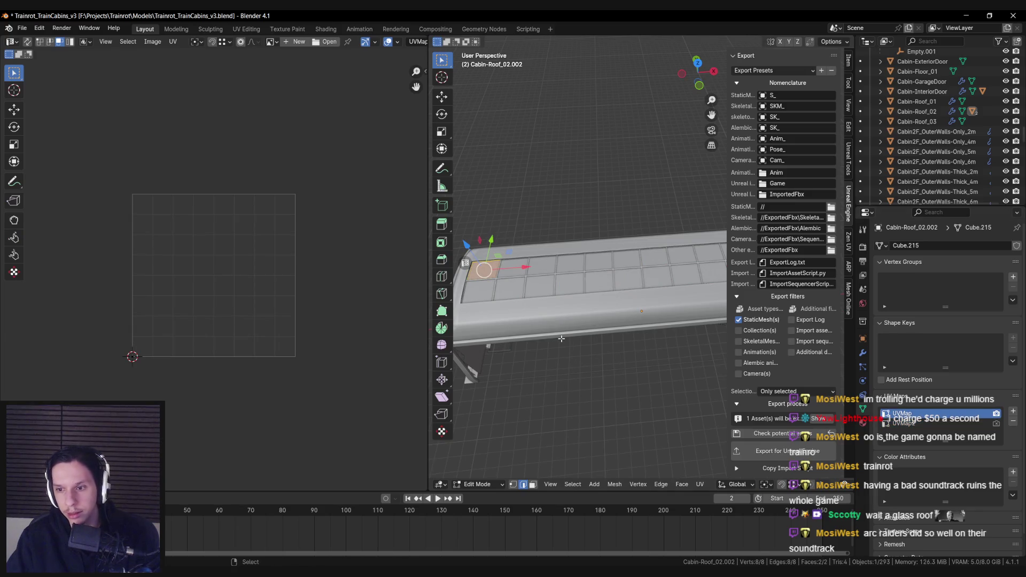
key("u")
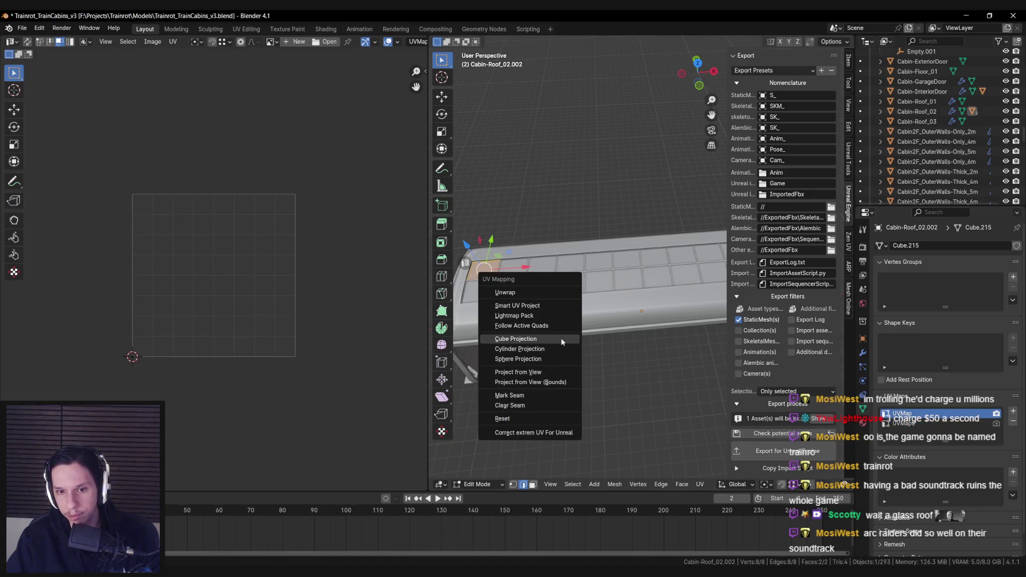
left_click(558, 340)
key("Tab")
- Save the Blender file and reimport the roof mesh in Unreal Engine
key("ctrl+s")
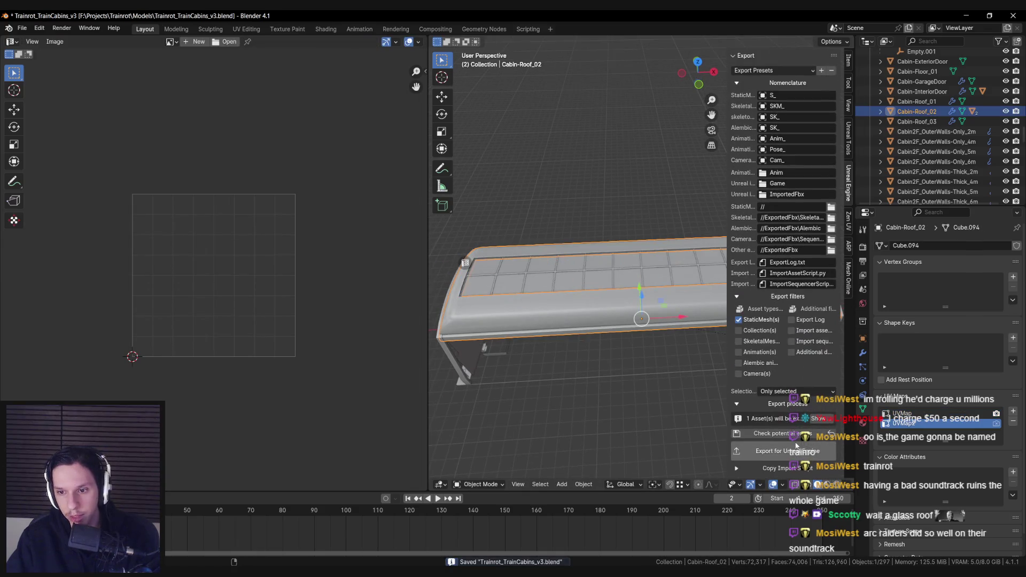
key("alt+Tab")
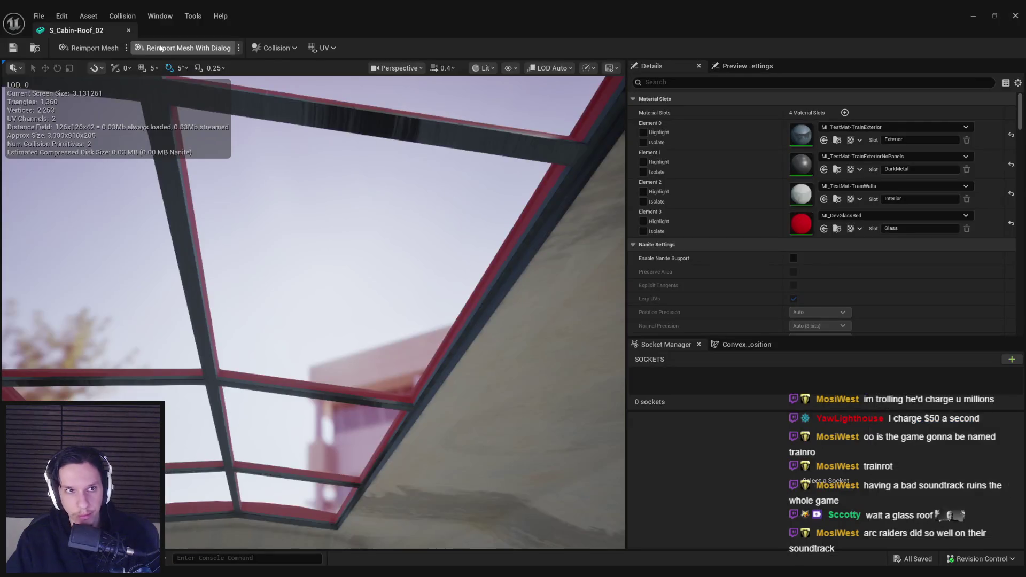
left_click(102, 50)
- Try MI_DevGlassWhiteSoft and then MI_DevGlassMetalRed on the roof's Glass slot
mouse_move(322, 270)
left_mouse_down()
mouse_move(318, 235)
mouse_move(374, 211)
left_mouse_up()
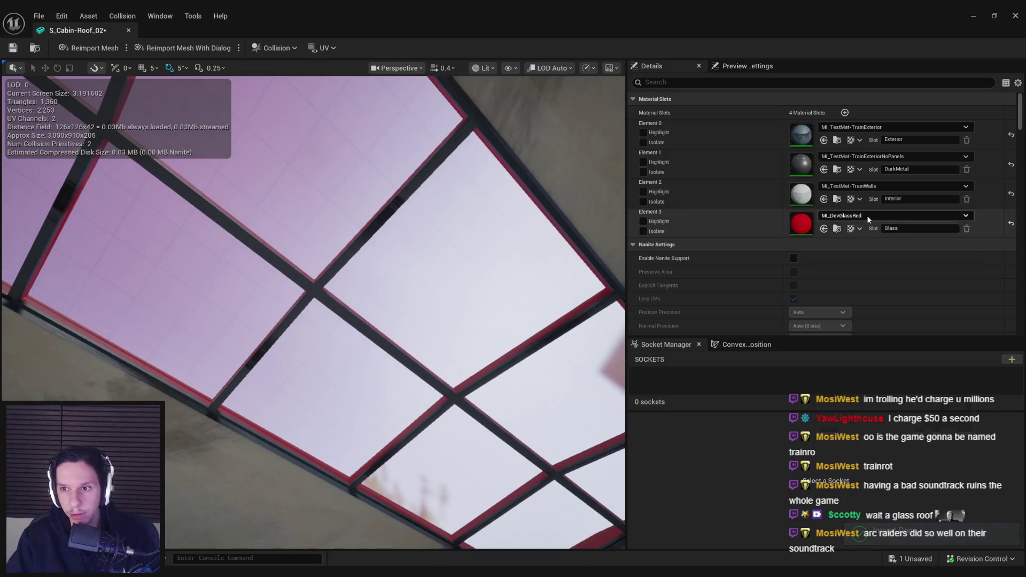
left_click(867, 216)
left_click(895, 373)
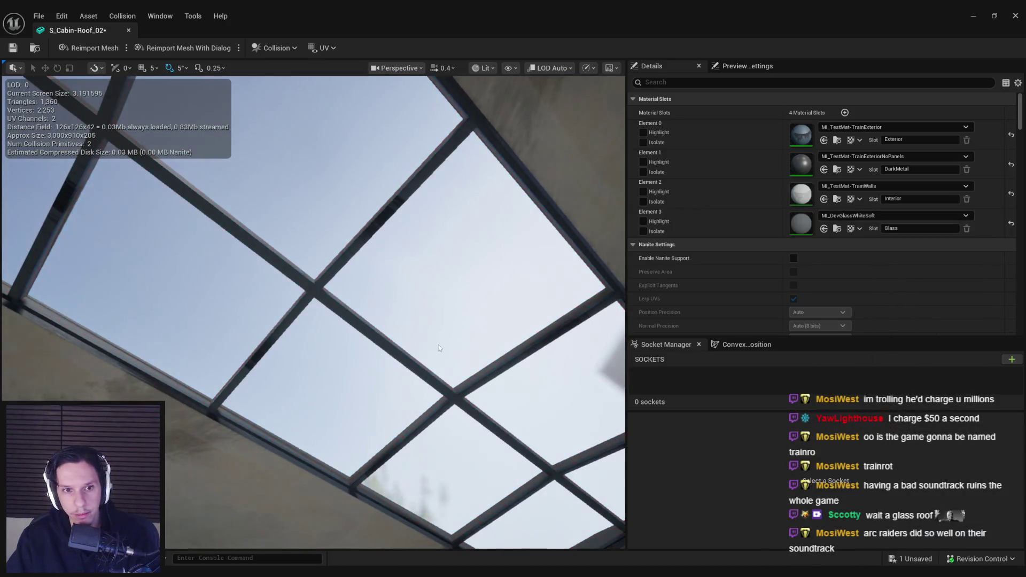
left_click_drag(321, 267, 374, 246)
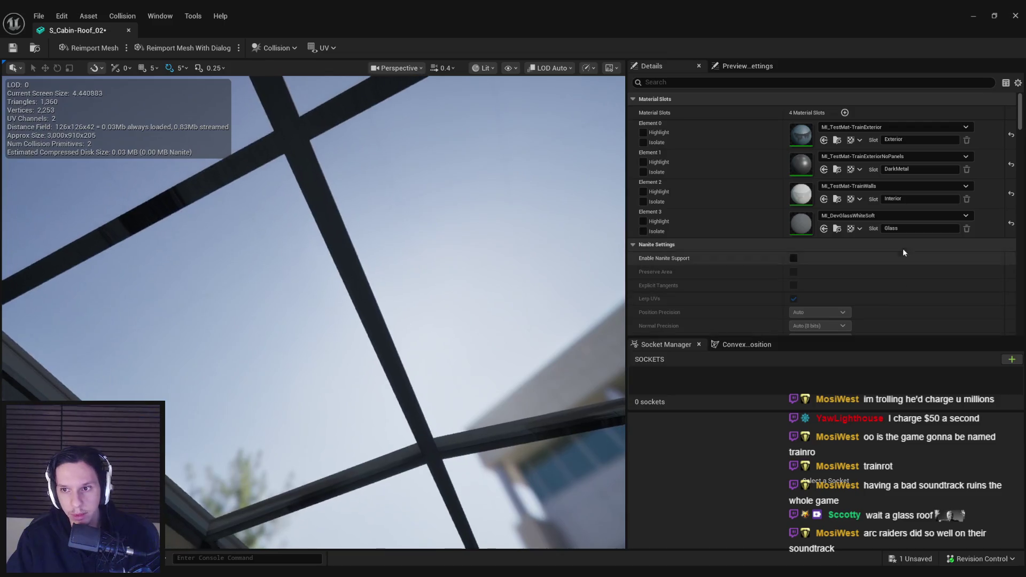
left_click(902, 216)
scroll(900, 326, "up", 4)
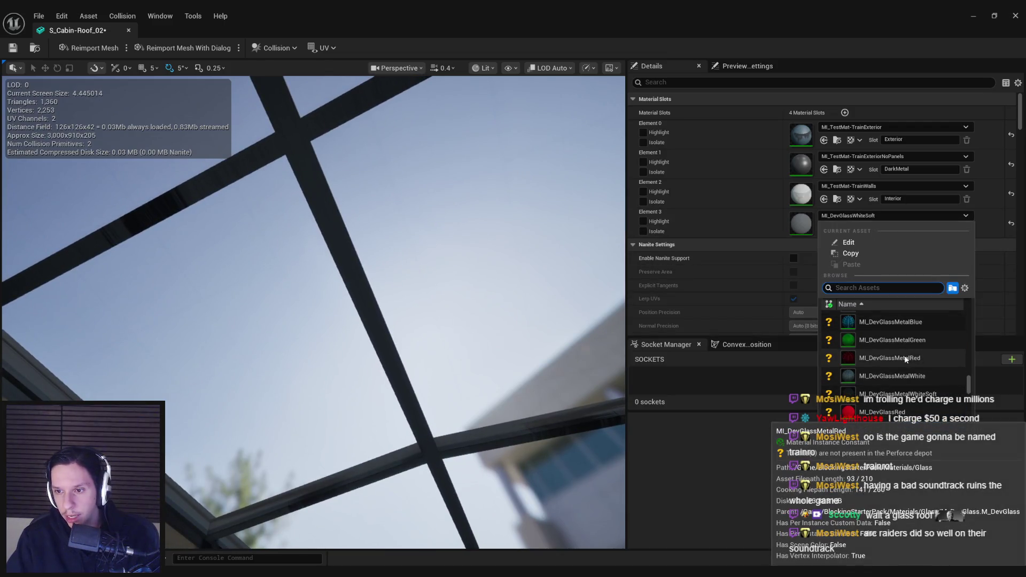
left_click(903, 359)
mouse_move(479, 377)
left_mouse_down()
mouse_move(470, 331)
mouse_move(480, 377)
left_mouse_up()
- Try MI_DevGlassMetalBlue and then MI_DevGlassMetalWhiteSoft on the Glass slot
left_click(903, 216)
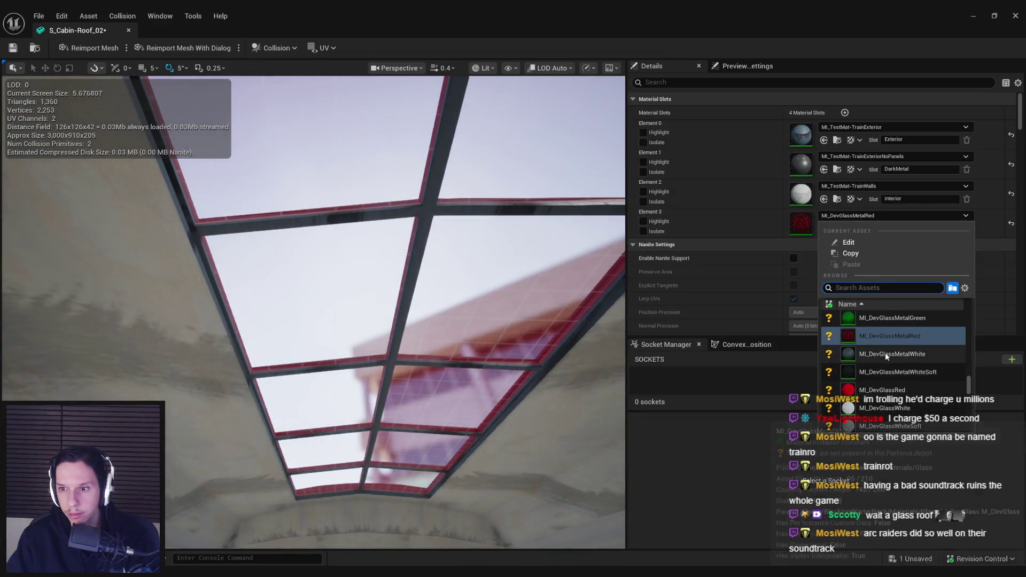
scroll(886, 357, "up", 1)
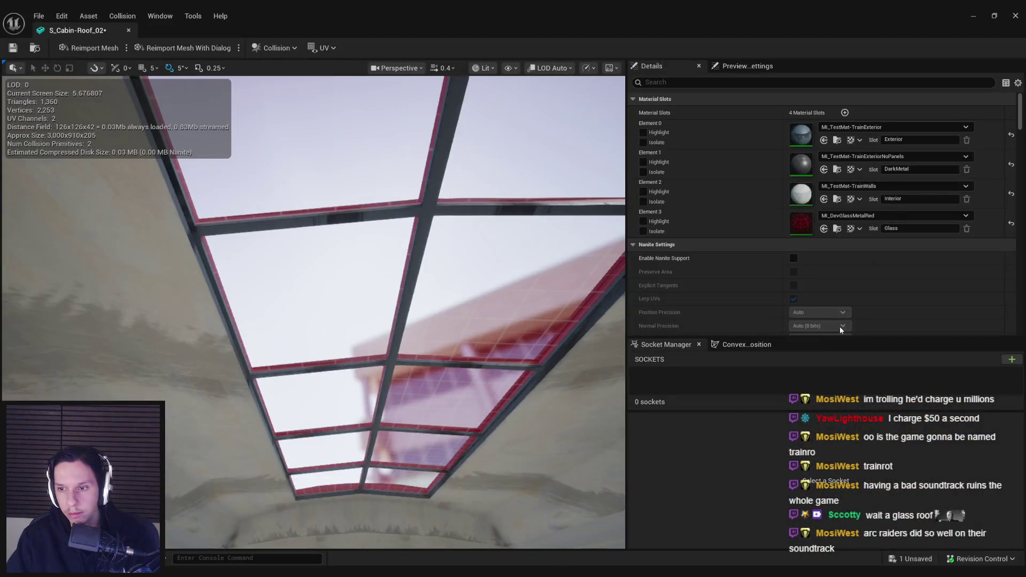
left_click(876, 216)
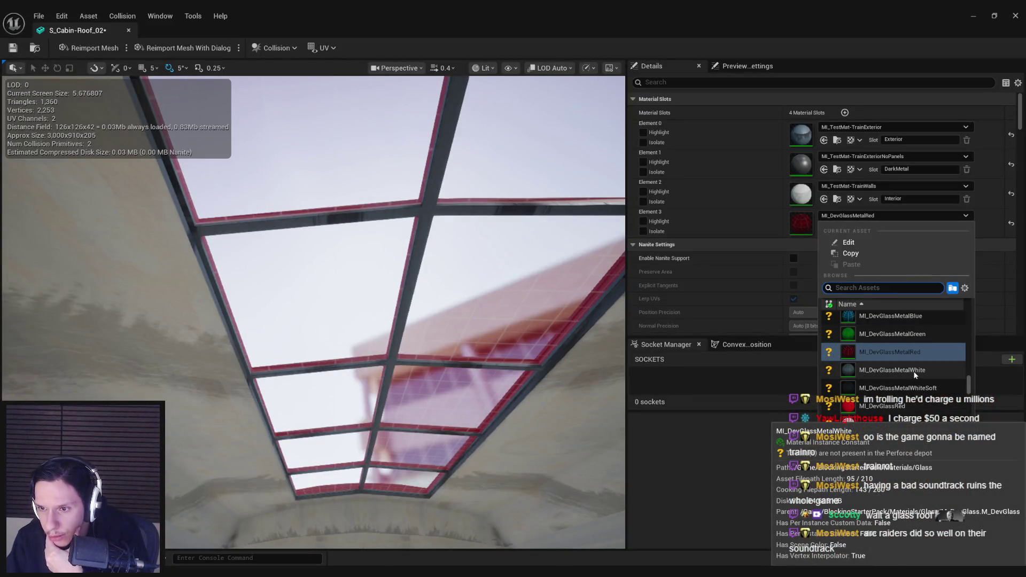
scroll(912, 369, "up", 3)
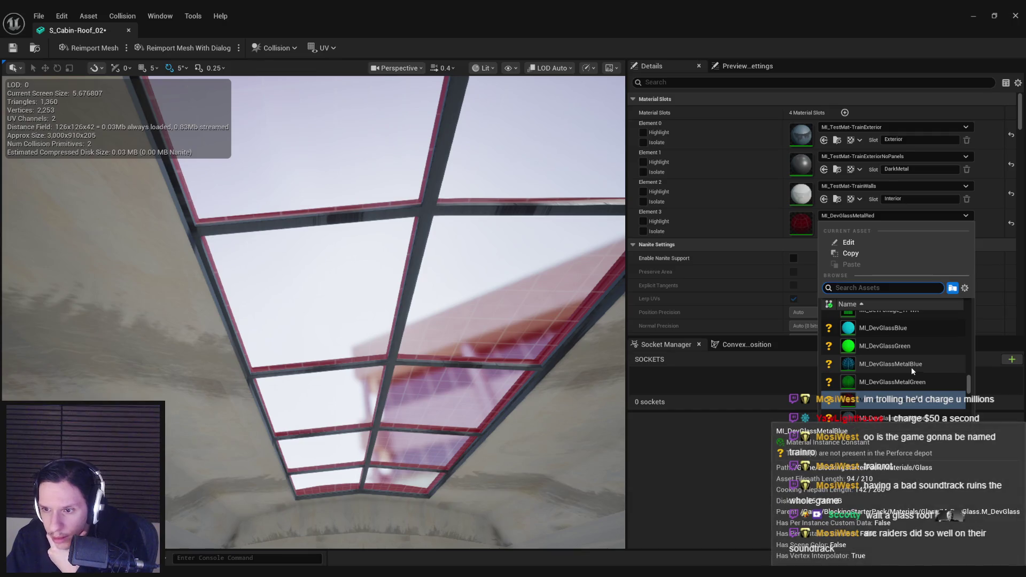
left_click(912, 365)
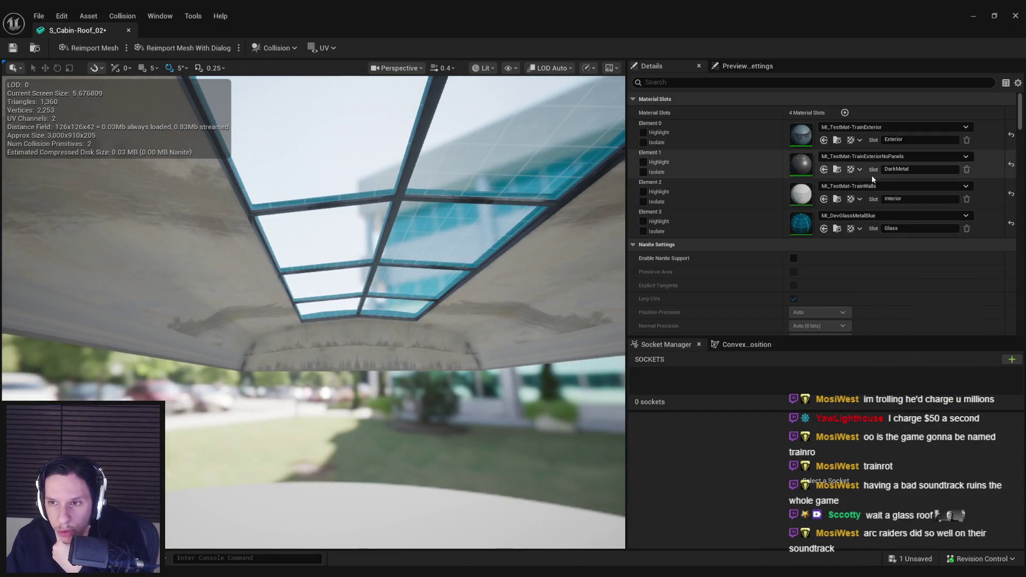
left_click(881, 216)
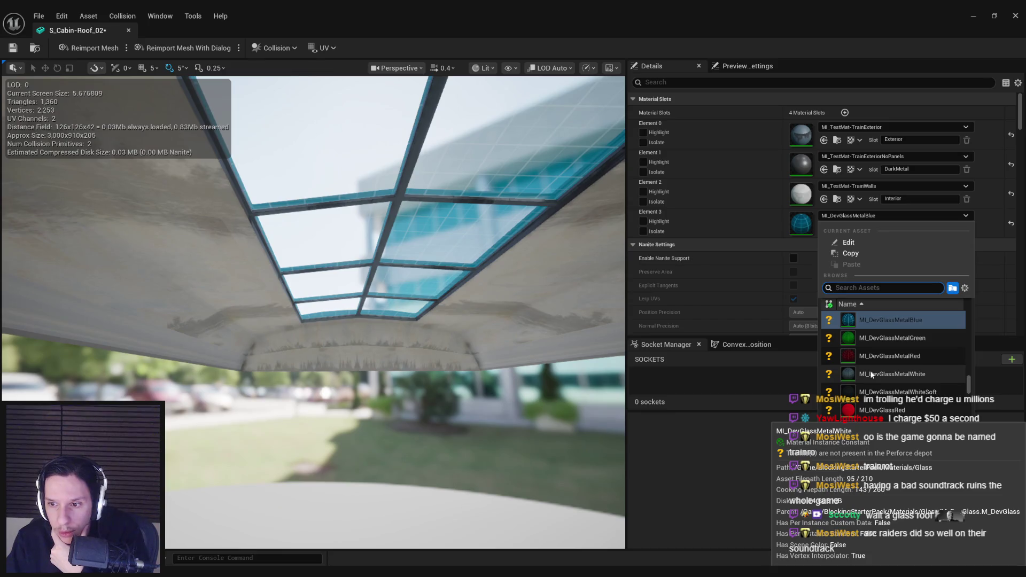
left_click(897, 391)
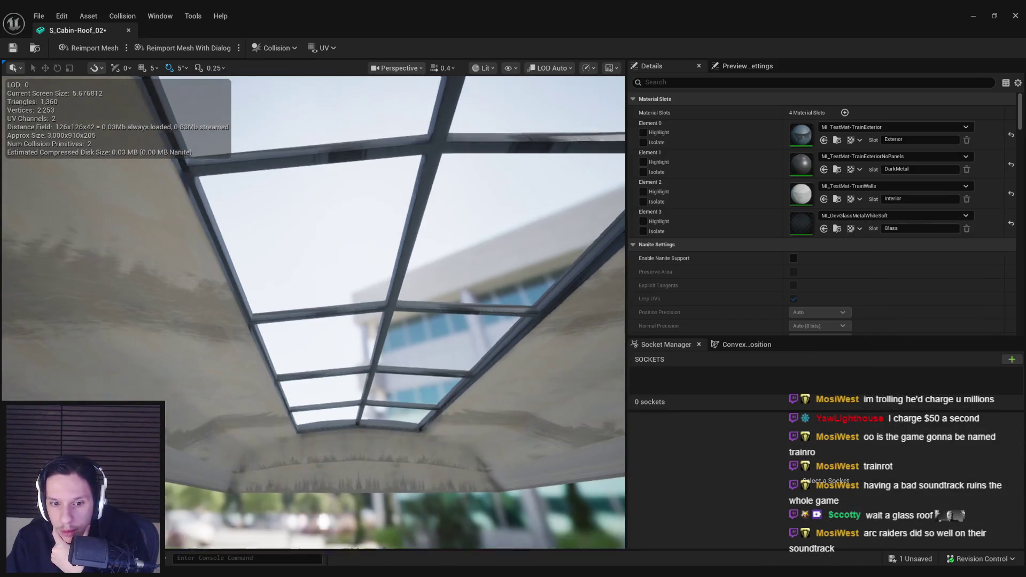
- Settle on MI_DevGlassMetalWhite for the Glass slot and save the roof mesh
left_click(844, 215)
scroll(872, 337, "up", 1)
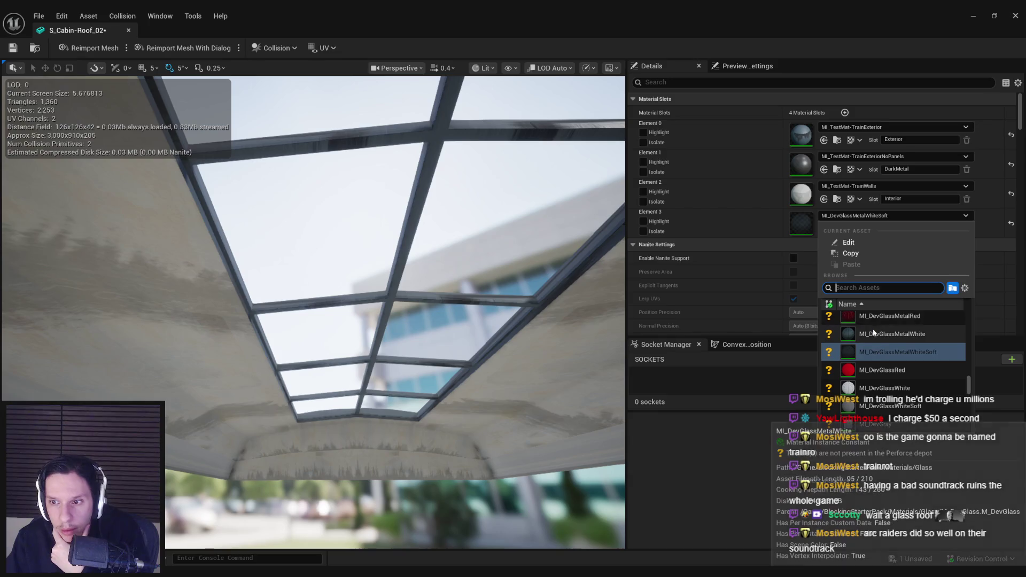
left_click(849, 338)
mouse_move(568, 379)
left_mouse_down()
mouse_move(535, 368)
mouse_move(502, 377)
left_mouse_up()
key("ctrl+s")
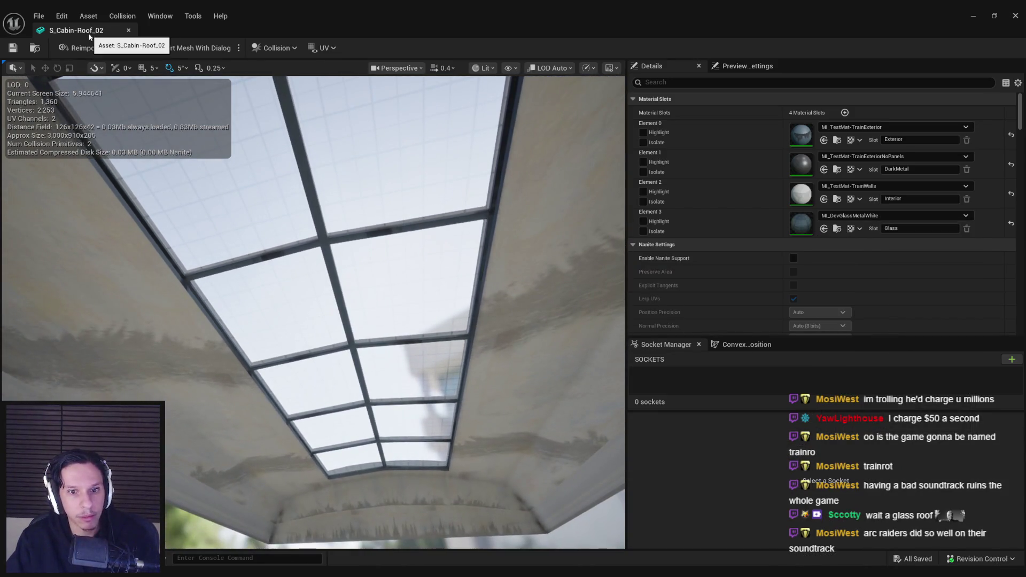
- Close the roof mesh editor and start play-testing the level beside the train cabin
left_click(128, 30)
left_click_drag(516, 247, 479, 190)
left_click(252, 48)
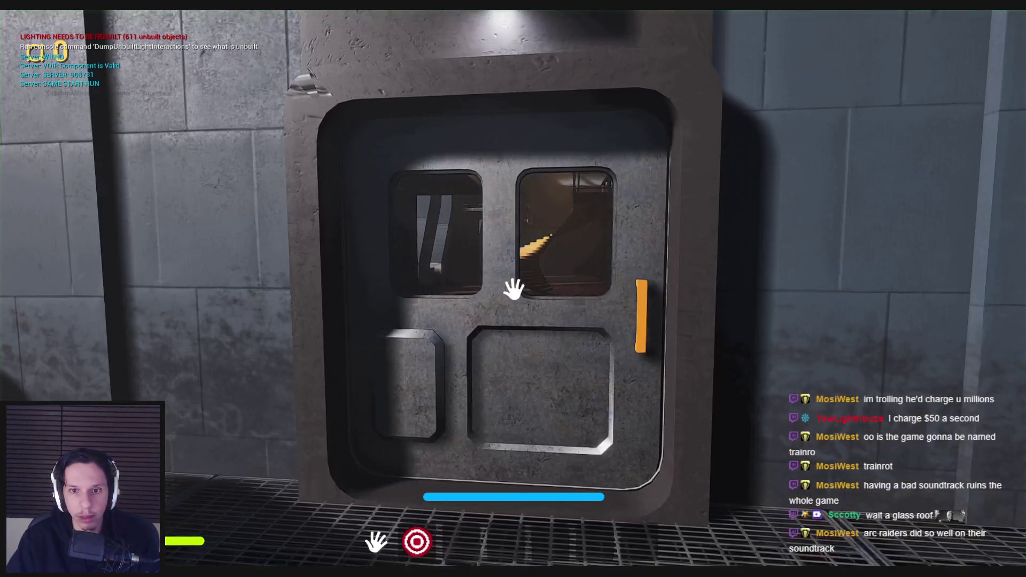
- Swing the cabin door open, climb the stairs to the balcony and head toward the walkway railing
left_click_drag(514, 289, 513, 289)
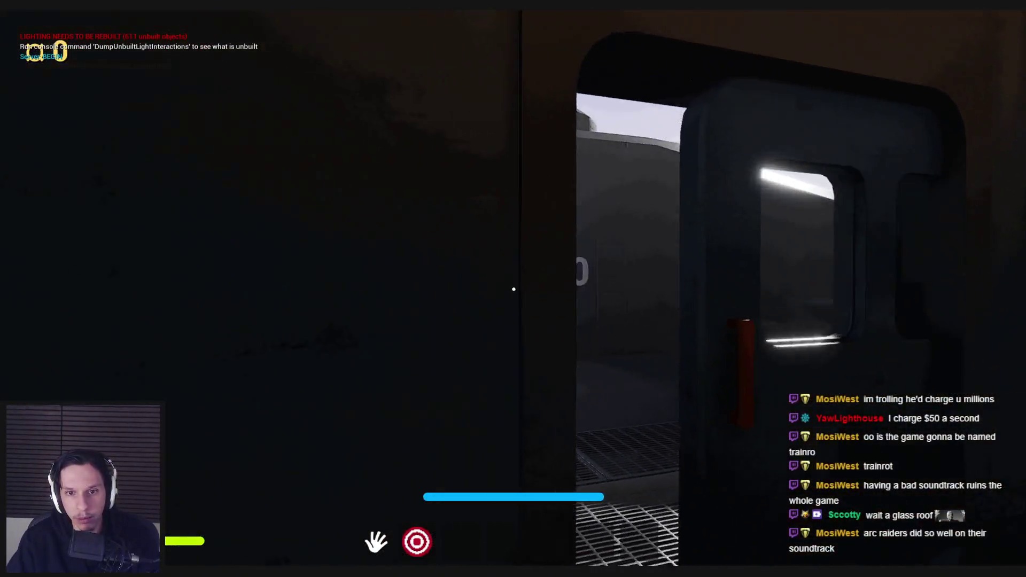
scroll(514, 289, "up", 1)
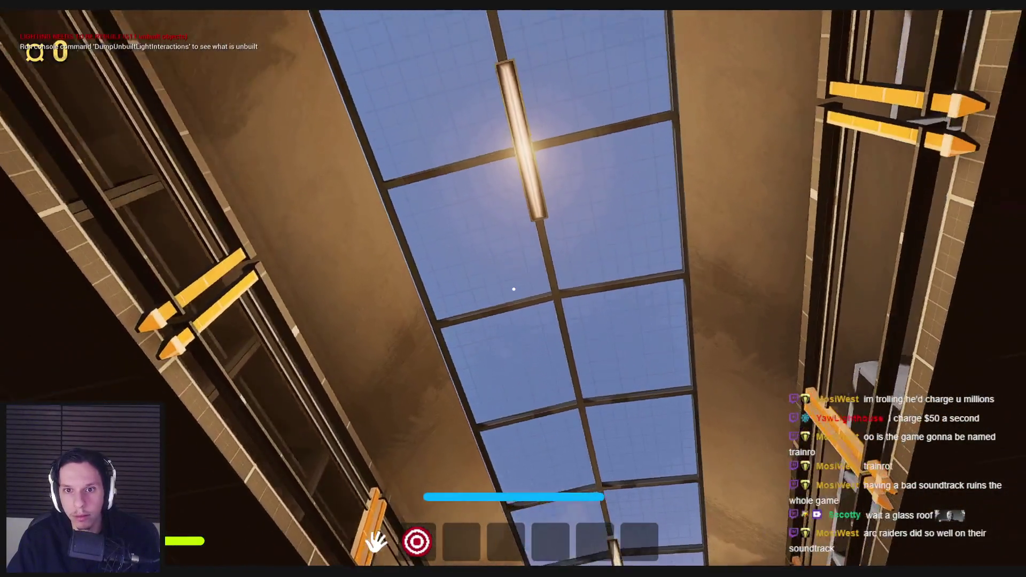
key("w")
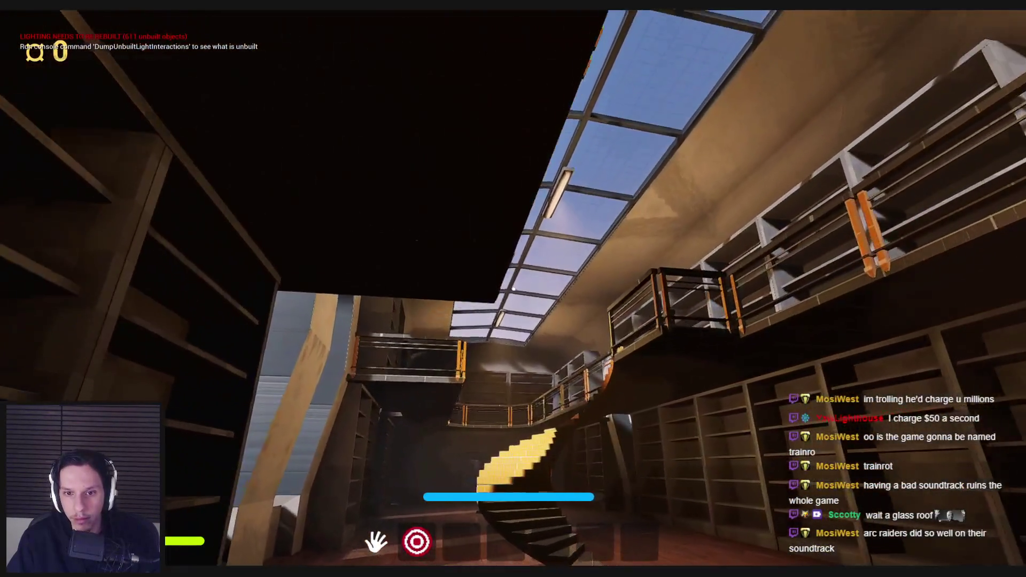
key("w")
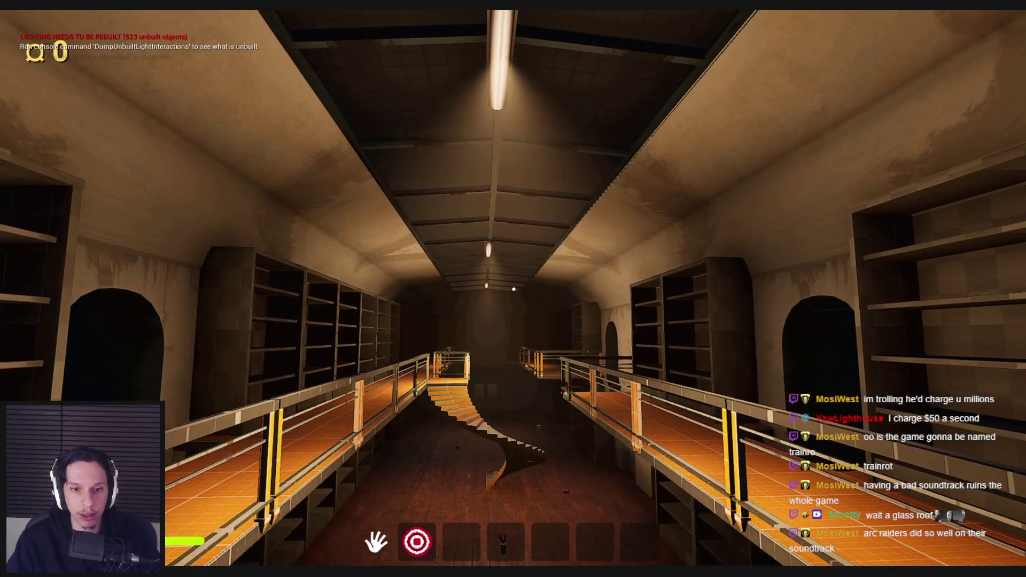
key("a")
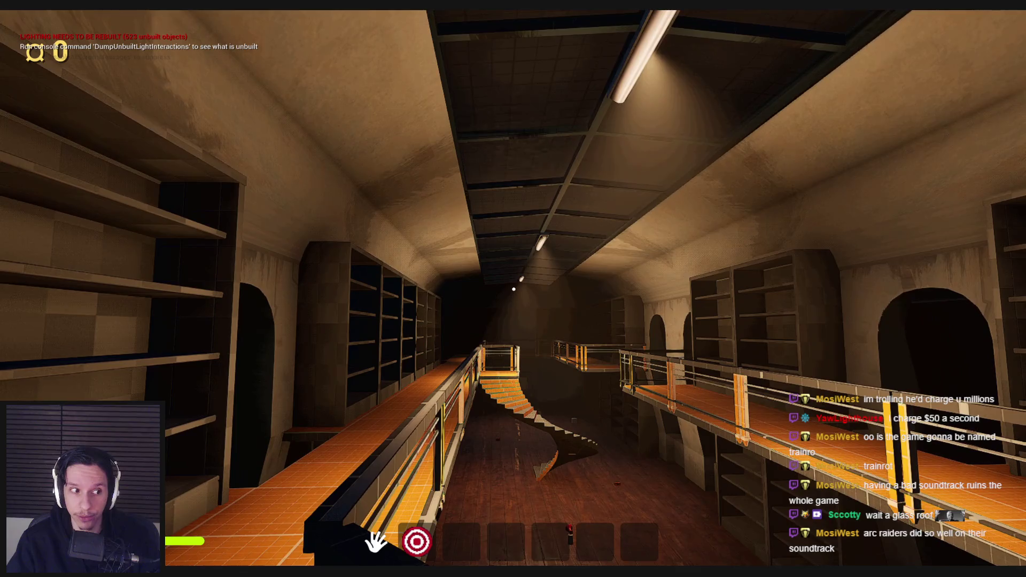
- Stop play and open BP_InstancedMovingObject's event graph and instanced mesh component
key("Escape")
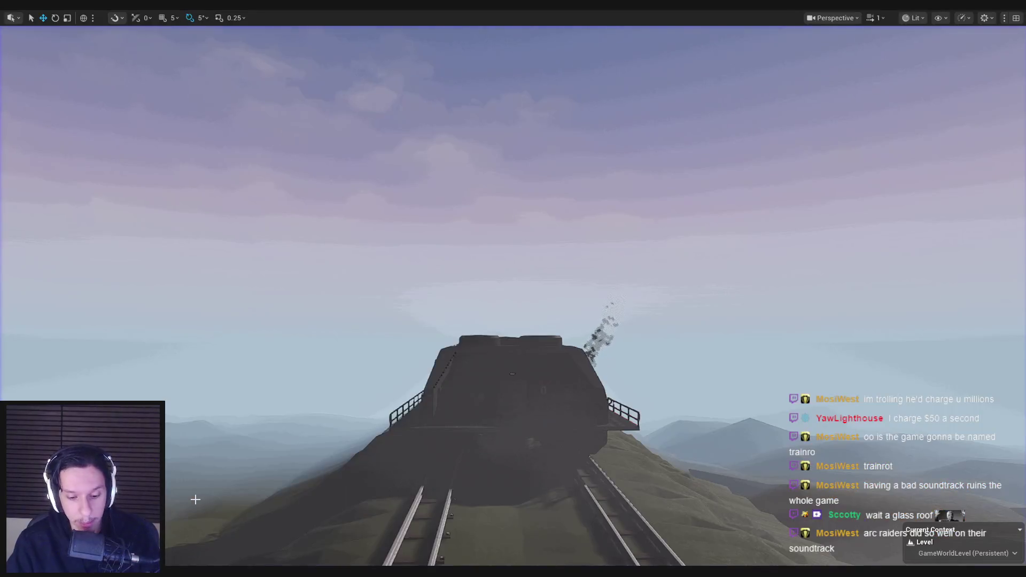
mouse_move(485, 213)
left_mouse_down()
mouse_move(428, 214)
mouse_move(459, 214)
left_mouse_up()
scroll(428, 213, "up", 3)
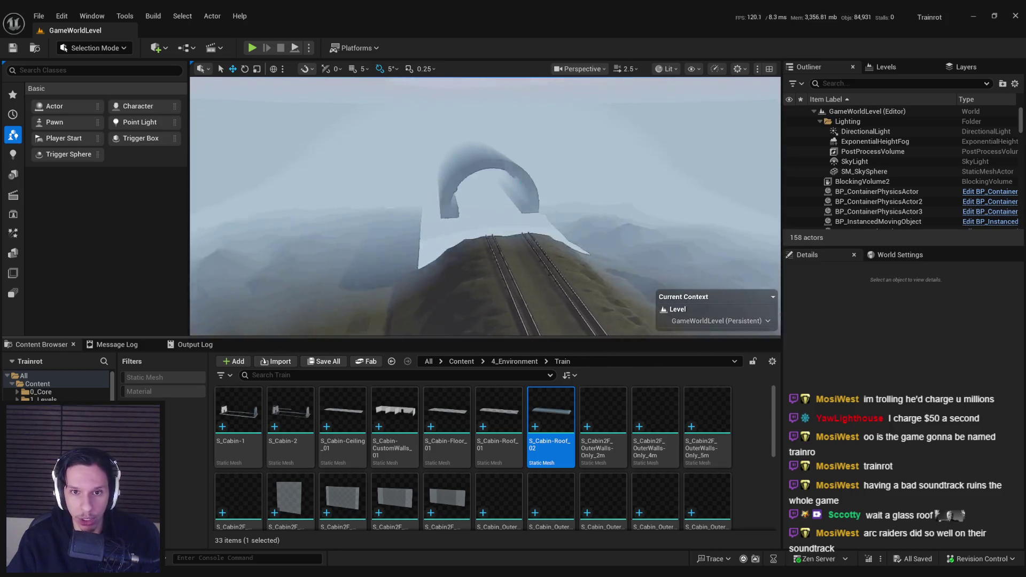
double_click(878, 221)
left_click(992, 271)
left_click(909, 295)
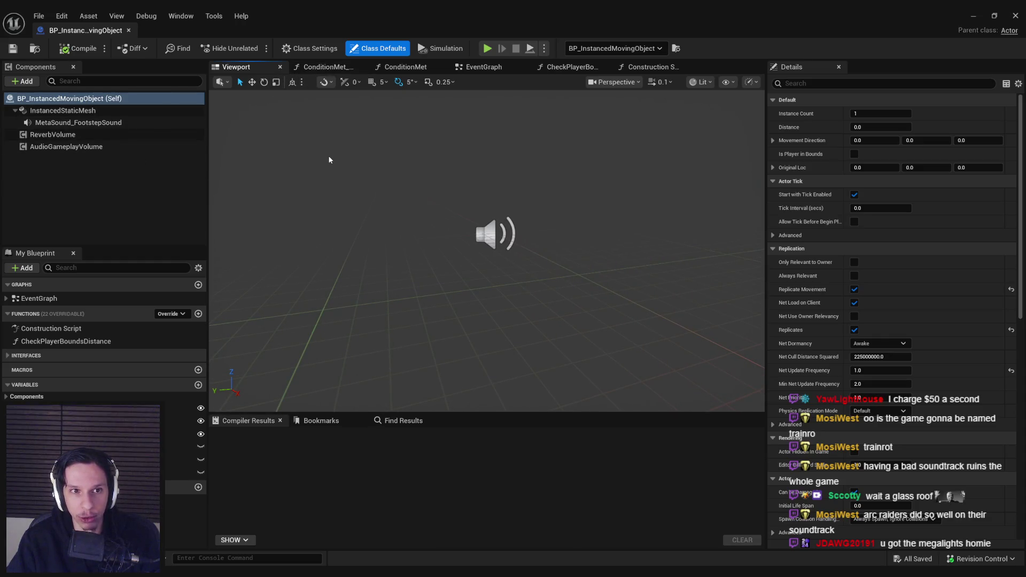
left_click(455, 72)
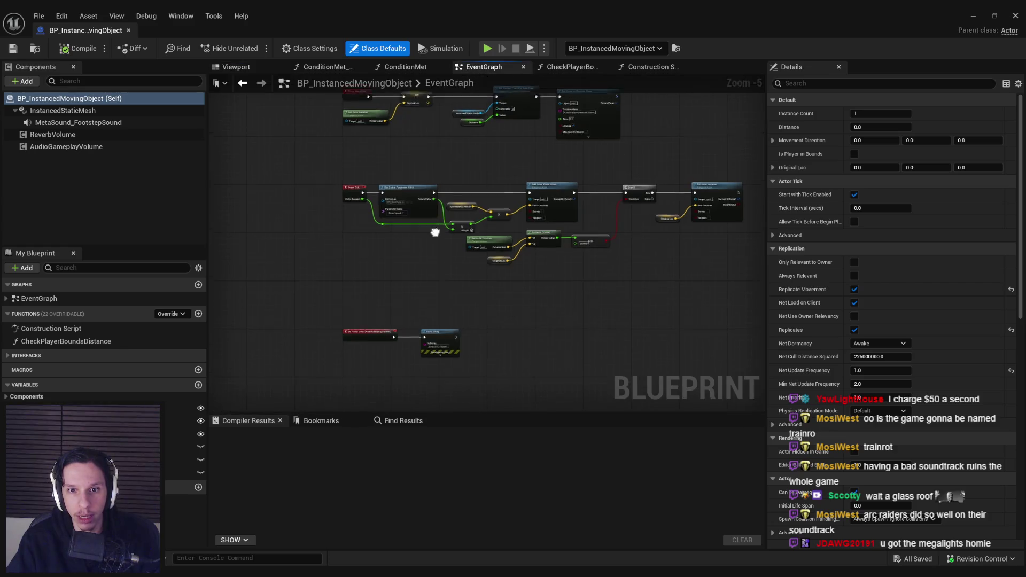
left_click(63, 110)
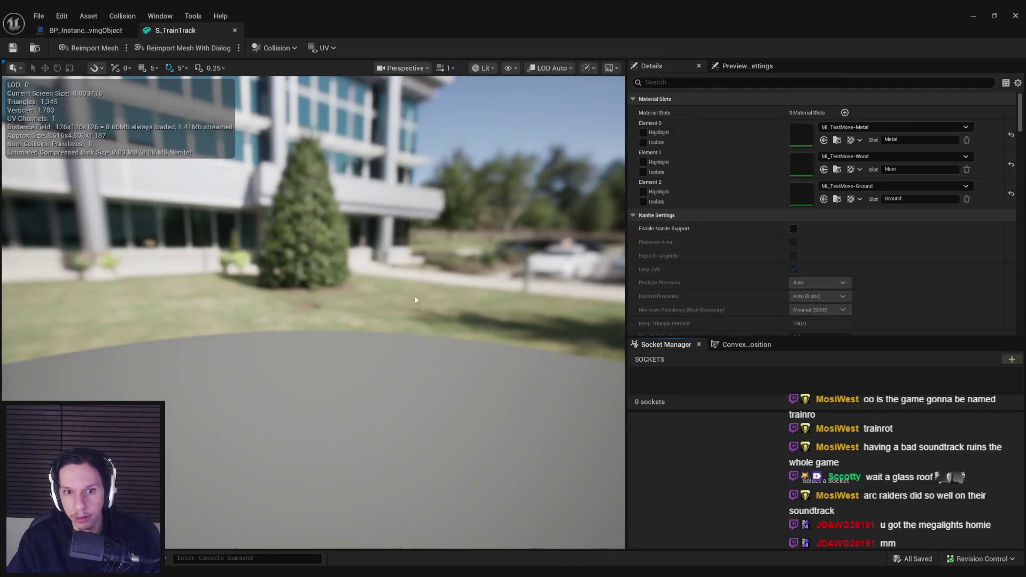
- Close the S_TrainTrack tab and open S_TrainTunnel from the instanced mesh component
middle_click(187, 37)
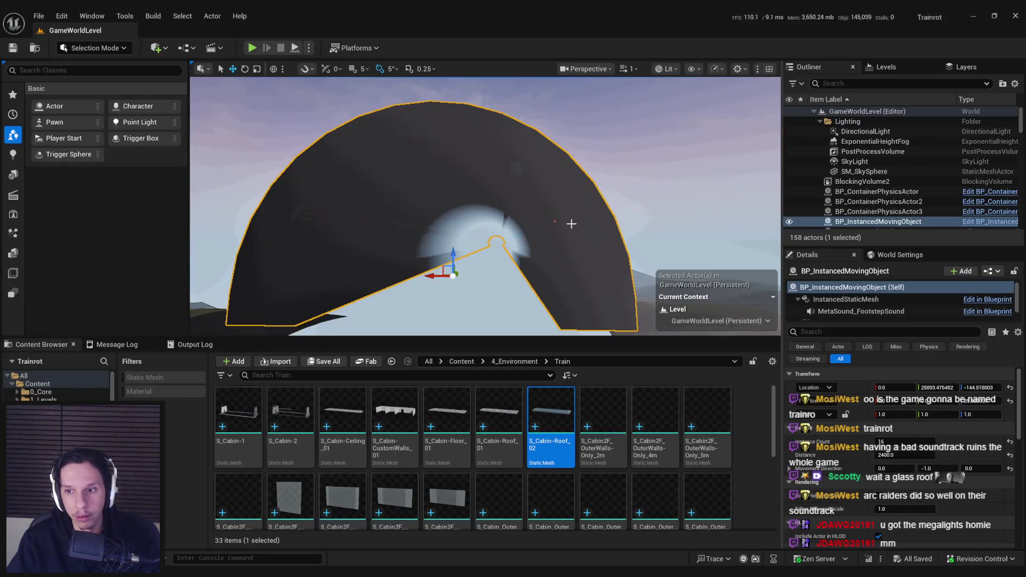
left_click(845, 299)
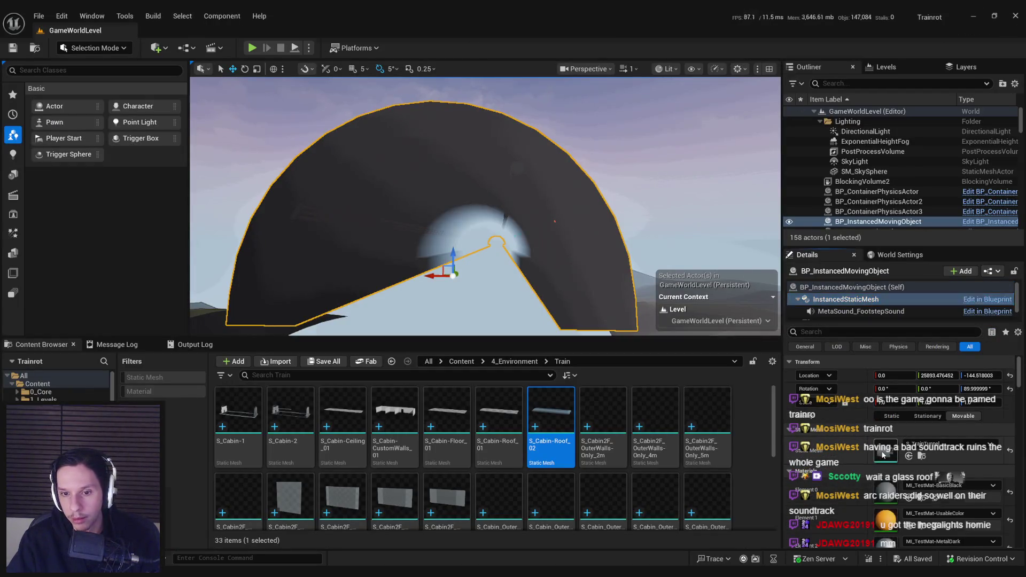
double_click(883, 453)
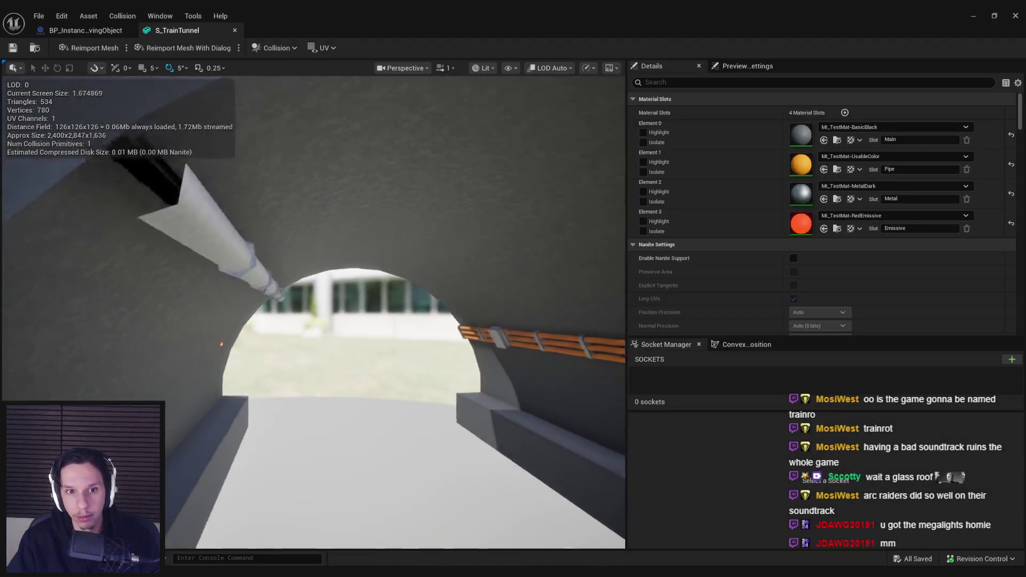
- Add a socket named Light to S_TrainTunnel and raise it to the ceiling, about Z 1154
left_click(1011, 359)
type("Light")
key("Return")
left_click_drag(340, 382, 340, 250)
key("f")
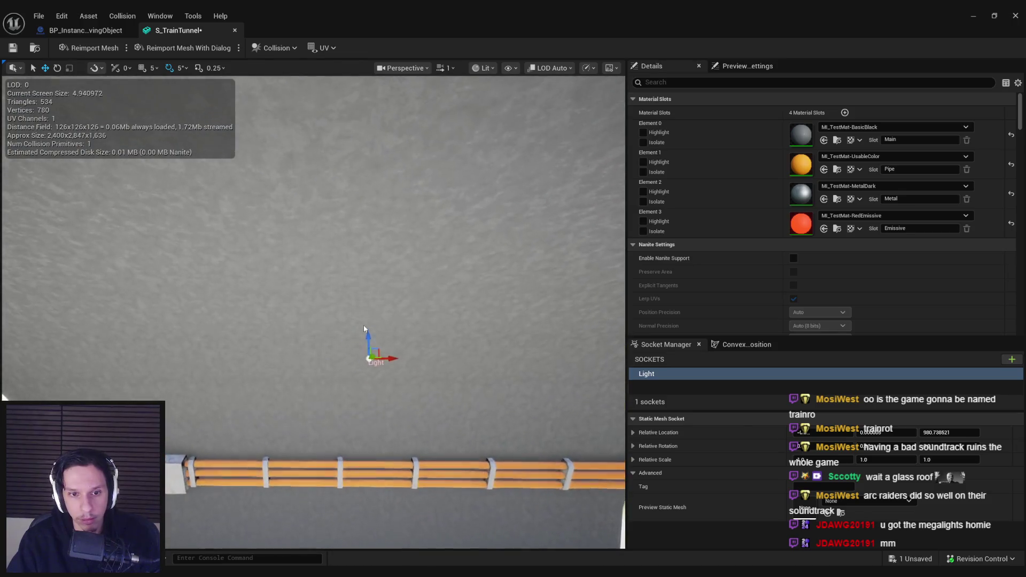
mouse_move(368, 334)
left_mouse_down()
mouse_move(366, 248)
mouse_move(351, 264)
mouse_move(373, 245)
mouse_move(364, 181)
mouse_move(385, 278)
mouse_move(353, 155)
mouse_move(353, 214)
mouse_move(374, 267)
mouse_move(328, 200)
left_mouse_up()
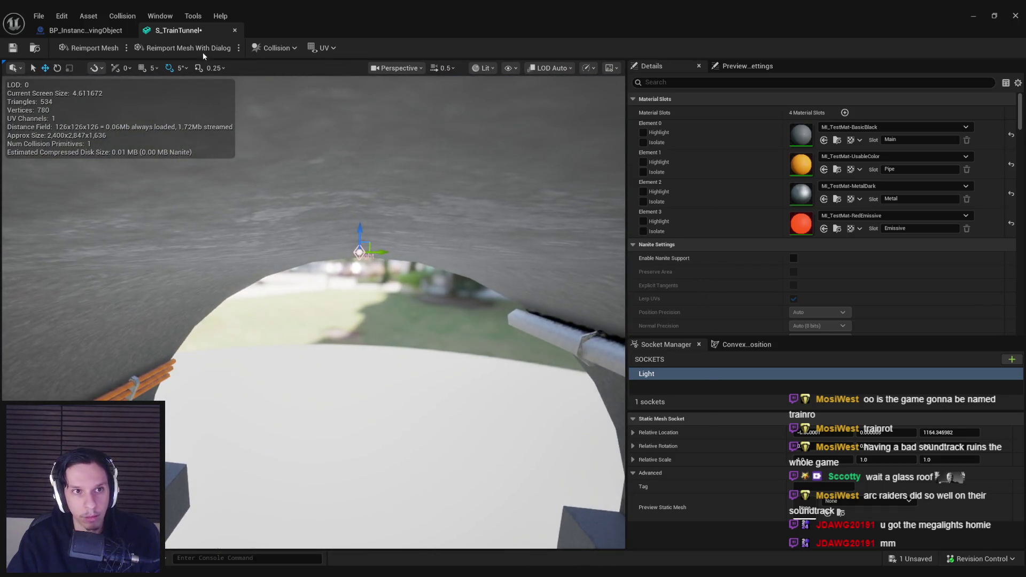
- Save the tunnel mesh, confirming checkout, and return to the Blueprint's Event BeginPlay
key("ctrl+s")
left_click(525, 405)
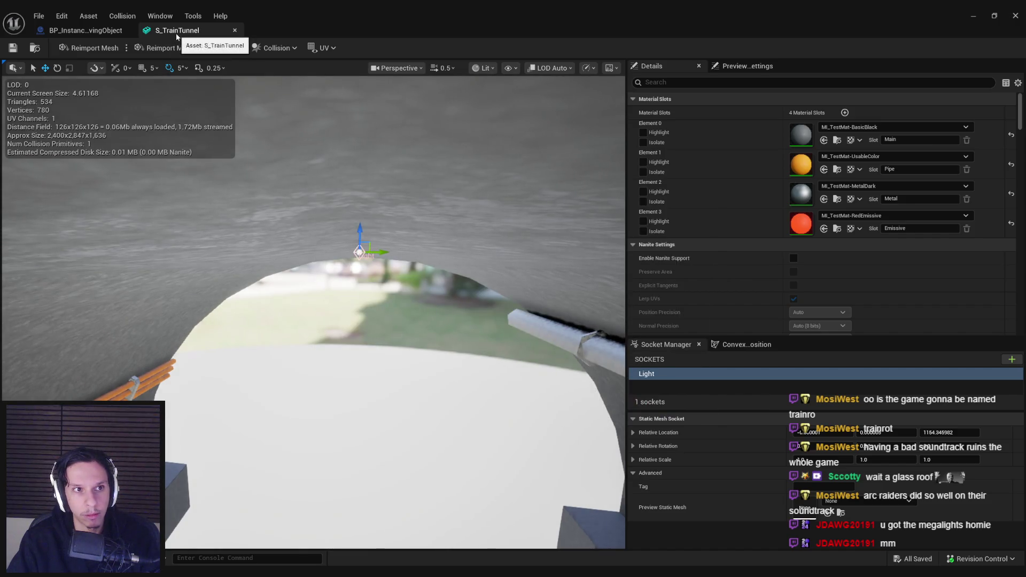
middle_click(176, 33)
mouse_move(366, 215)
left_mouse_down()
mouse_move(366, 246)
mouse_move(319, 185)
left_mouse_up()
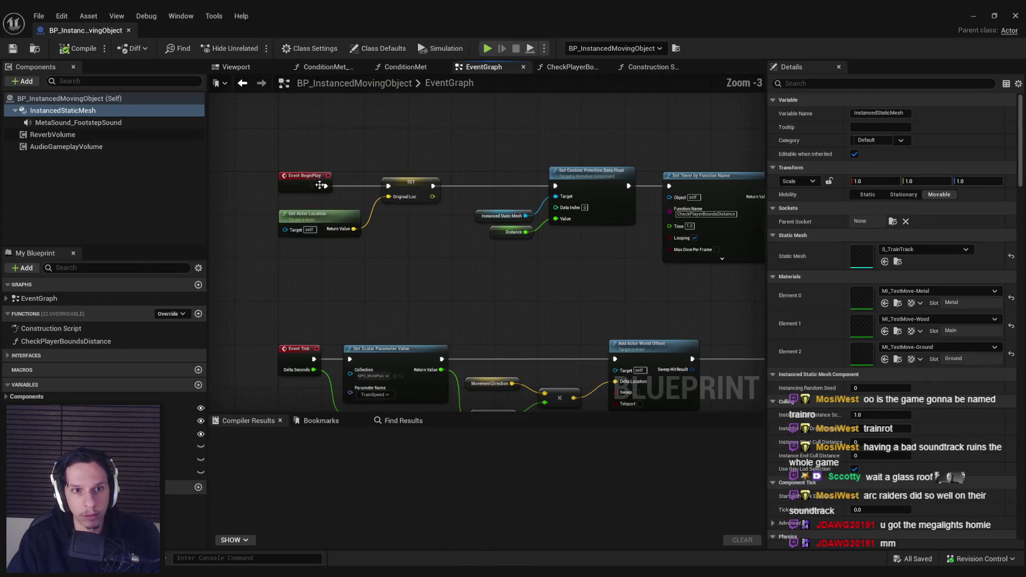
- Open the Construction Script graph and rearrange its rows of nodes
scroll(492, 267, "down", 2)
mouse_move(561, 265)
left_mouse_down()
mouse_move(270, 201)
mouse_move(340, 290)
mouse_move(353, 197)
left_mouse_up()
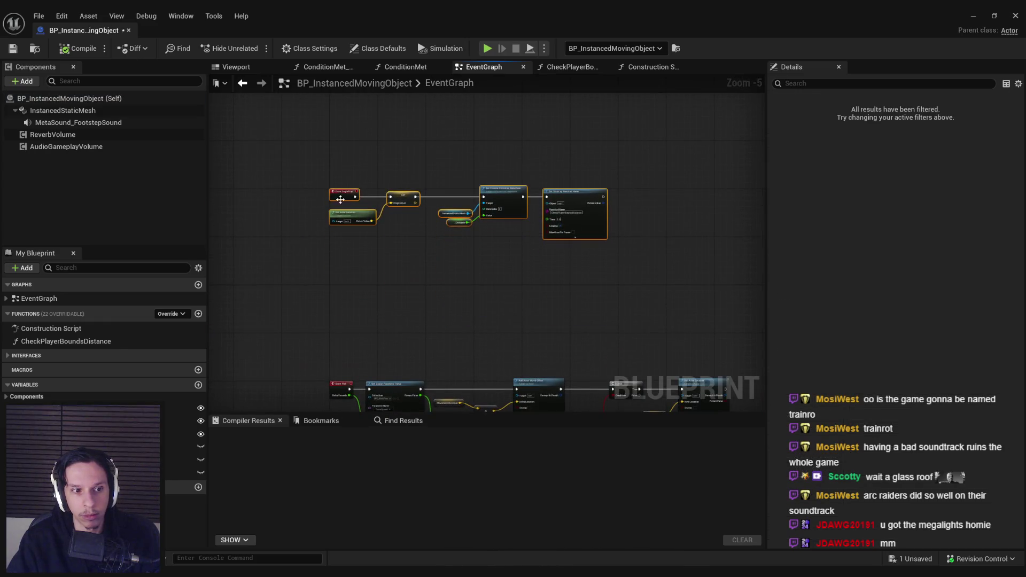
double_click(51, 328)
scroll(438, 262, "down", 3)
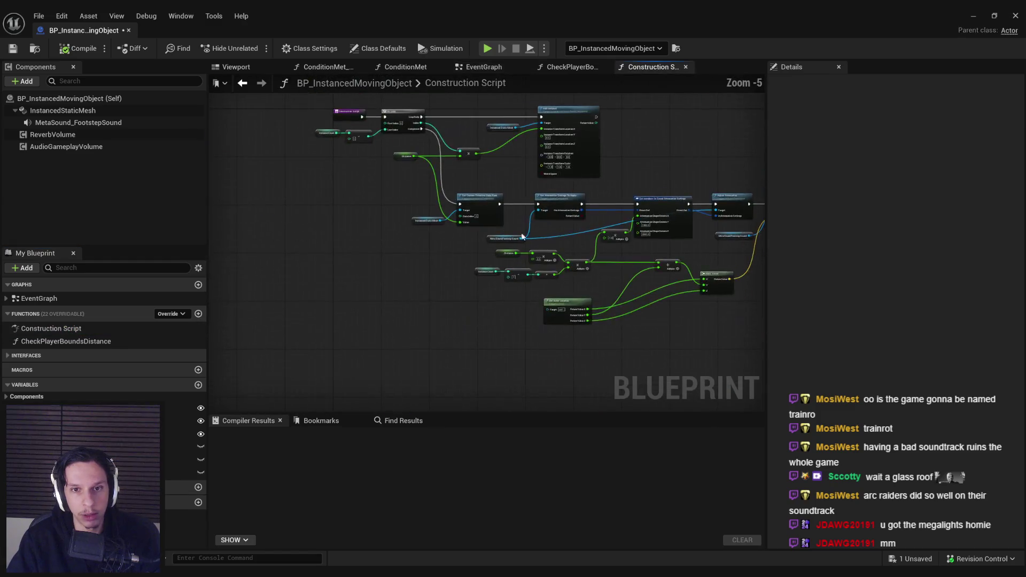
scroll(423, 240, "up", 3)
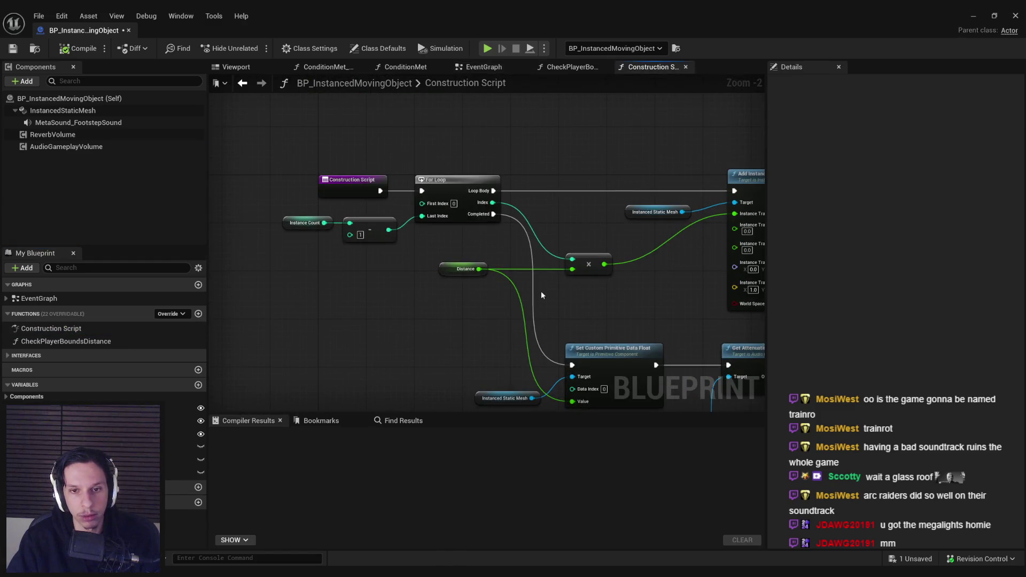
scroll(541, 291, "down", 2)
scroll(496, 314, "up", 1)
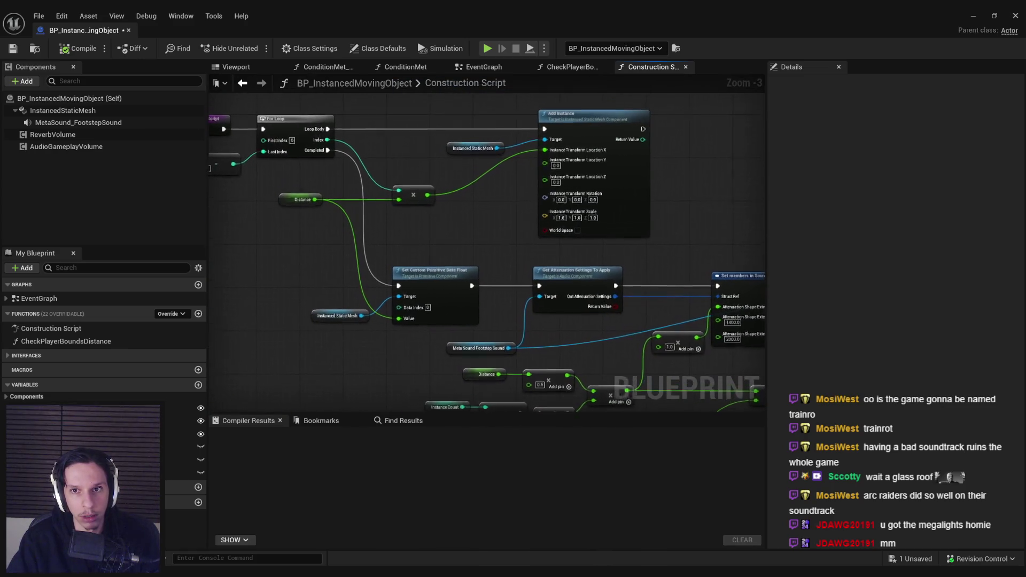
scroll(528, 275, "down", 2)
mouse_move(528, 275)
left_mouse_down()
mouse_move(349, 212)
mouse_move(374, 251)
left_mouse_up()
scroll(483, 226, "up", 1)
scroll(484, 231, "up", 2)
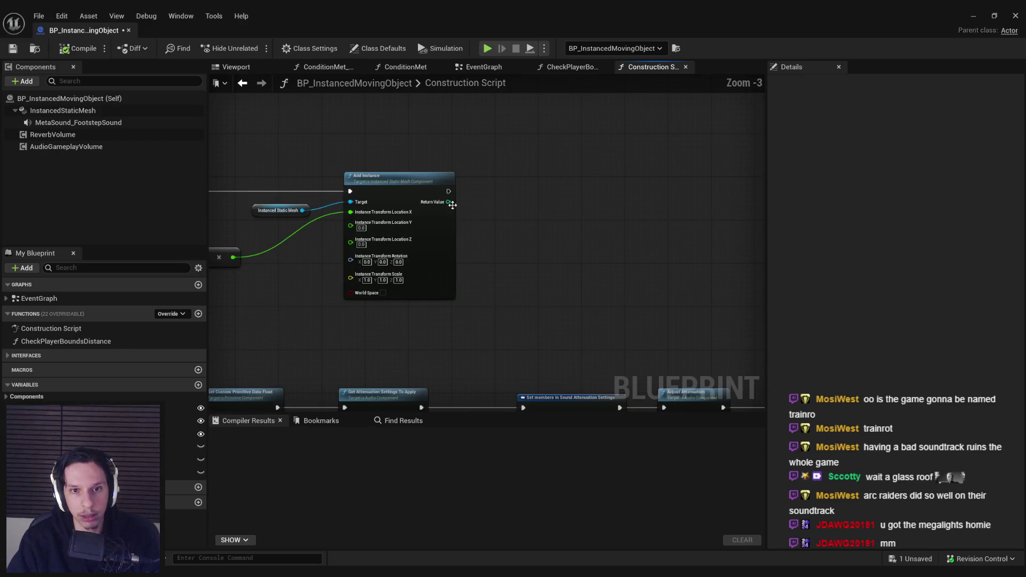
- Add a Get Socket Location node from the Instanced Static Mesh reference, then undo it
left_click(304, 209)
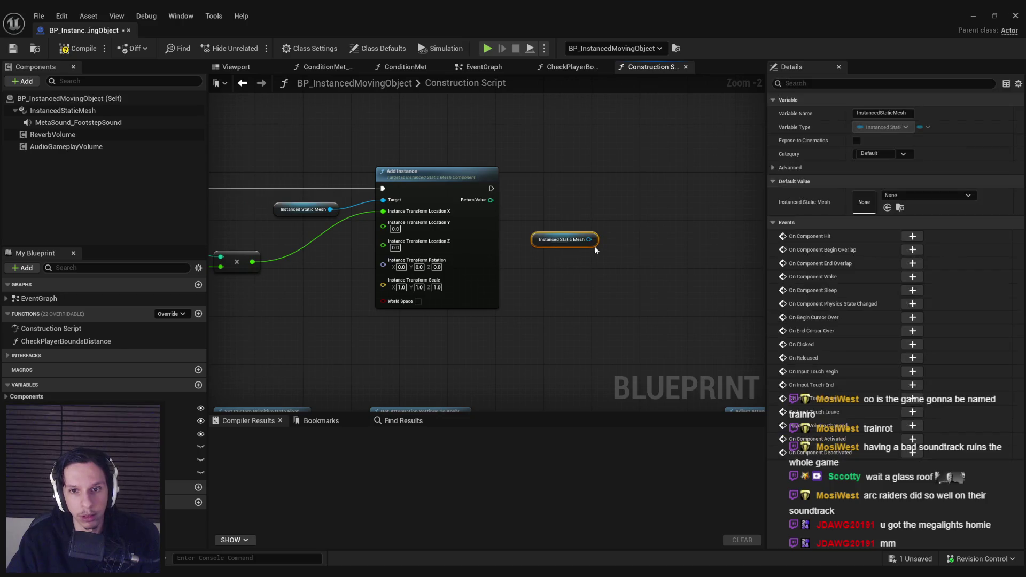
left_click_drag(490, 200, 518, 212)
type("get socket")
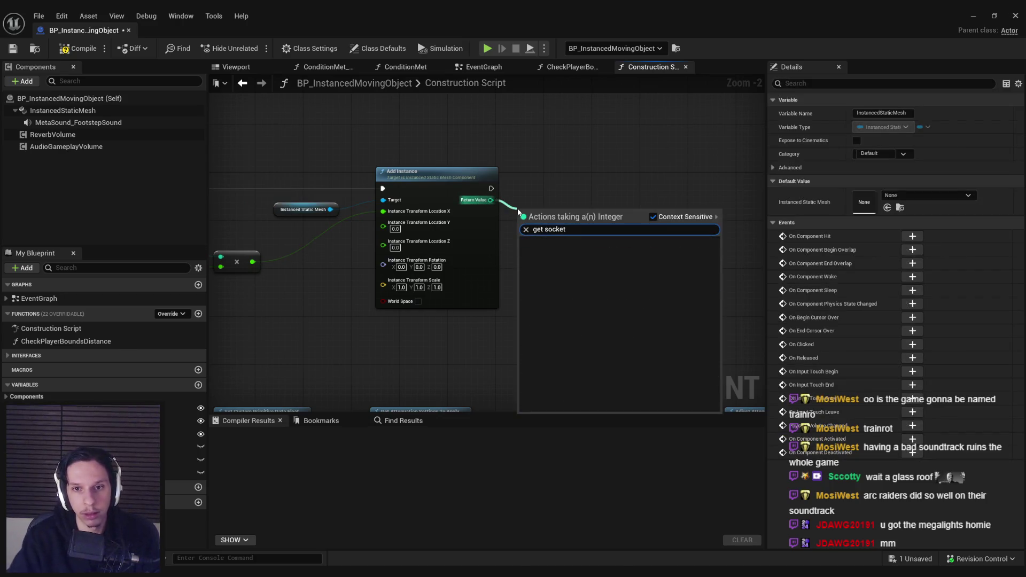
key("Escape")
key("ctrl+v")
left_click_drag(588, 239, 610, 243)
type("get sock")
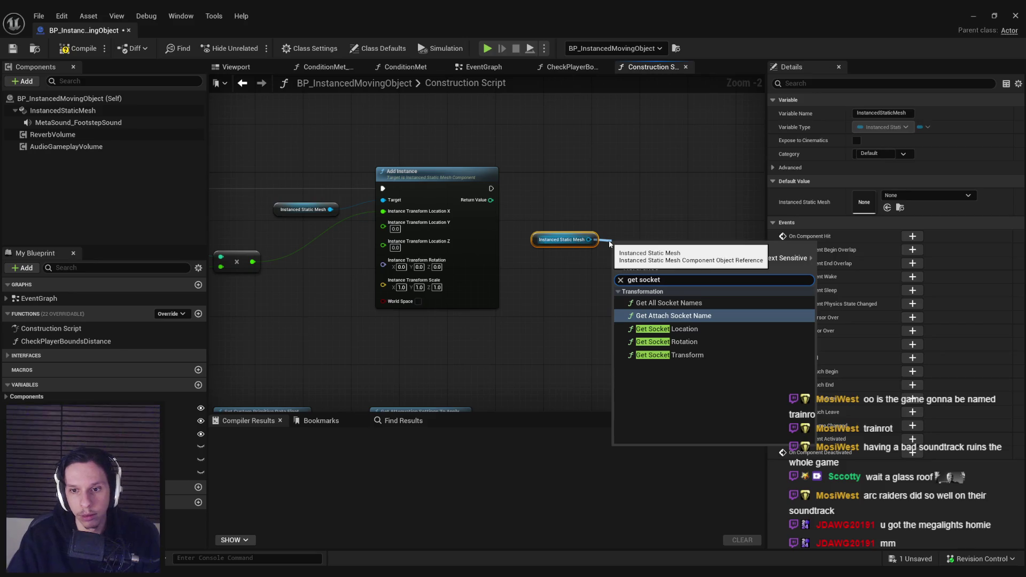
left_click(667, 329)
key("ctrl+z")
- Add a Get Instance Transform node from the mesh reference, then delete it
left_click_drag(588, 240, 605, 238)
type("get instance")
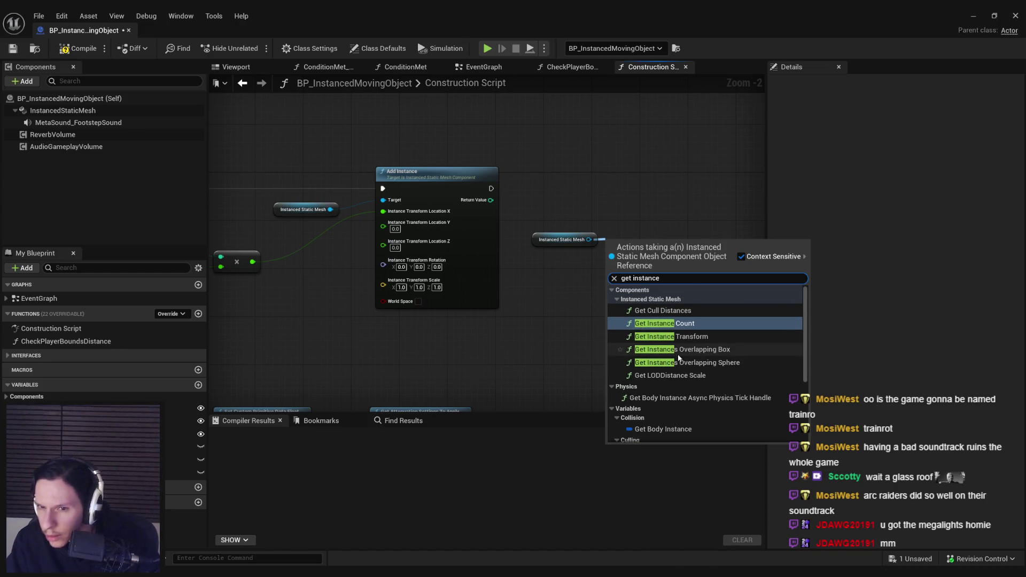
scroll(678, 348, "down", 3)
scroll(678, 348, "down", 2)
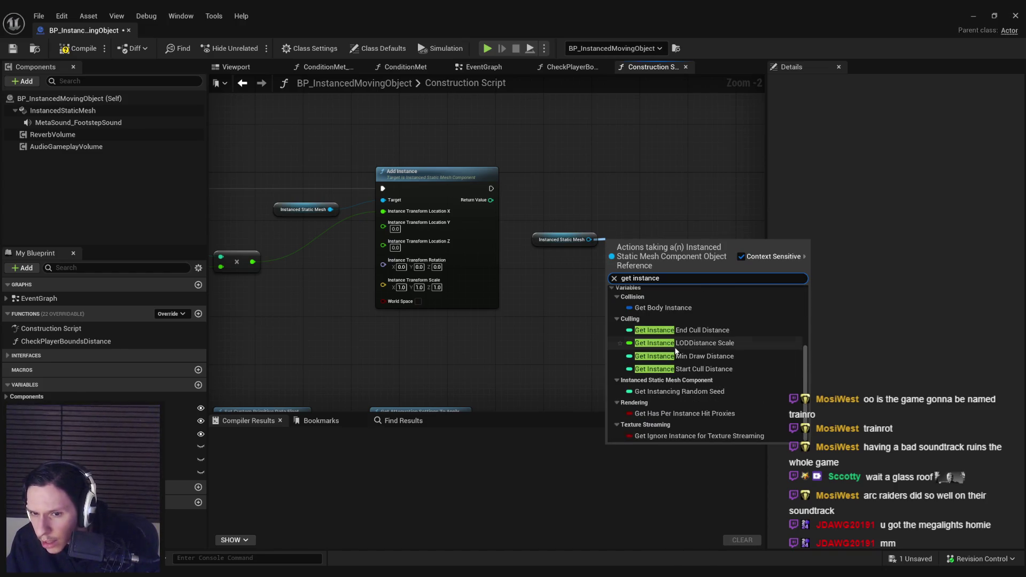
scroll(684, 358, "up", 5)
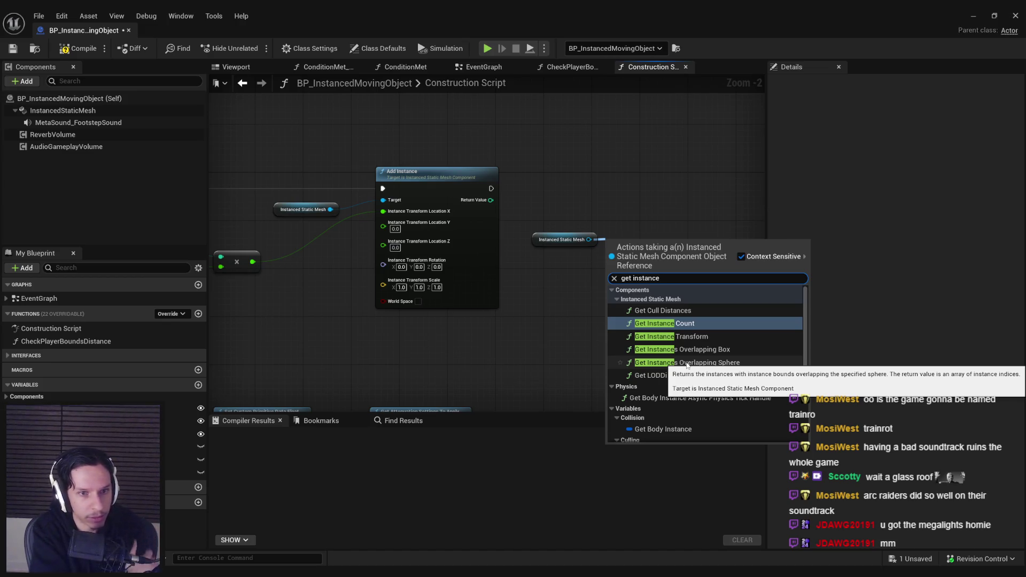
left_click(671, 336)
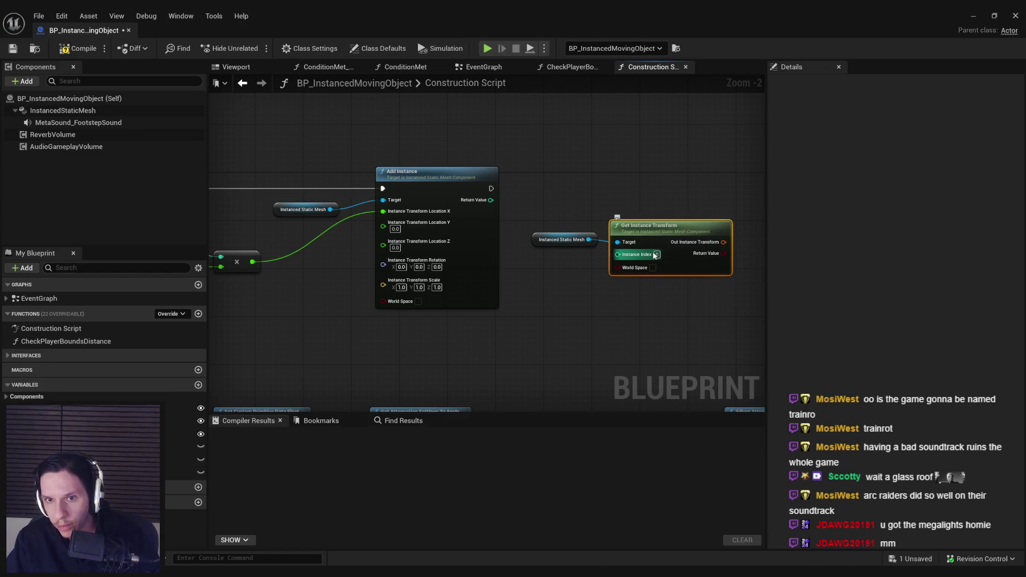
key("Delete")
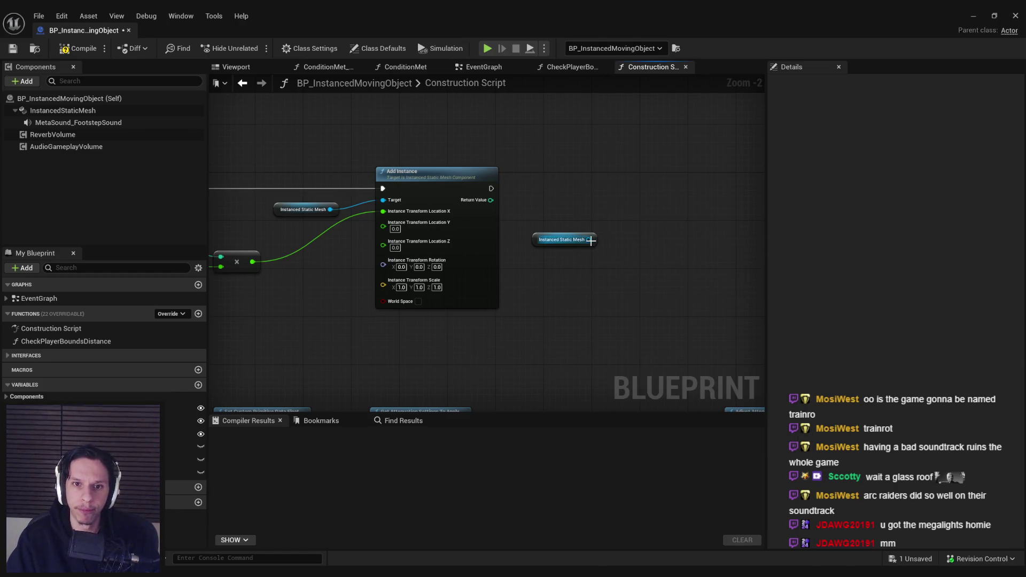
- Search the index and mesh reference actions for instance and socket nodes, adding none
left_click_drag(491, 200, 578, 220)
type("get n")
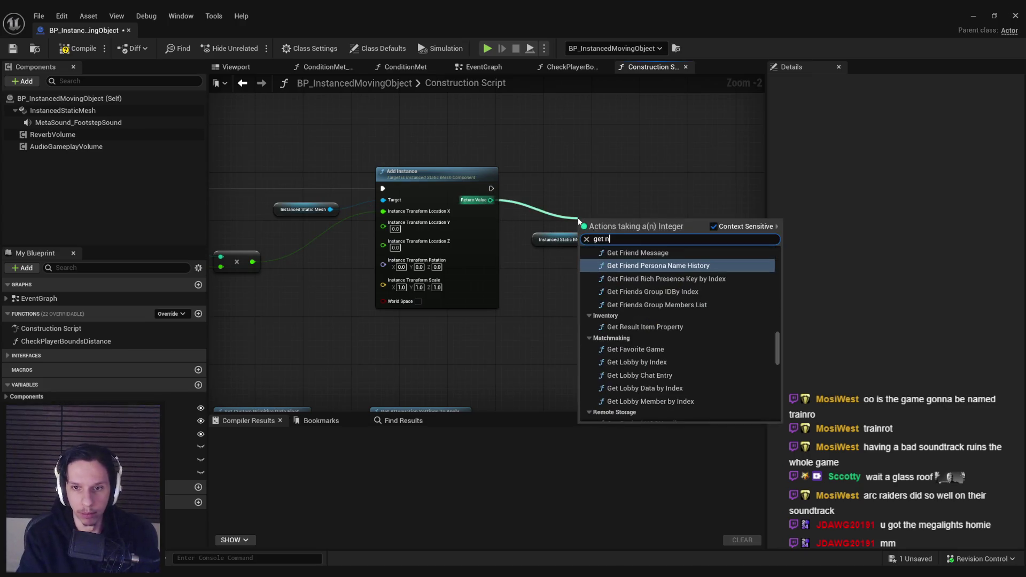
key("BackSpace")
type("instance")
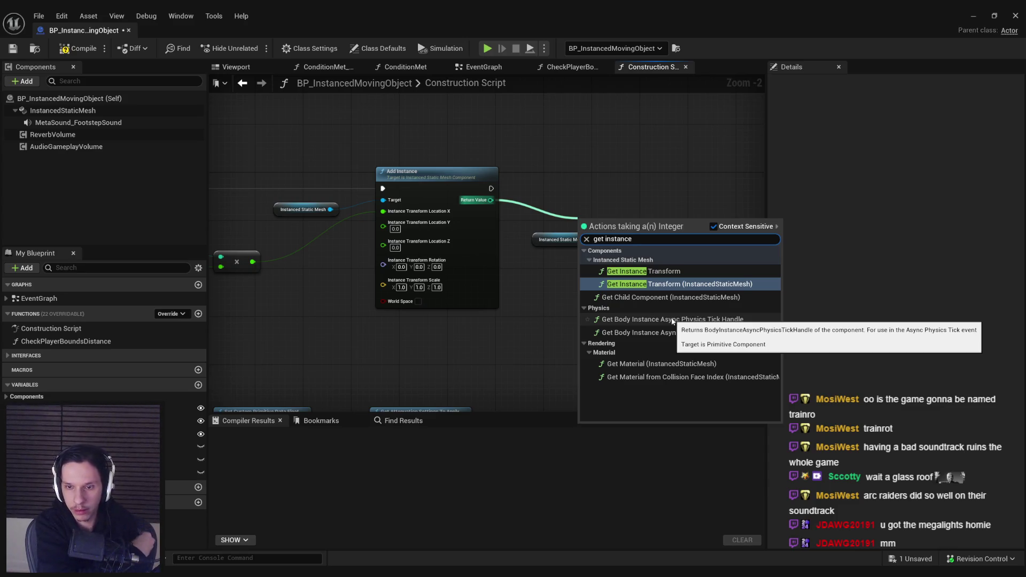
left_click_drag(588, 239, 613, 238)
type("get bone lo")
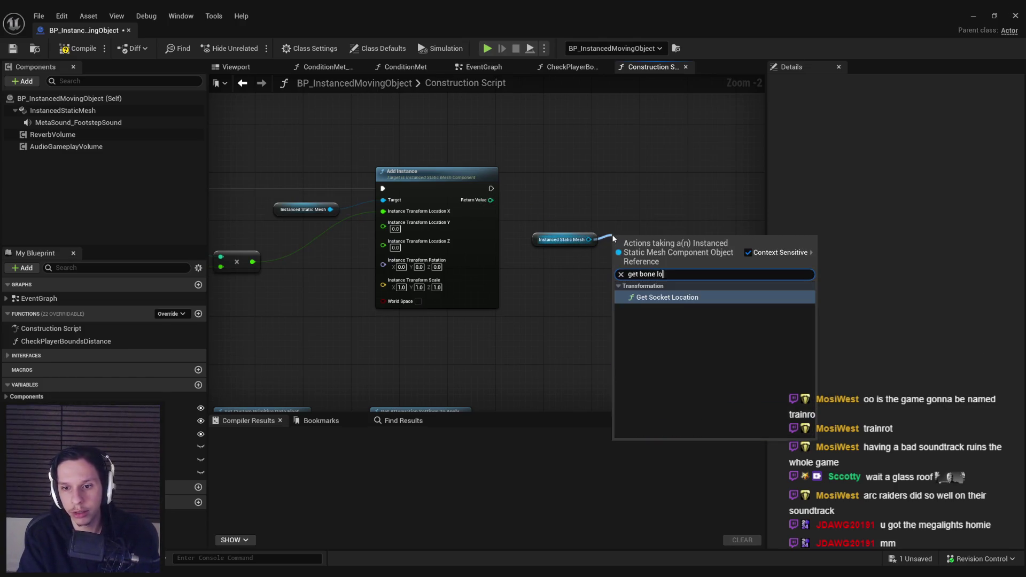
key("BackSpace")
key("BackSpace")
key("BackSpace")
key("BackSpace")
key("BackSpace")
key("BackSpace")
key("BackSpace")
type("socket")
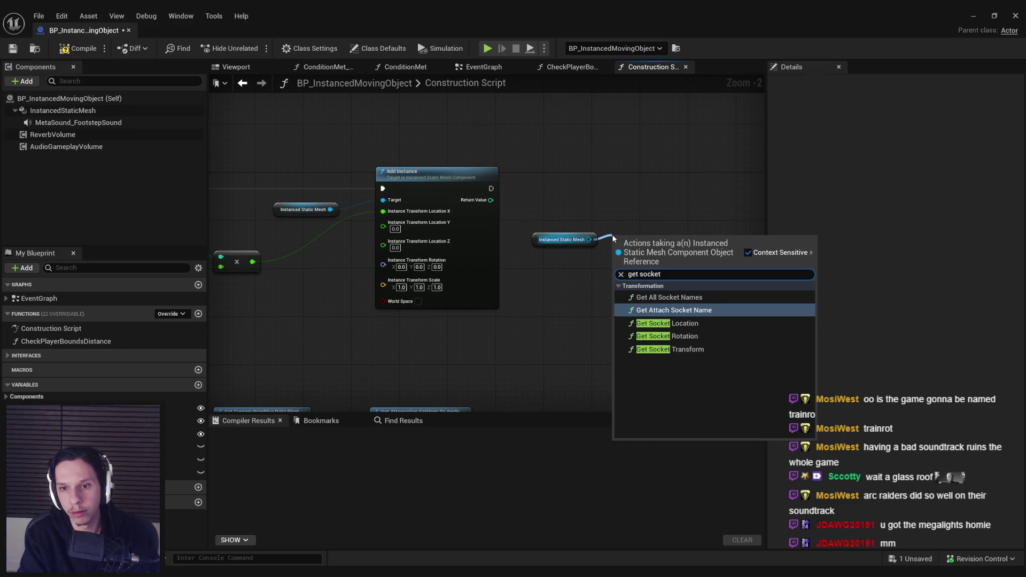
key("Escape")
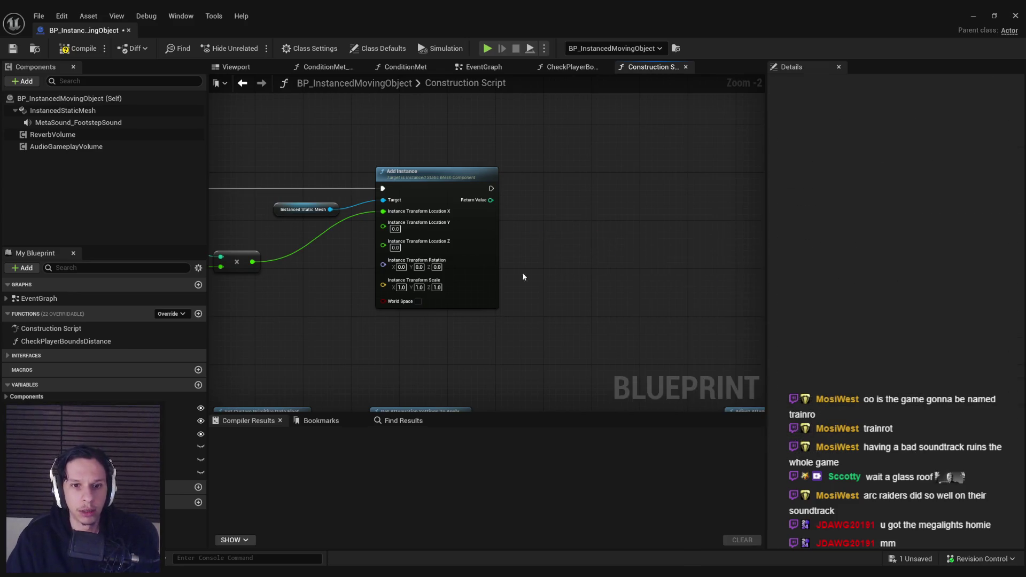
- Compile and save BP_InstancedMovingObject, confirming the asset checkout
left_click_drag(522, 277, 585, 302)
scroll(576, 301, "down", 1)
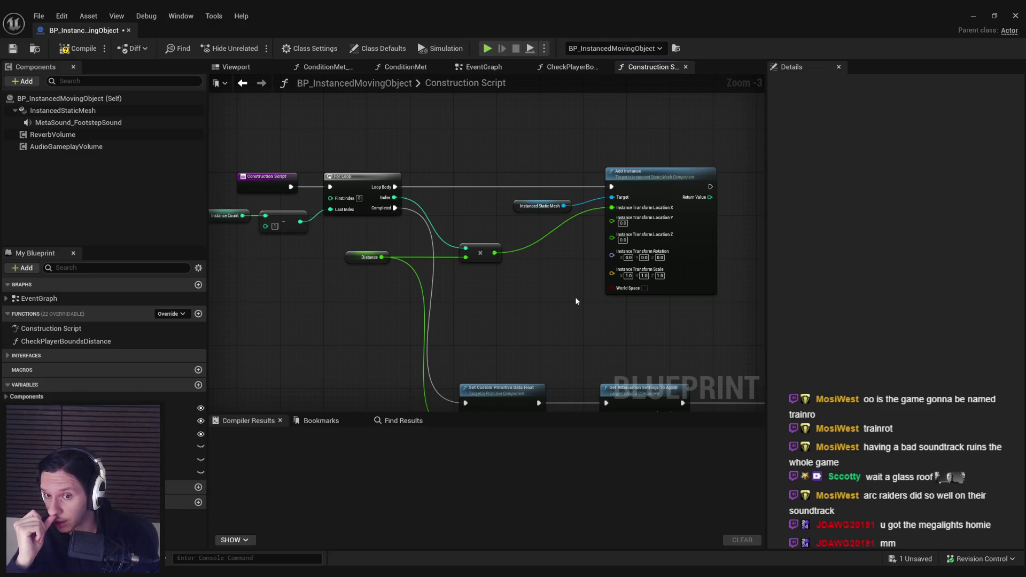
mouse_move(605, 220)
left_mouse_down()
mouse_move(522, 321)
mouse_move(339, 229)
left_mouse_up()
left_click(79, 48)
left_click(14, 50)
left_click(521, 407)
left_click_drag(713, 214, 553, 223)
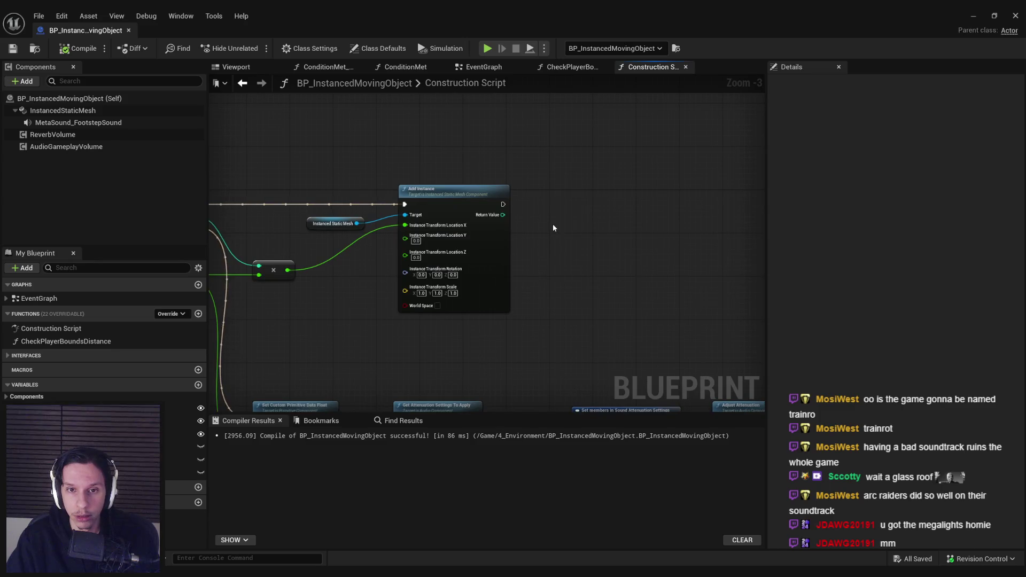
- Add an Add Spot Light Component node running after Add Instance
right_click(553, 227)
type("add spot ligh")
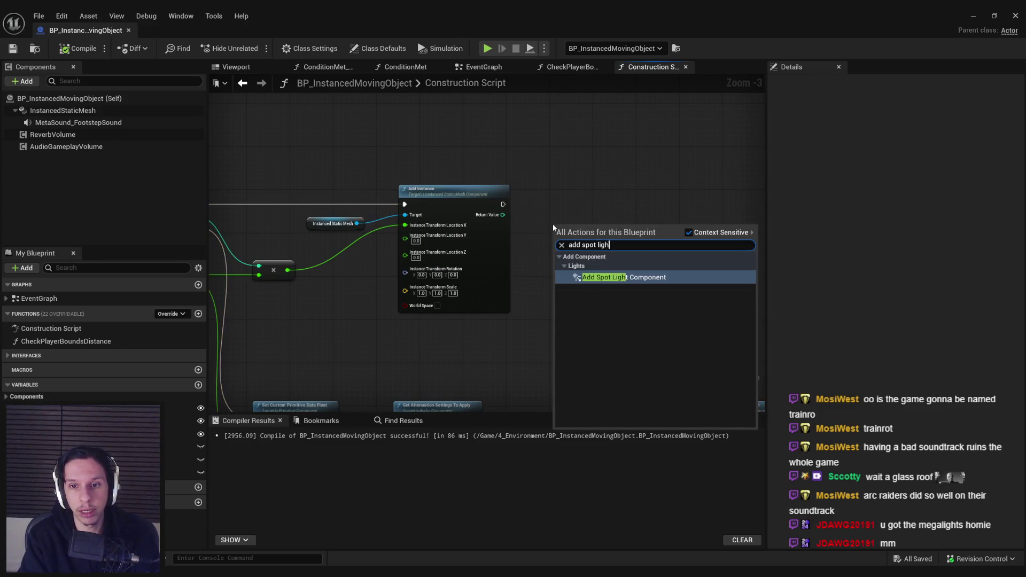
key("Return")
left_click_drag(566, 210, 503, 204)
left_click_drag(607, 212, 618, 207)
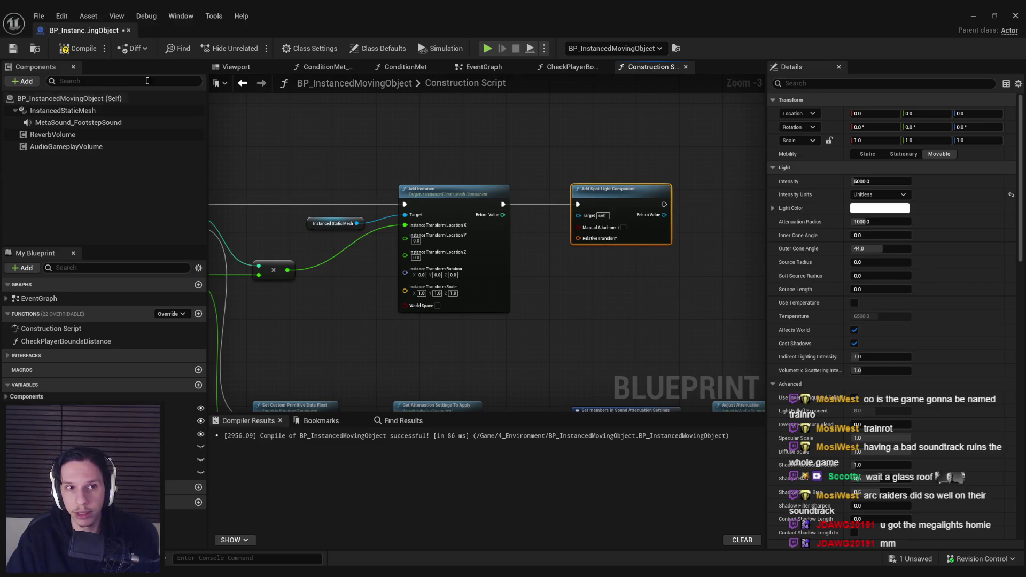
- Split the spot light's transform and location, wire the multiply result to Location X, and compile
right_click(578, 239)
left_click(620, 283)
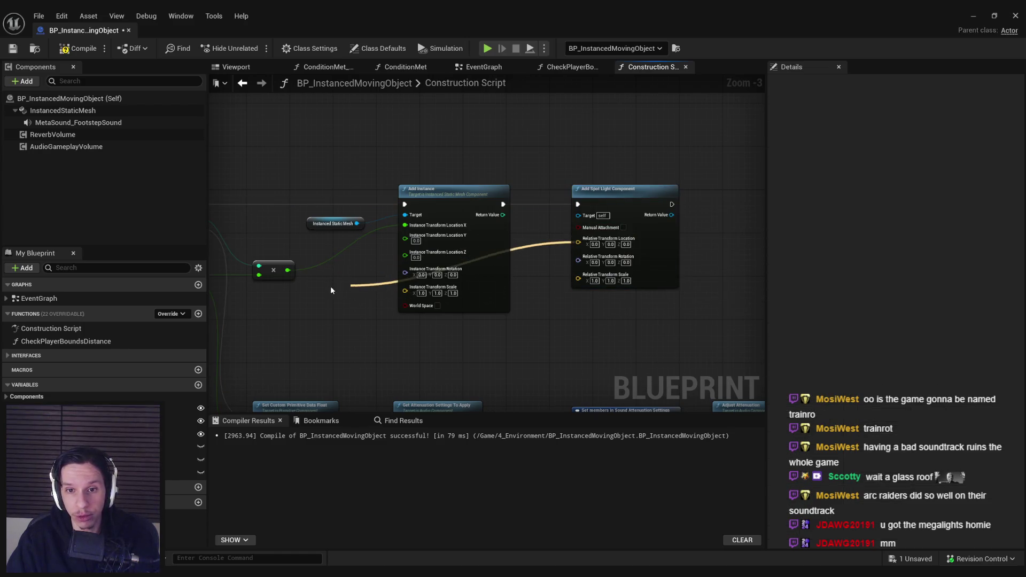
left_click(587, 284)
left_click(321, 280)
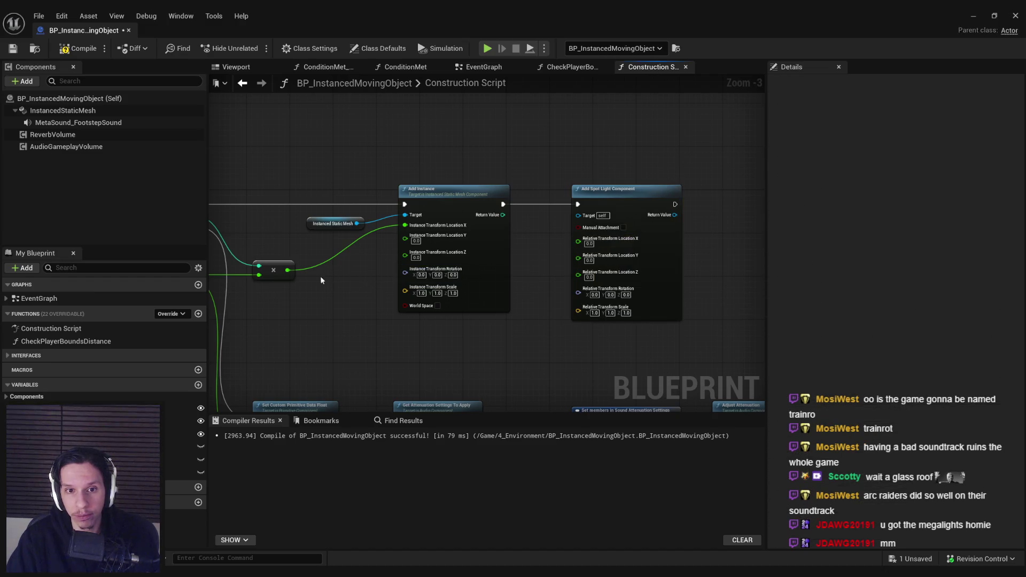
left_click_drag(288, 271, 578, 238)
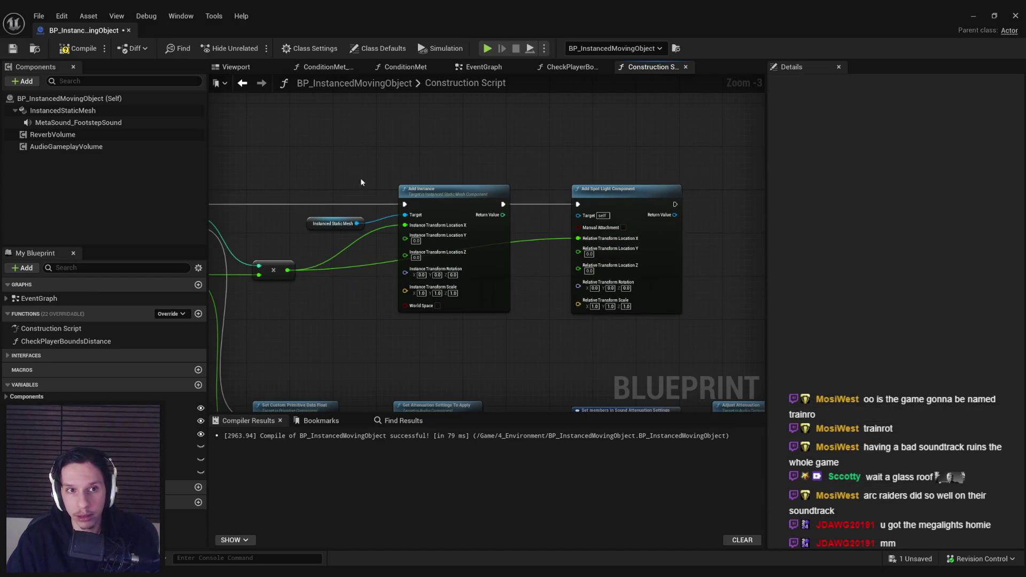
left_click(85, 48)
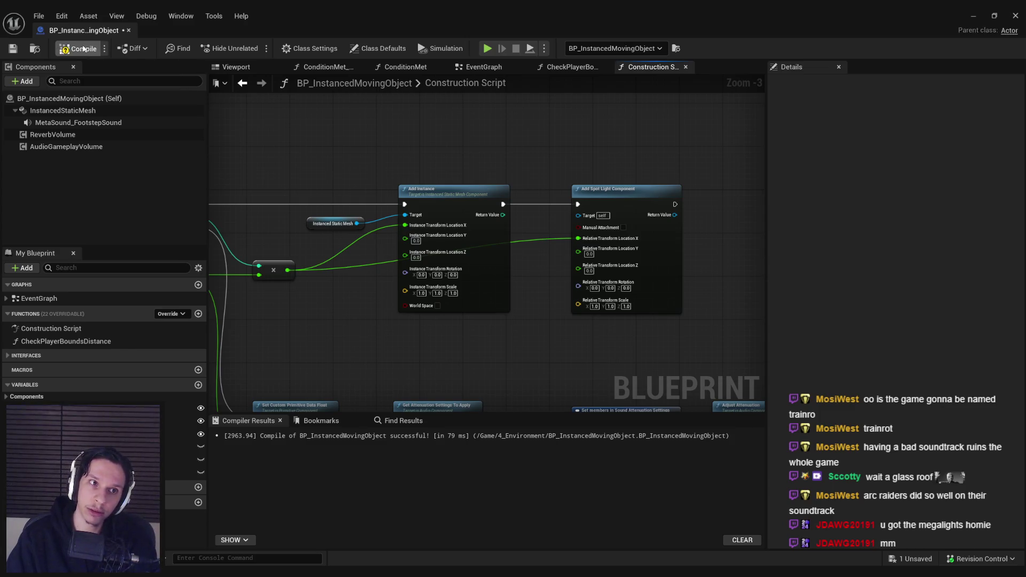
key("alt+Tab")
scroll(470, 209, "up", 5)
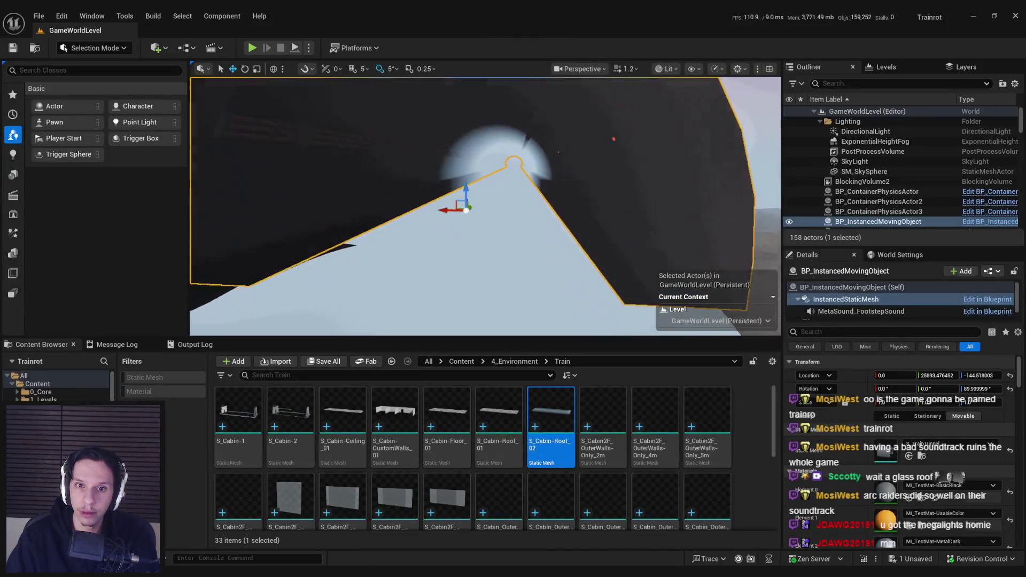
- Undo the accidental move of BP_InstancedMovingObject back to X 0.0 and save the level
mouse_move(481, 251)
left_mouse_down()
mouse_move(508, 235)
mouse_move(471, 262)
mouse_move(487, 245)
left_mouse_up()
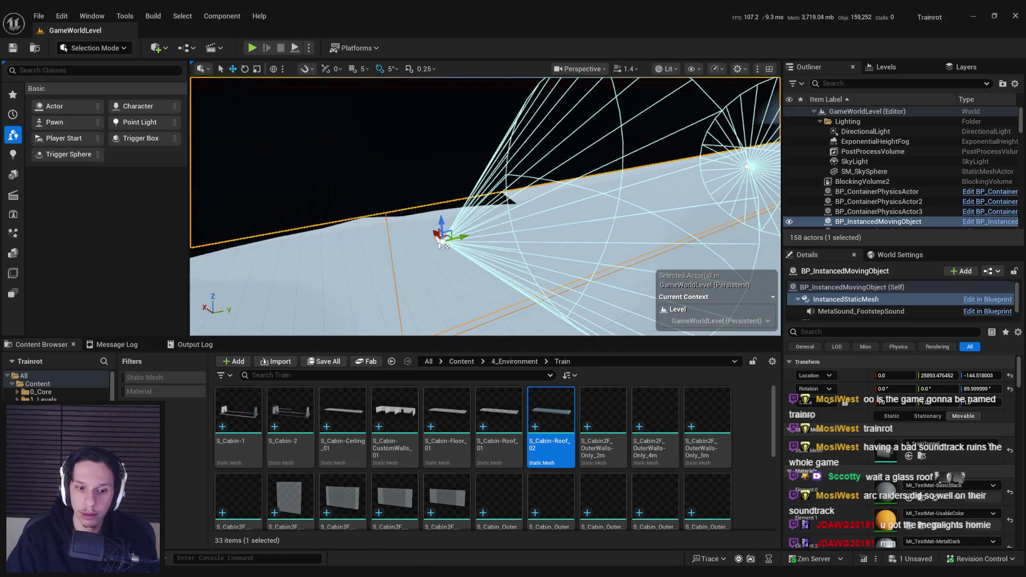
key("alt+Tab")
key("alt+Tab")
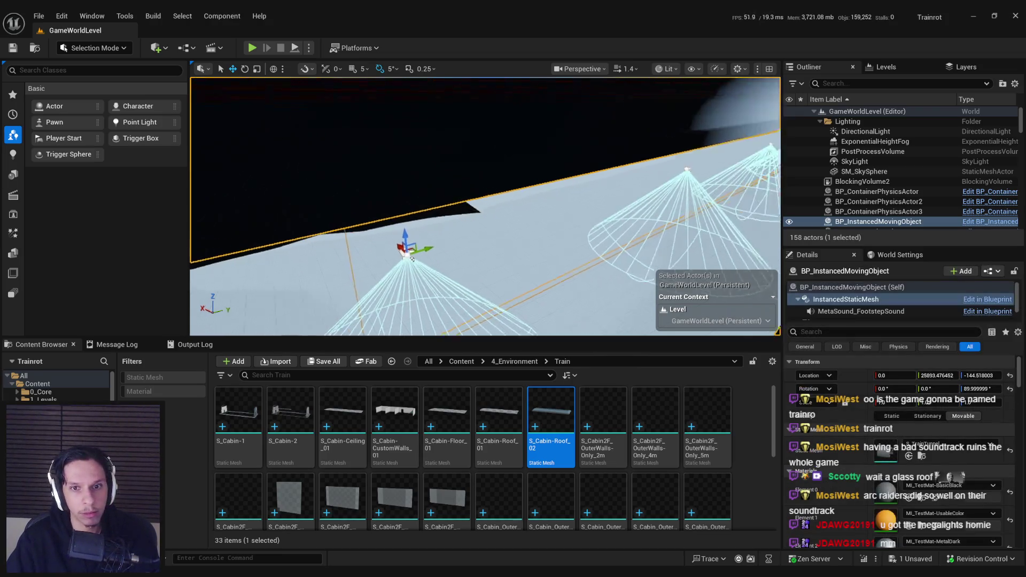
left_click(444, 262)
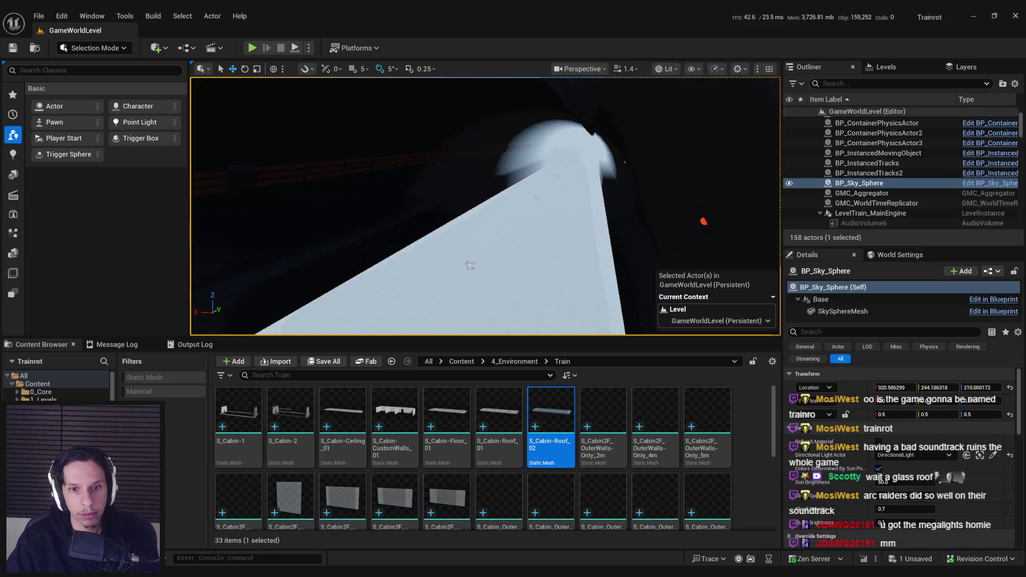
key("ctrl+z")
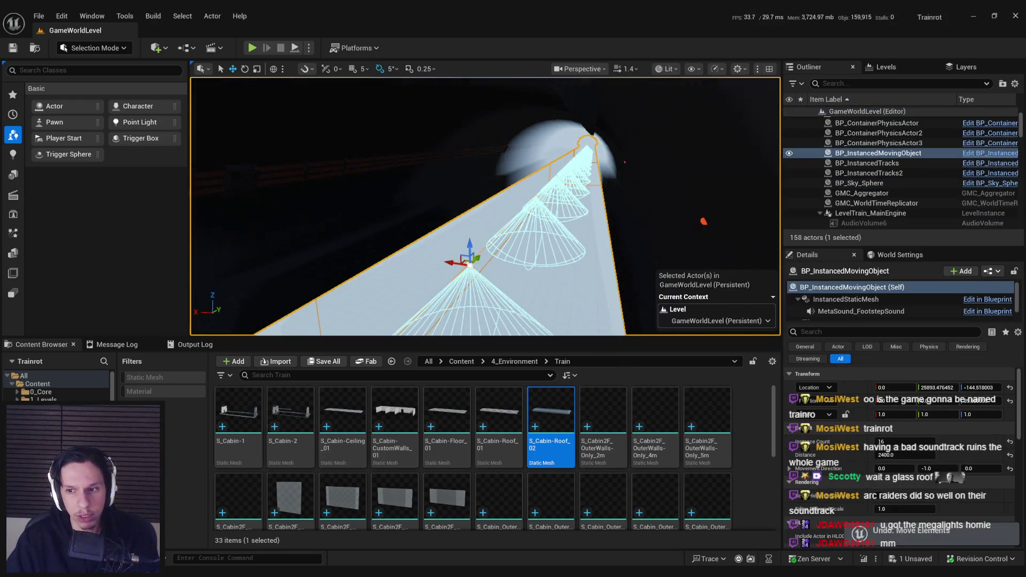
scroll(912, 316, "up", 3)
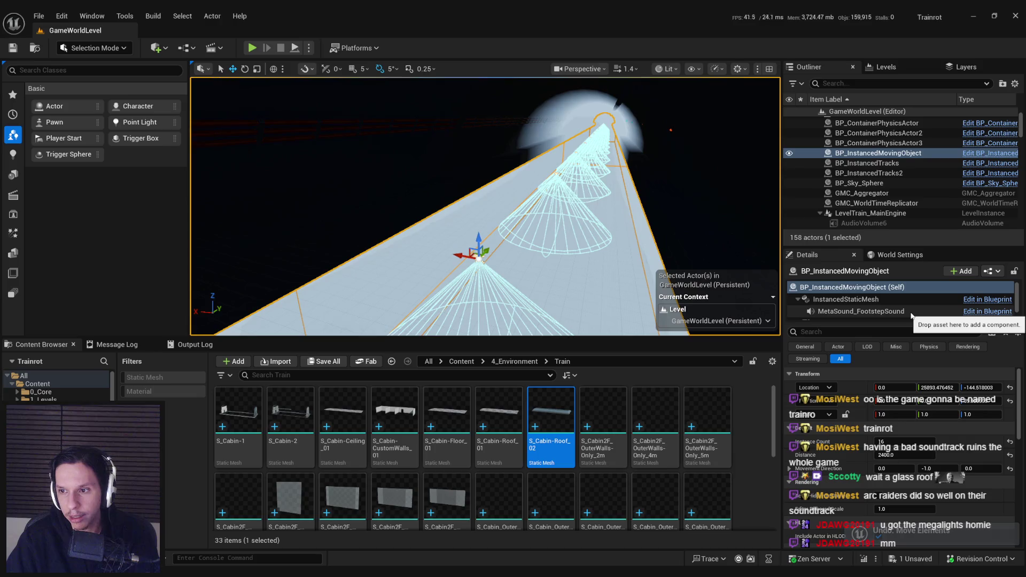
key("ctrl+s")
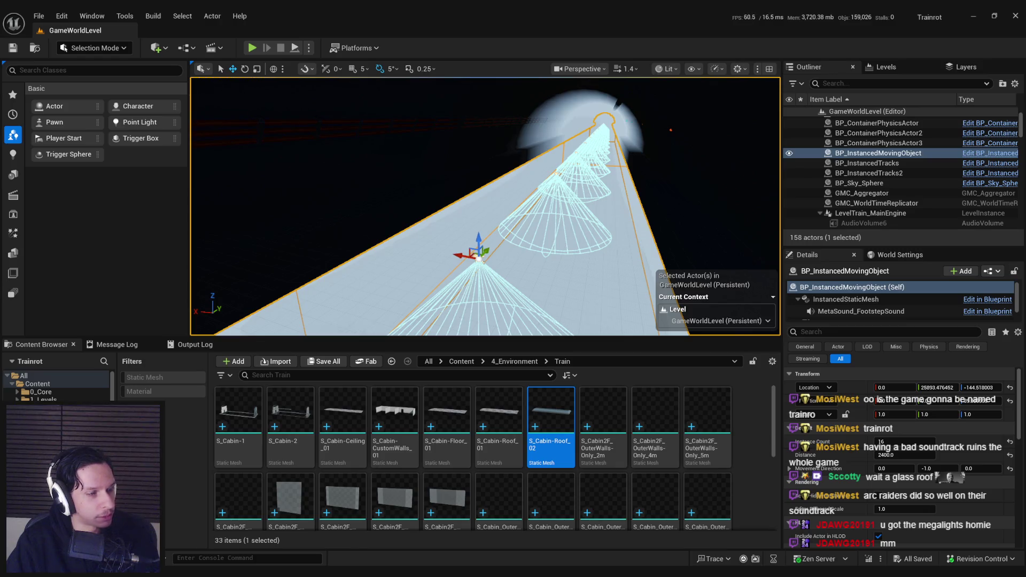
key("f")
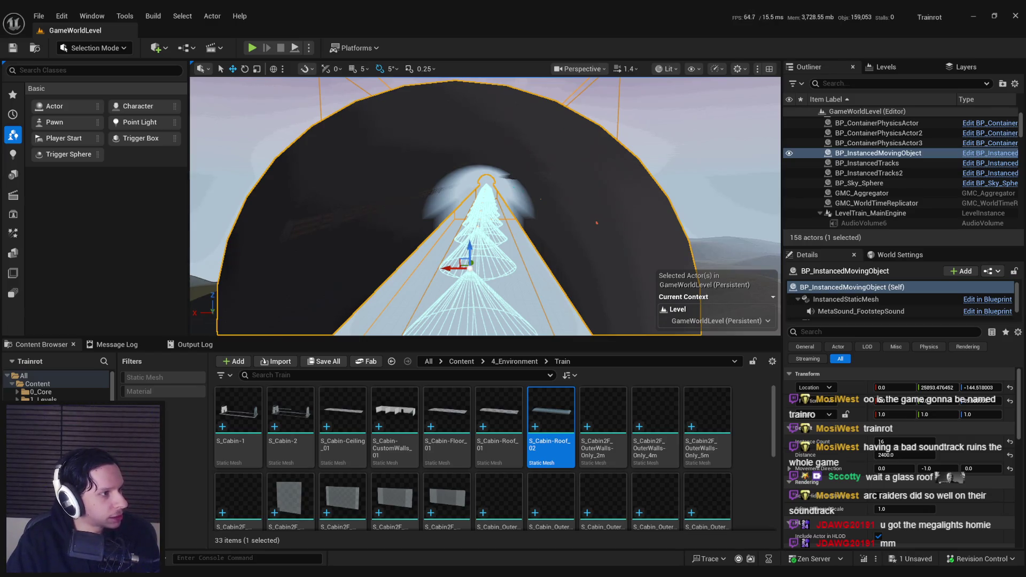
- Add a Get Socket Location node from a copied Instanced Static Mesh reference
double_click(521, 181)
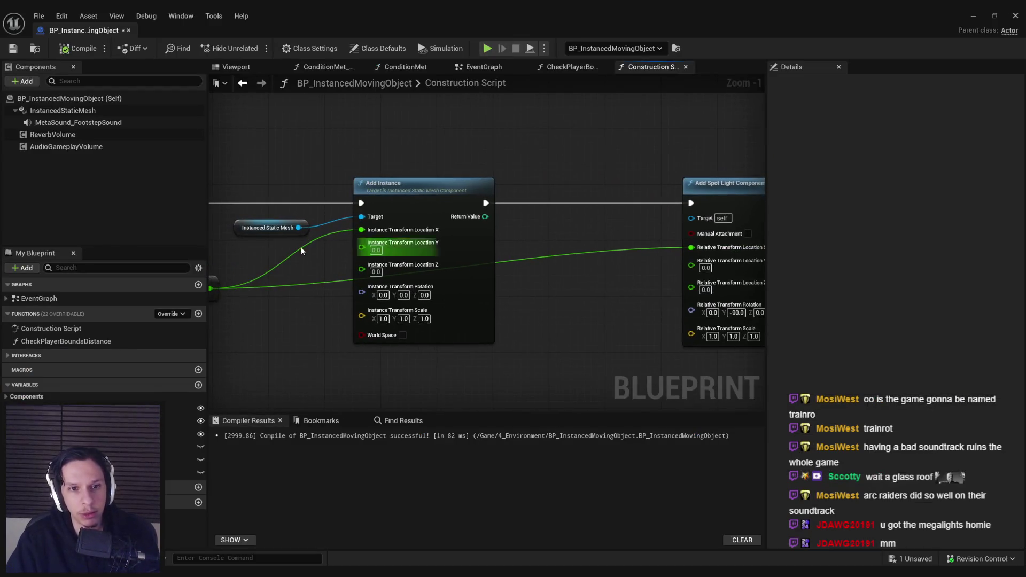
left_click(283, 222)
key("ctrl+c")
key("ctrl+v")
left_click_drag(507, 224, 519, 226)
type("get socket")
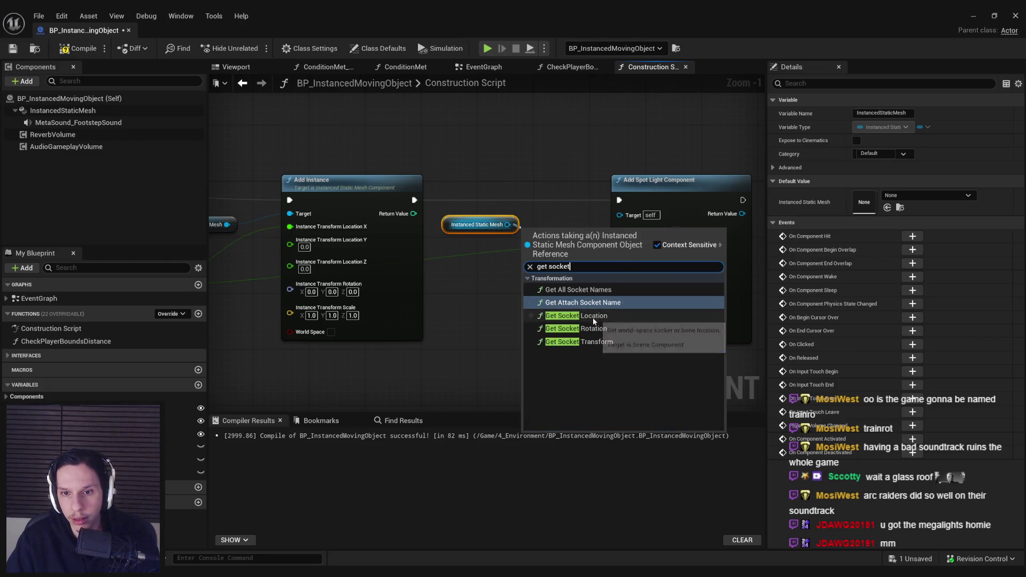
left_click(594, 320)
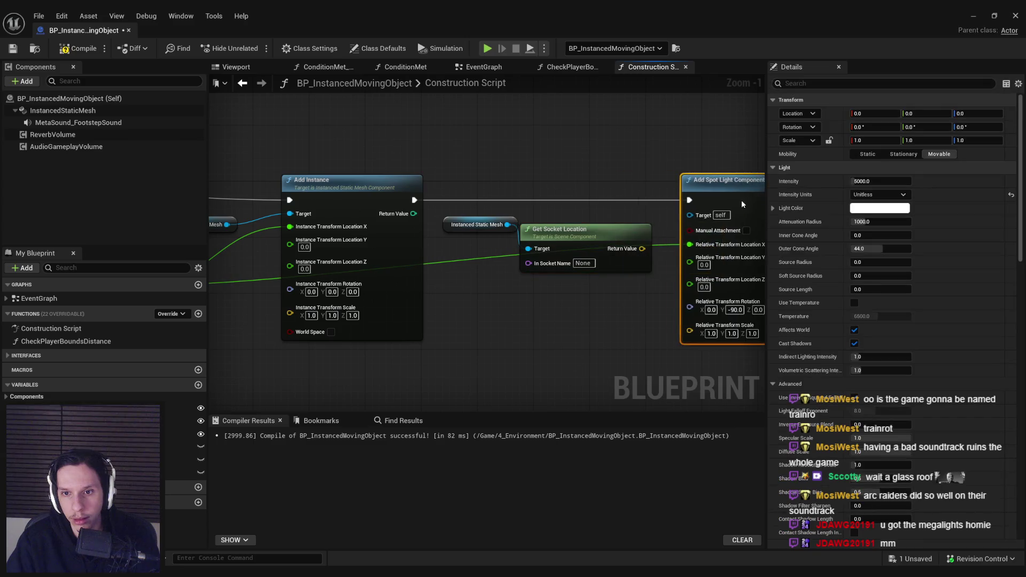
key("q")
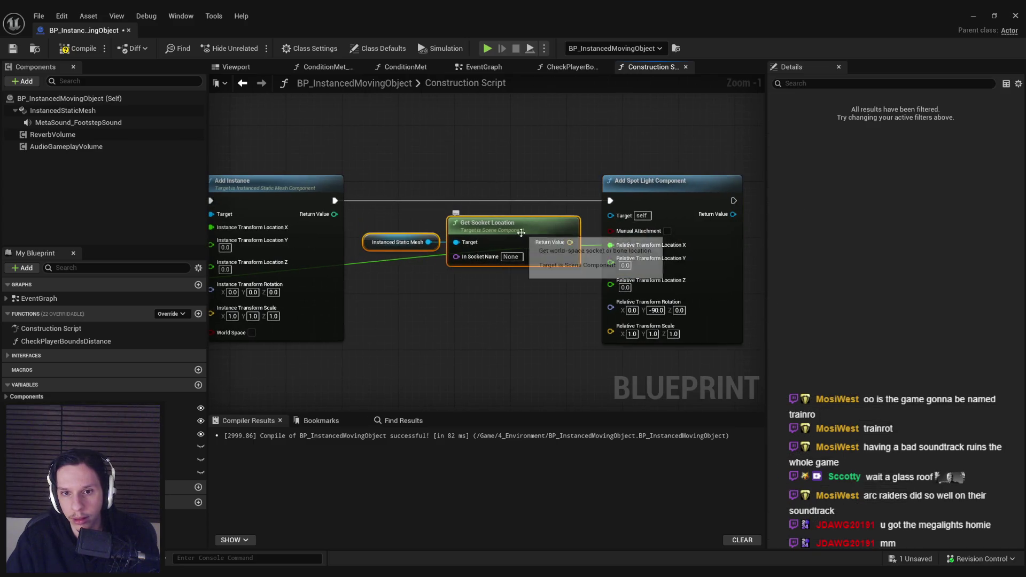
left_click_drag(523, 244, 521, 239)
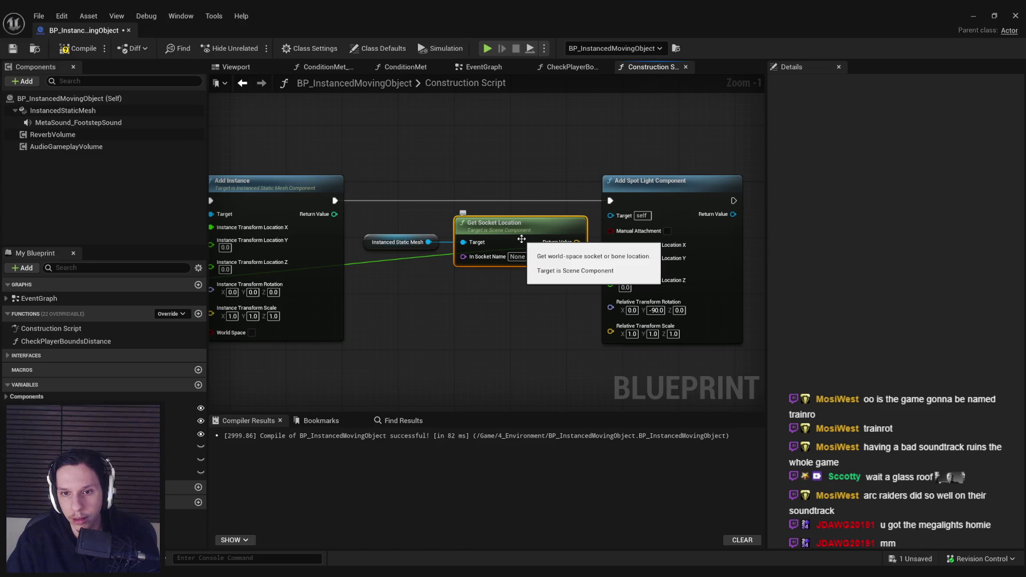
- Split the socket location, feed its Z to the spot light's Location Z, and compile
left_click_drag(550, 289, 461, 289)
left_click_drag(633, 272, 710, 270)
left_click(543, 293)
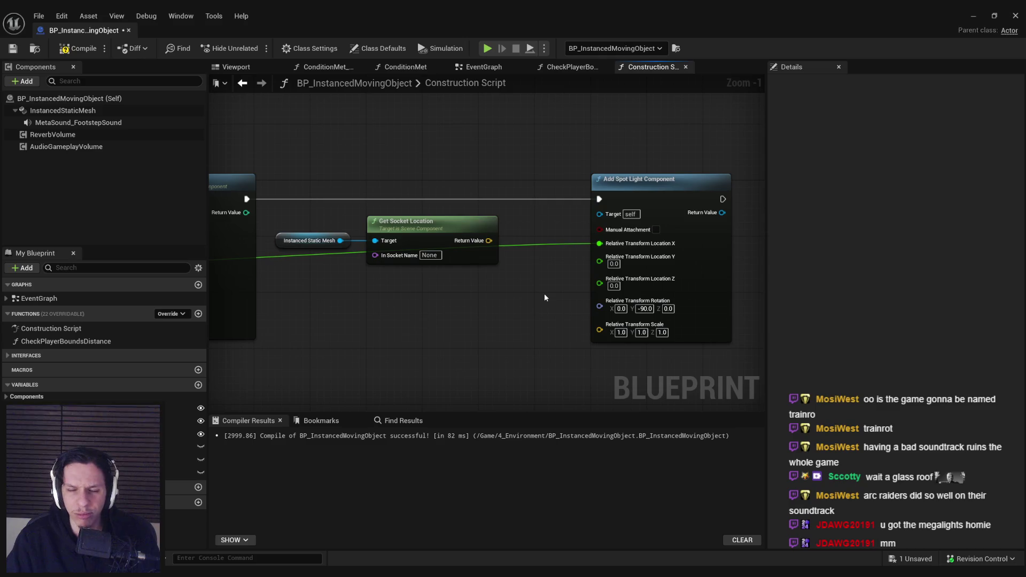
left_click_drag(521, 293, 637, 287)
right_click(527, 247)
left_click(562, 301)
left_click(81, 51)
left_click(973, 16)
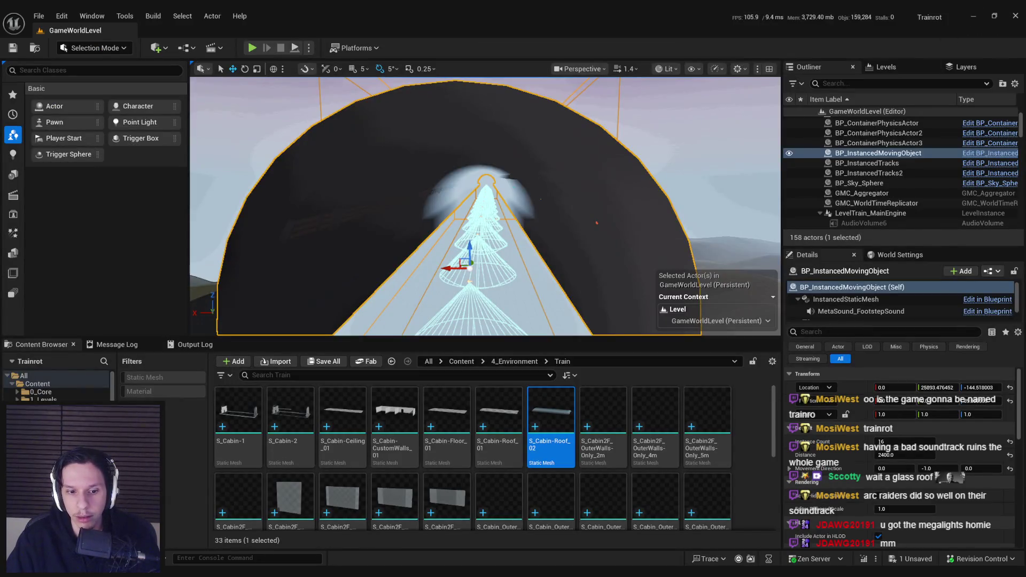
- Inspect the track and tunnel arch actors and locate the arch's blueprint asset with Ctrl+B
key("alt+Tab")
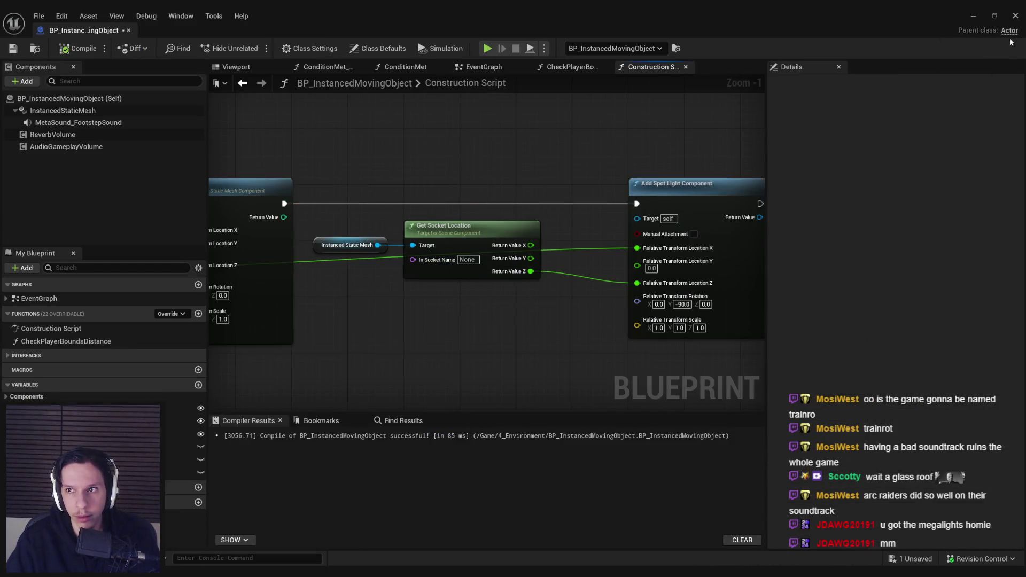
left_click(973, 16)
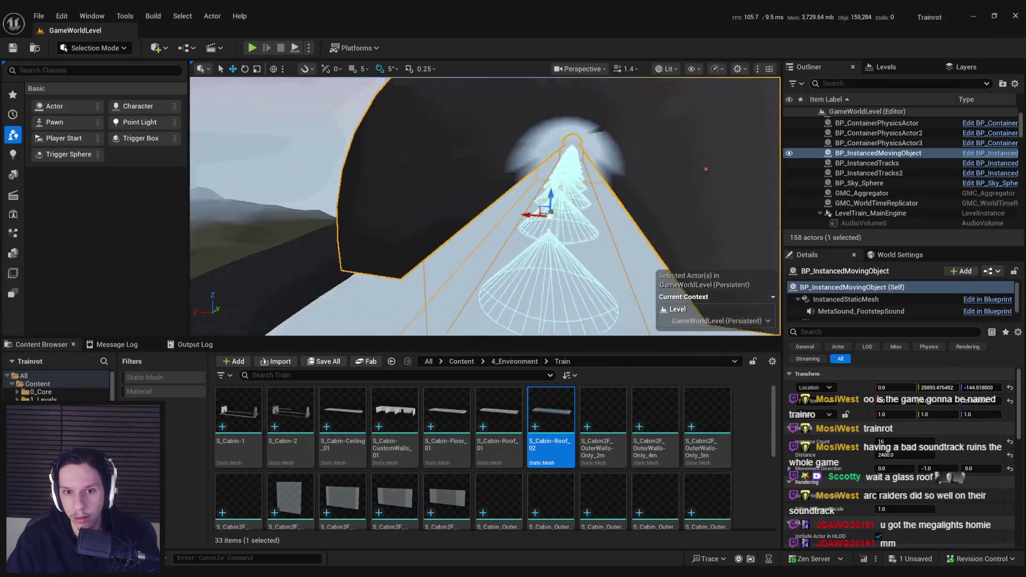
left_click(534, 224)
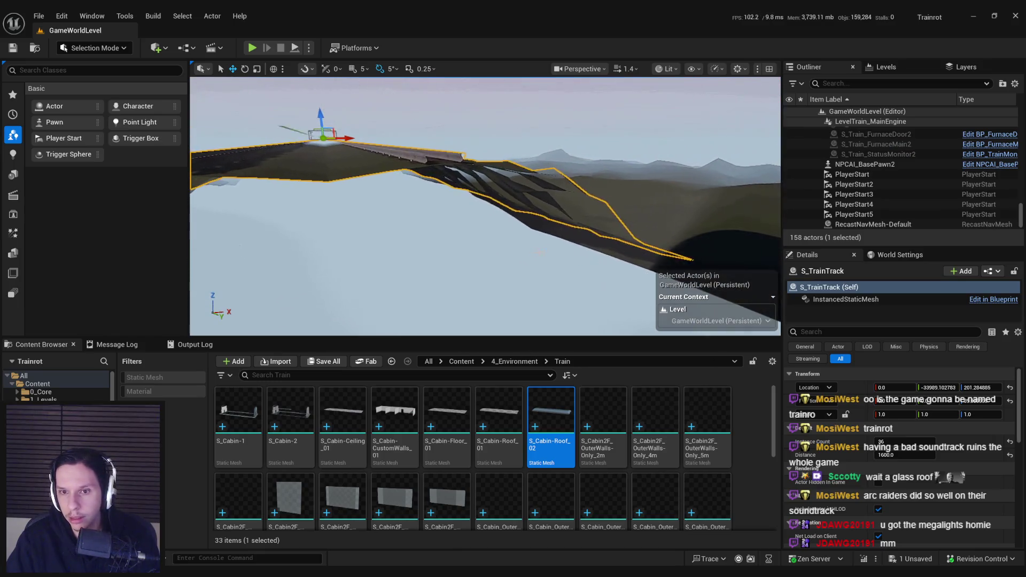
left_click(707, 247)
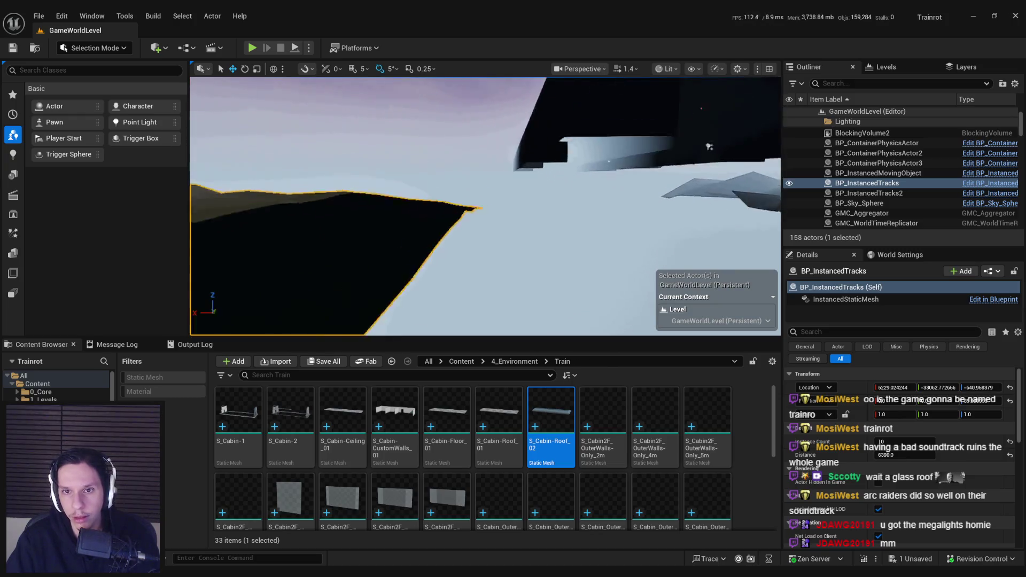
left_click(555, 224)
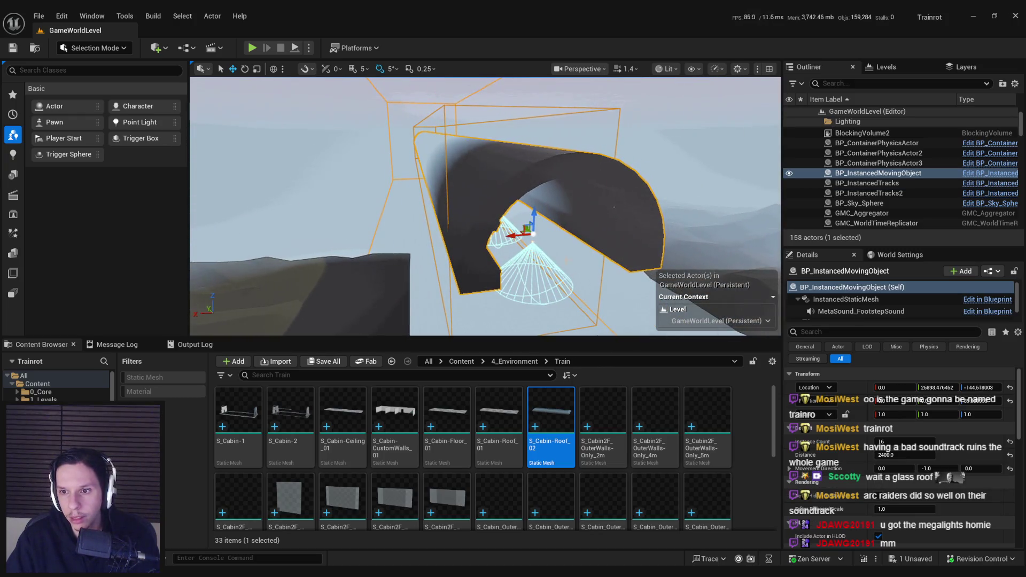
key("ctrl+b")
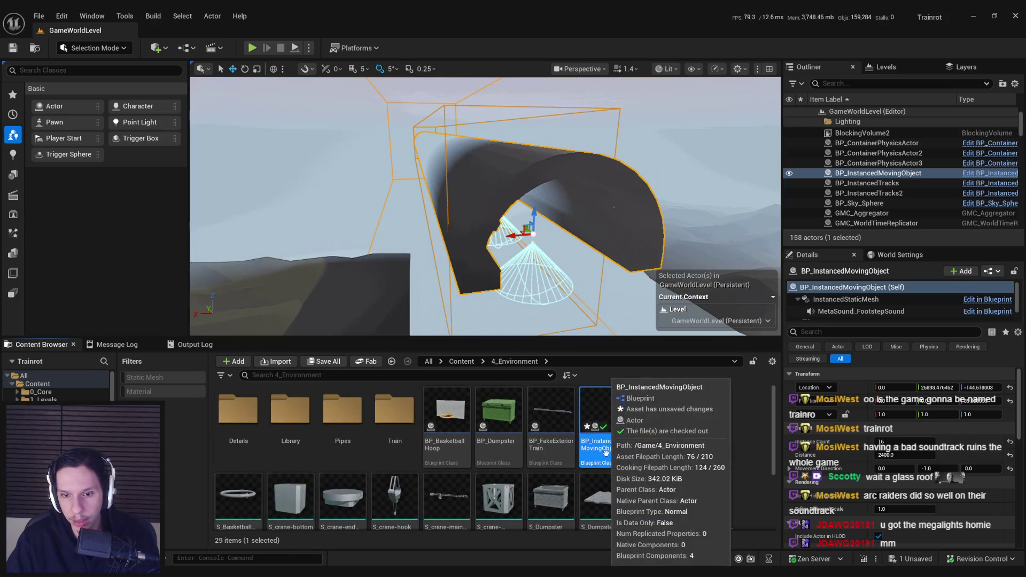
- Save BP_InstancedMovingObject and reopen the arch's blueprint Construction Script graph
key("ctrl+shift+s")
left_click(346, 286)
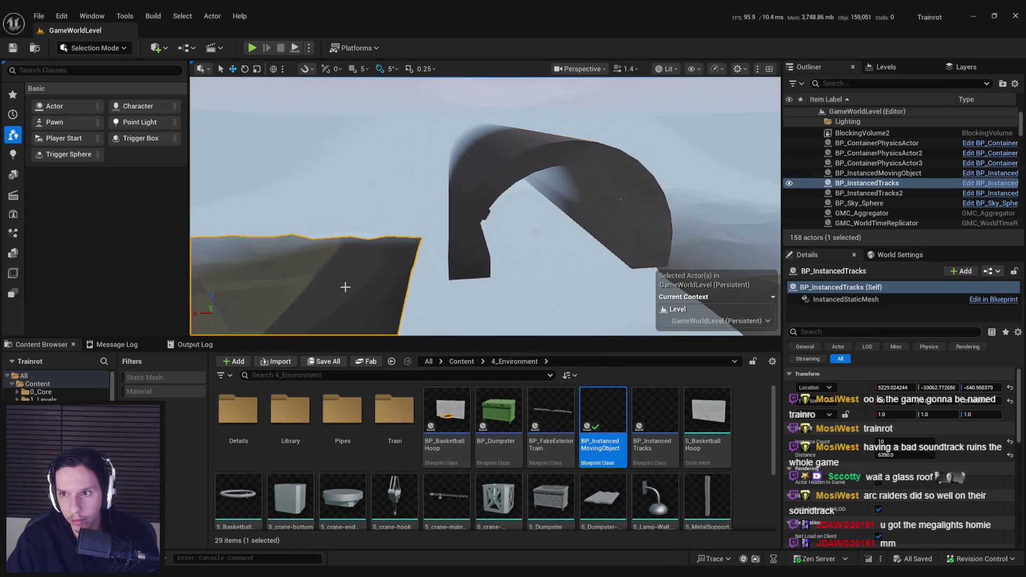
left_click(482, 219)
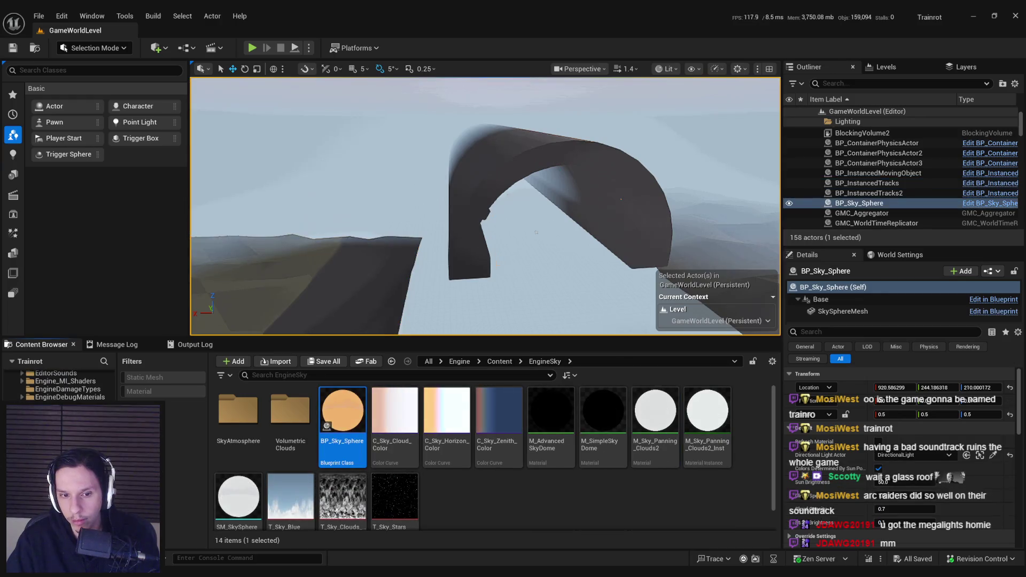
left_click(469, 240)
left_click(356, 303)
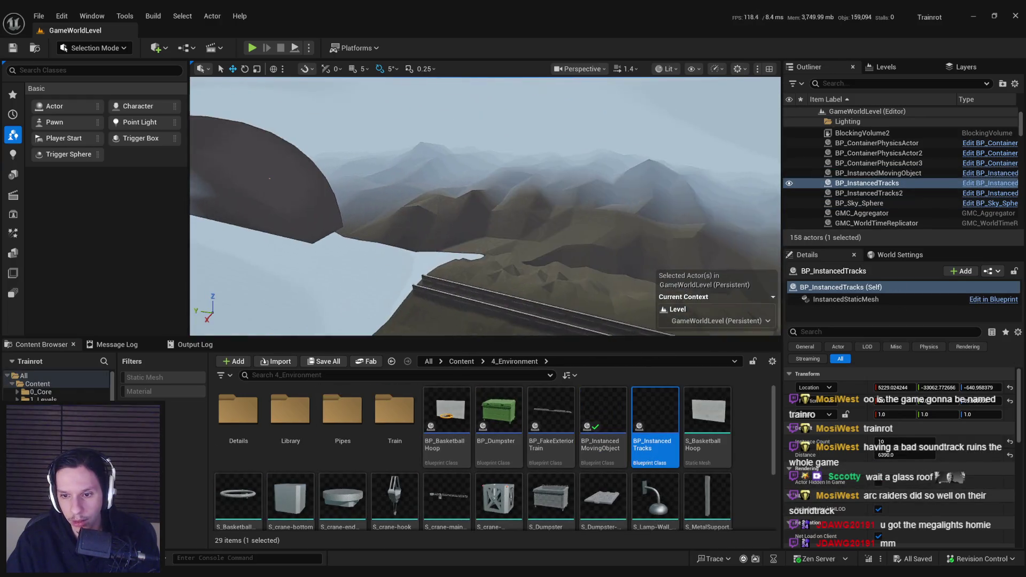
double_click(442, 223)
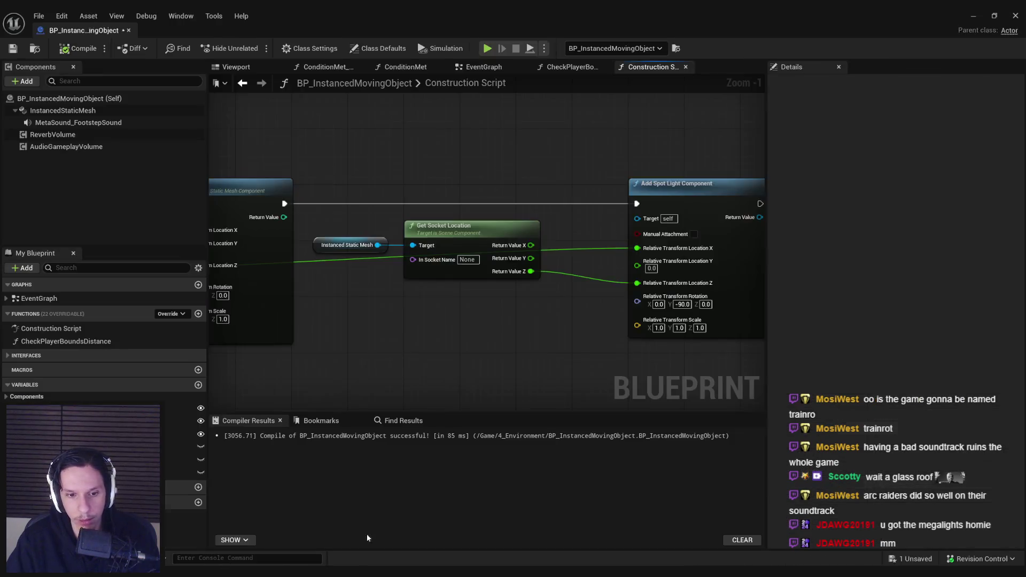
scroll(484, 297, "down", 2)
- Insert a Branch node ahead of the mesh, socket and spot light nodes
mouse_move(299, 310)
left_mouse_down()
mouse_move(586, 207)
mouse_move(648, 229)
left_mouse_up()
left_click_drag(459, 273, 459, 334)
mouse_move(258, 216)
left_mouse_down()
mouse_move(378, 203)
mouse_move(339, 257)
left_mouse_up()
type("branc")
left_click(367, 279)
- Promote the Branch condition to an instance-editable AddLights variable, then compile and save
left_click(380, 324)
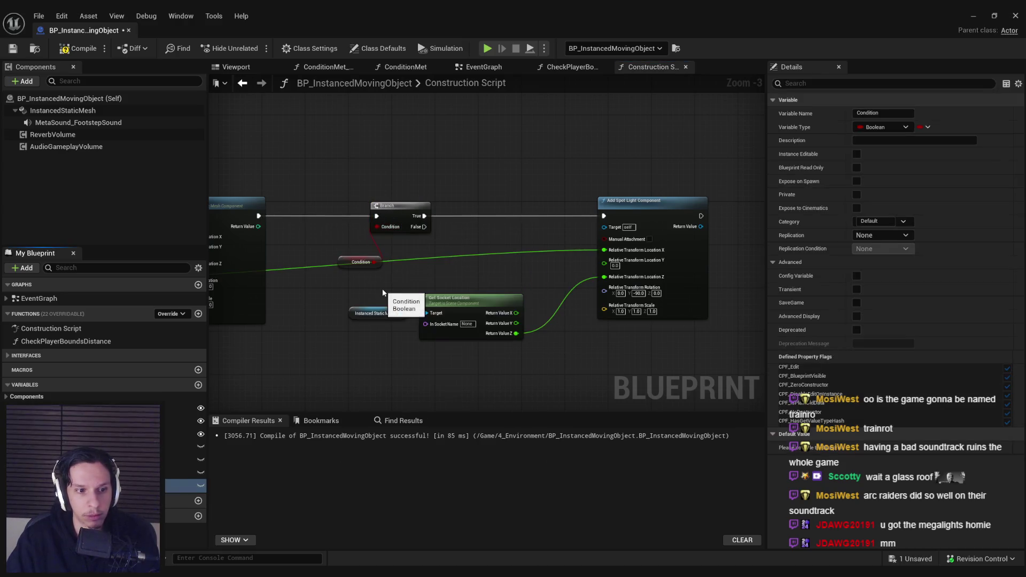
type("AddLights")
key("Return")
left_click(200, 485)
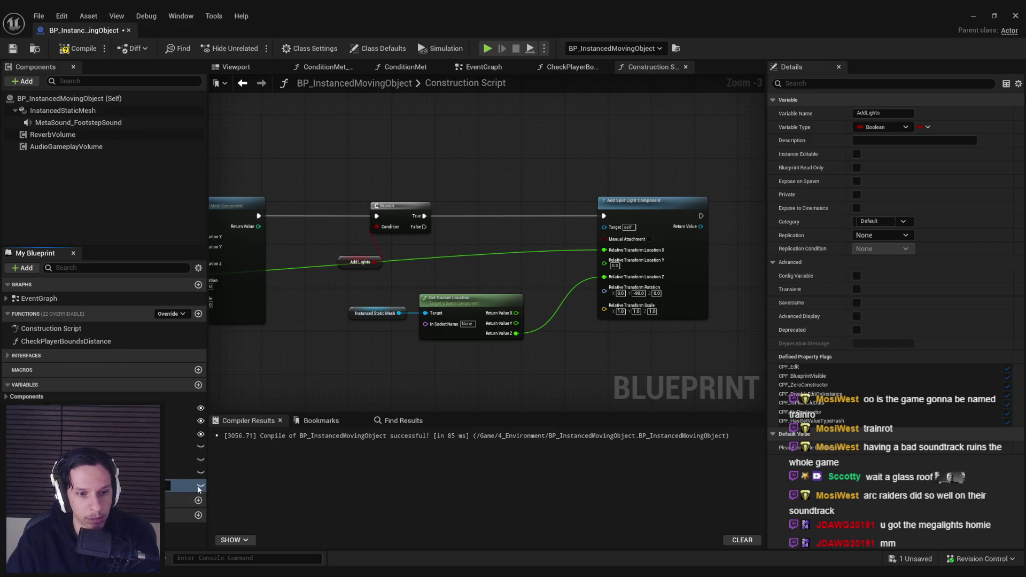
mouse_move(347, 266)
left_mouse_down()
mouse_move(308, 238)
mouse_move(308, 249)
left_mouse_up()
left_click(79, 48)
left_click(12, 49)
- Set the socket name to Light and open the S_TrainTunnel mesh to check its sockets
left_click(970, 20)
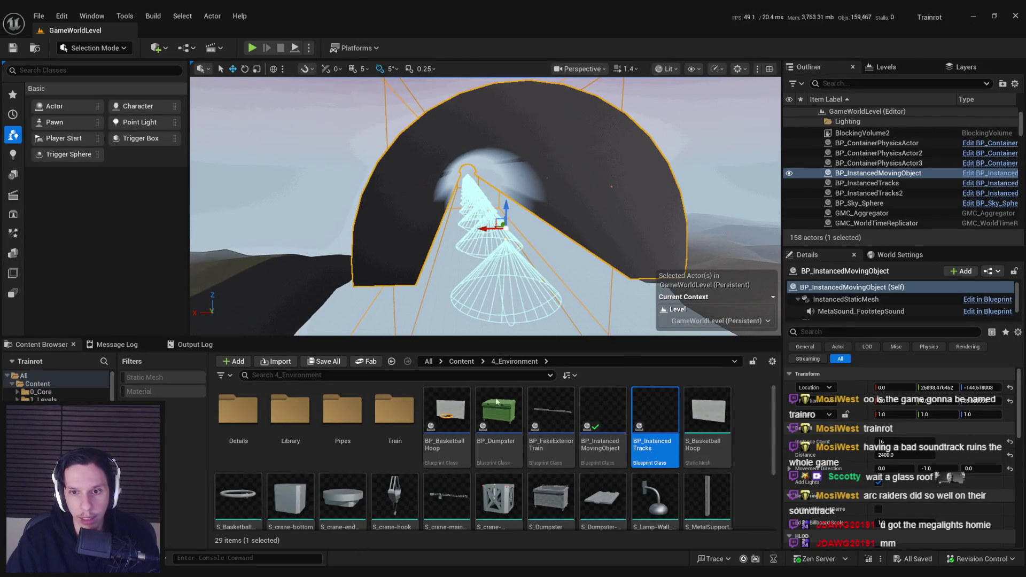
key("alt+Tab")
type("Light")
key("Return")
left_click(973, 16)
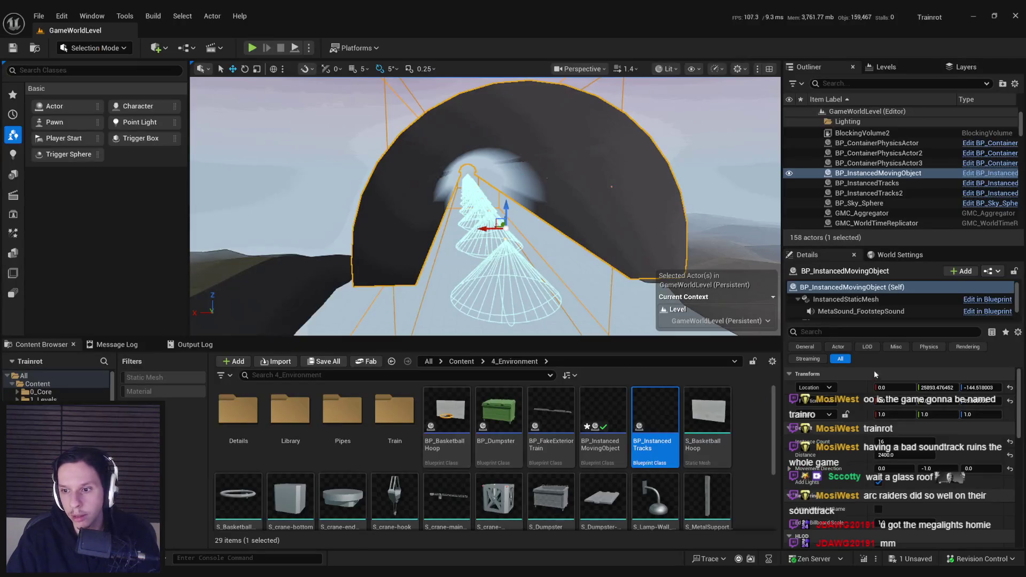
double_click(834, 298)
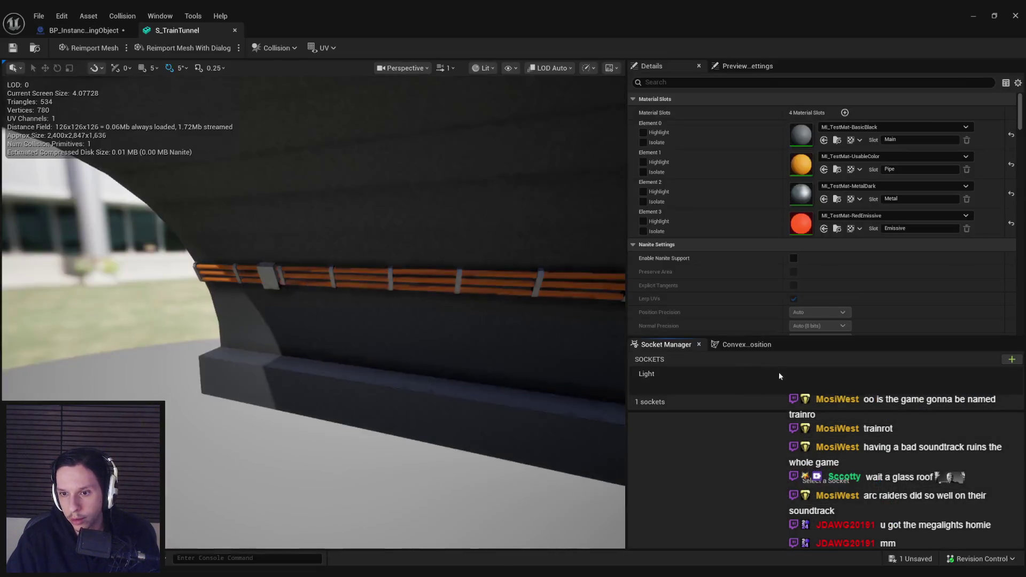
- Compile and save the blueprint, then view the spot lights inside the tunnel
left_click(97, 34)
left_click(75, 48)
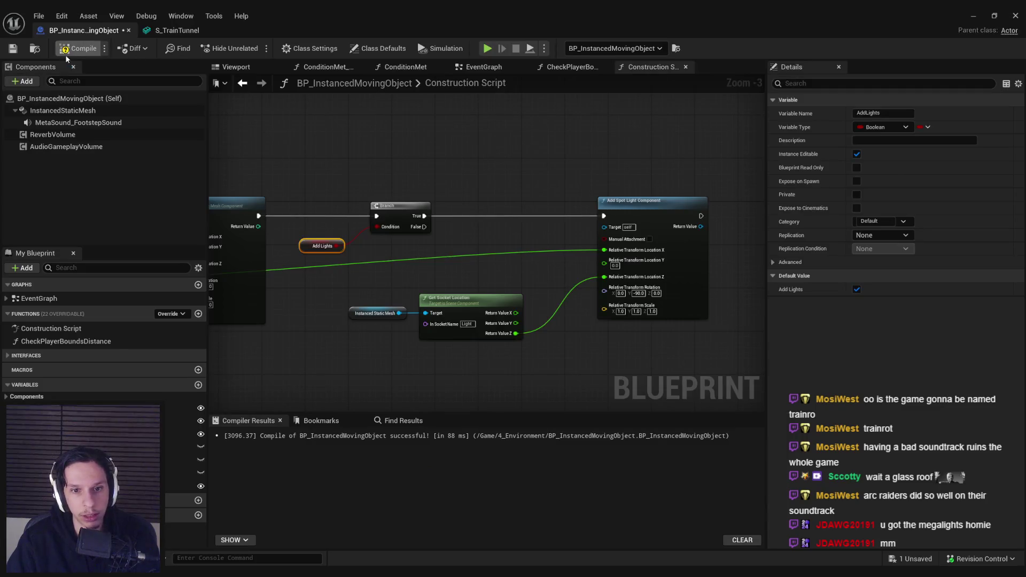
left_click(12, 48)
left_click(973, 16)
left_click_drag(535, 225, 523, 189)
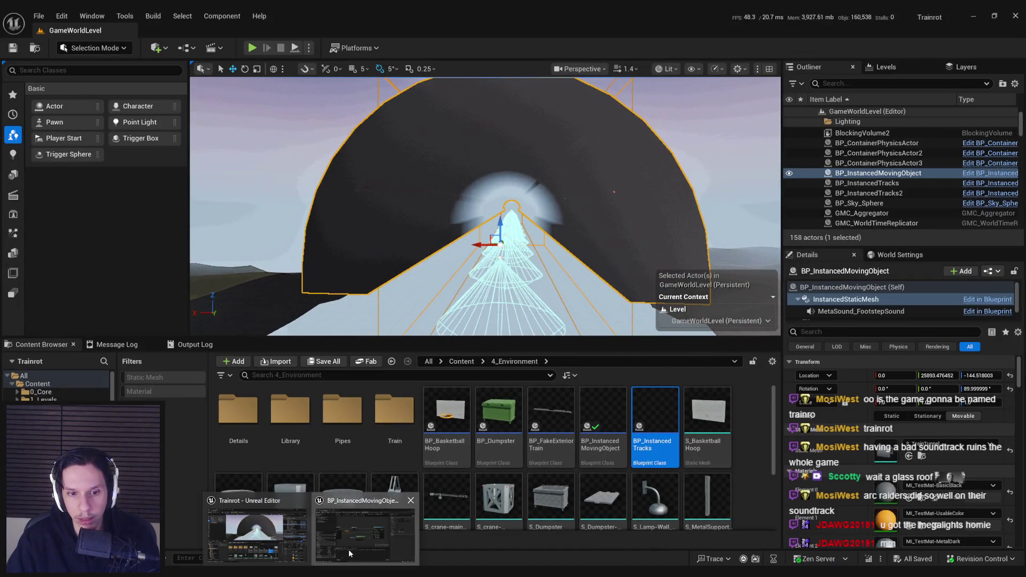
- Try a Static Mesh getter and a Get Sockets by Tag node off the instanced mesh
left_click(368, 529)
key("super+Down")
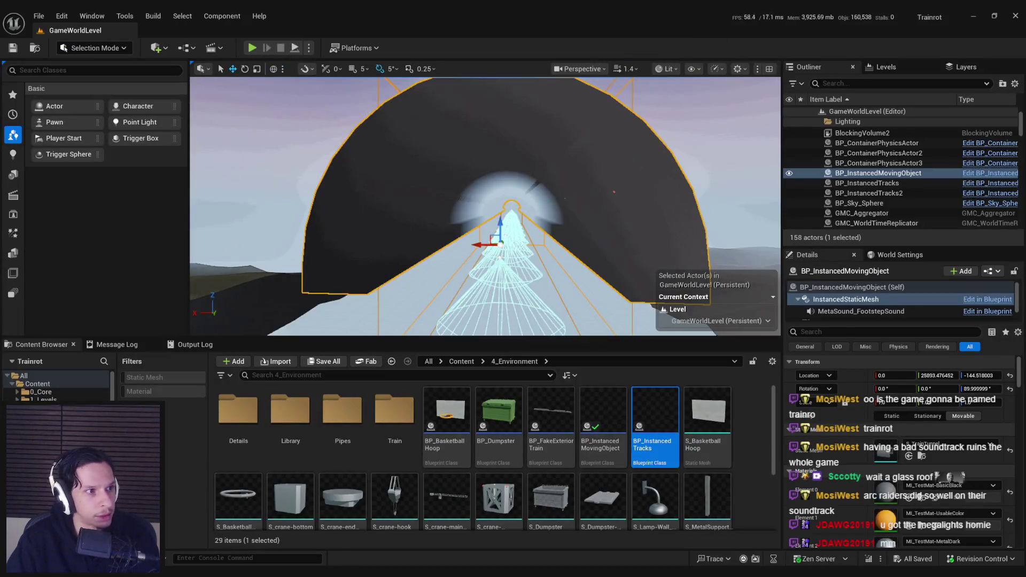
key("alt+Tab")
scroll(392, 314, "up", 3)
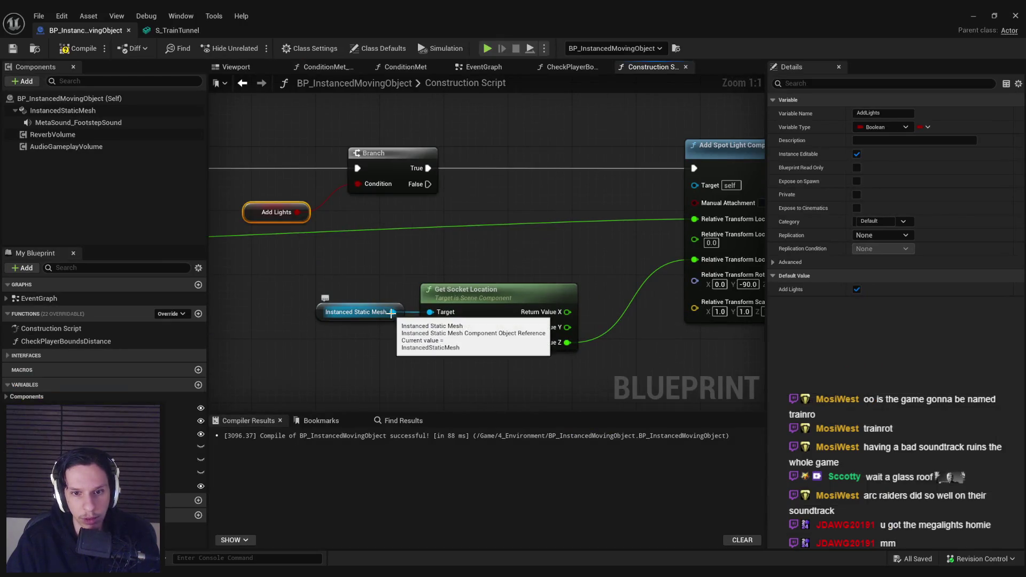
left_click_drag(391, 313, 399, 259)
type("static mesh")
left_click(445, 446)
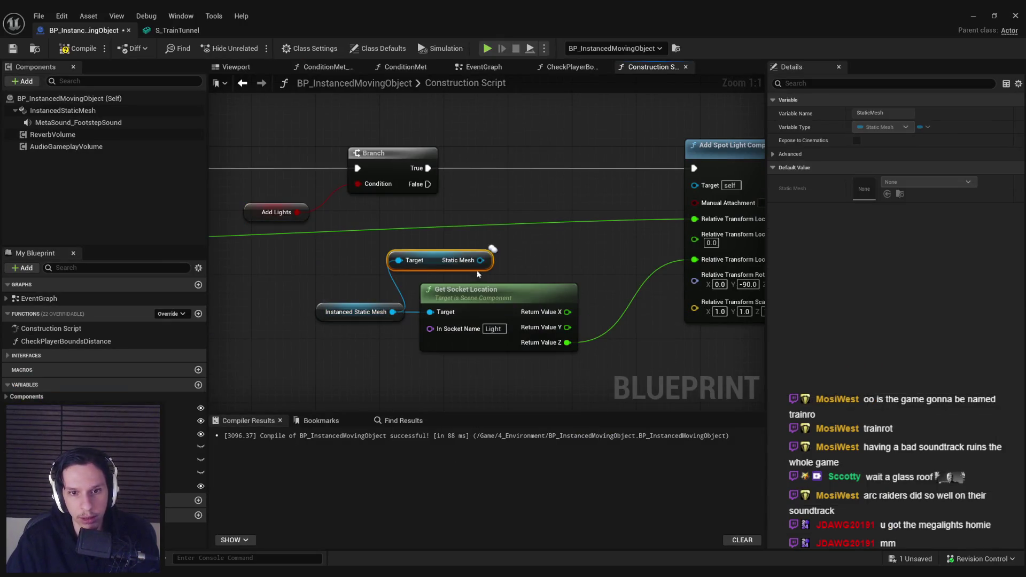
mouse_move(489, 266)
left_mouse_down()
mouse_move(487, 255)
mouse_move(571, 256)
mouse_move(570, 244)
left_mouse_up()
type("get socket")
key("Return")
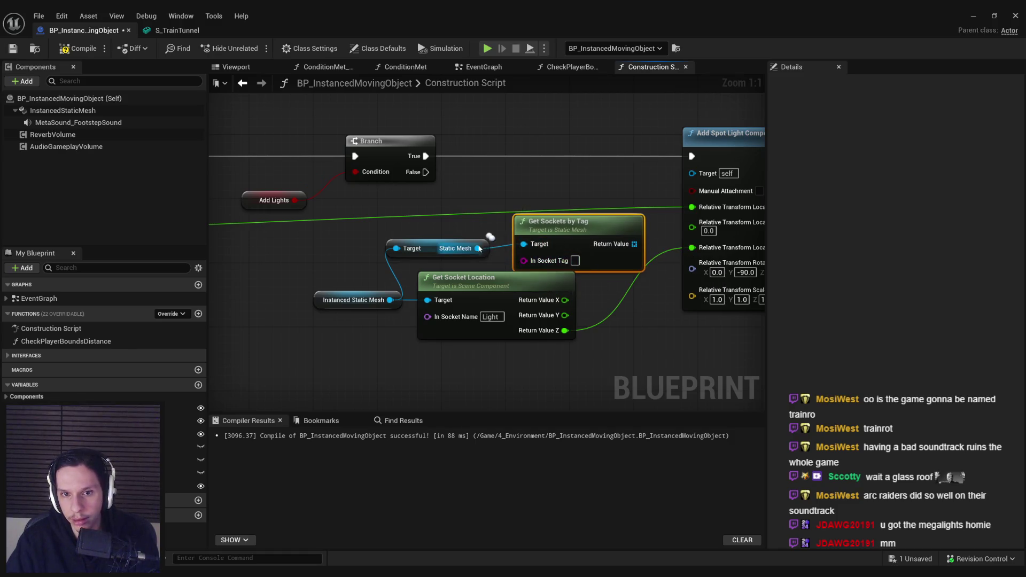
- Delete the trial Static Mesh and socket nodes and tidy the Instanced Static Mesh node
key("Delete")
left_click_drag(478, 248, 525, 251)
type("stat")
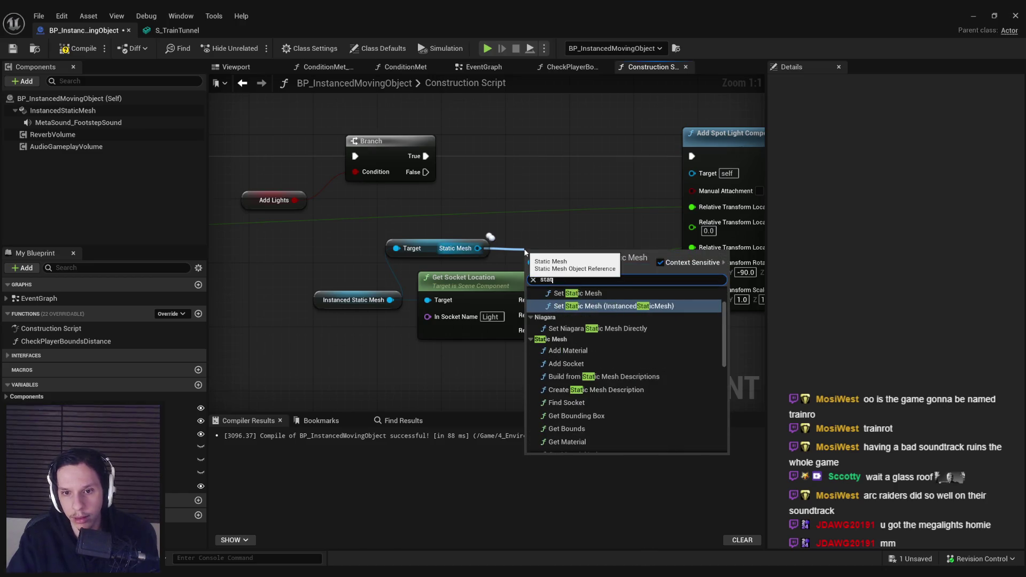
type("ic mesh")
scroll(631, 384, "down", 3)
scroll(630, 384, "down", 5)
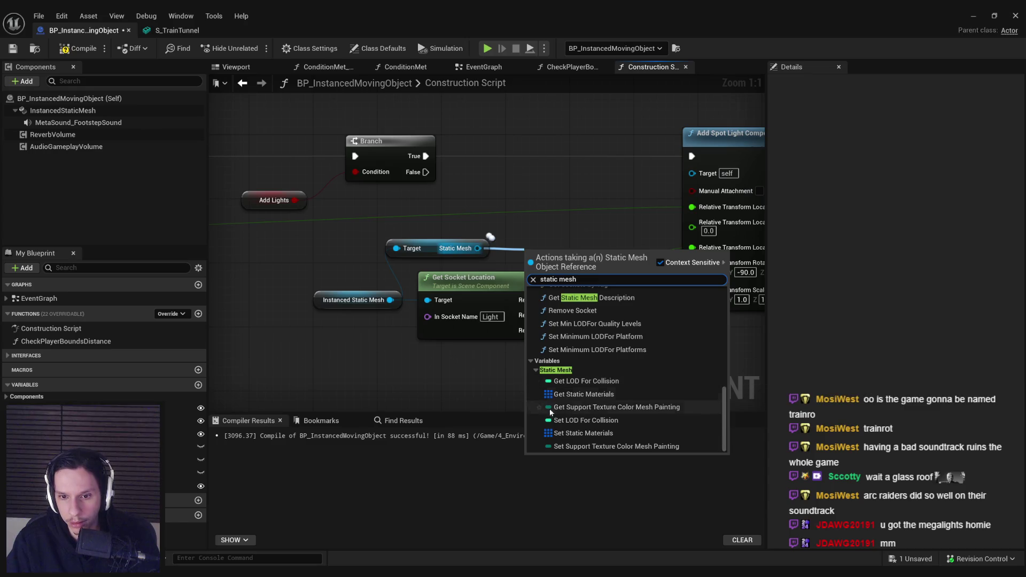
left_click(454, 248)
key("Delete")
left_click_drag(352, 300, 280, 296)
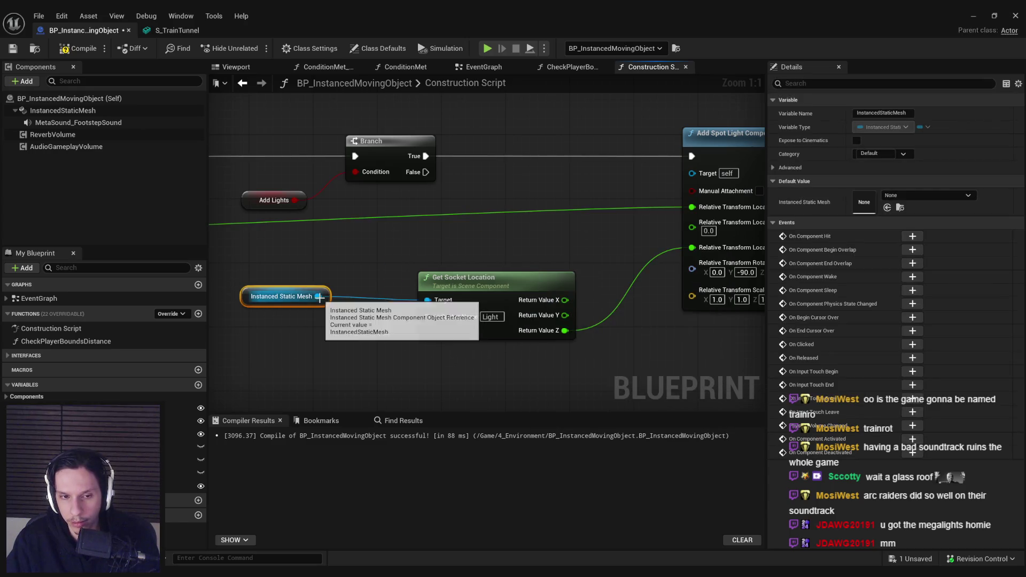
left_click(374, 321)
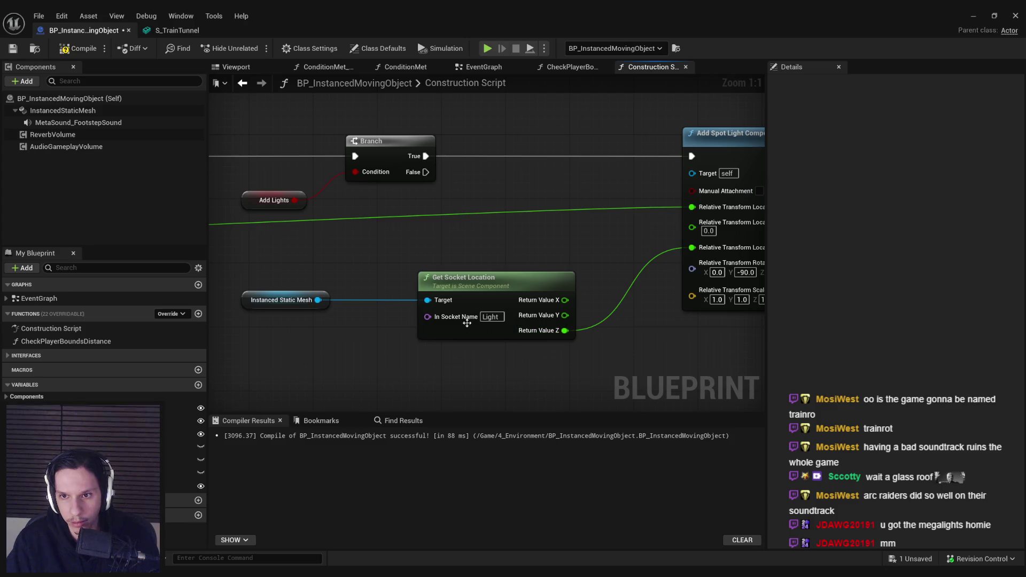
left_click_drag(463, 16, 463, 576)
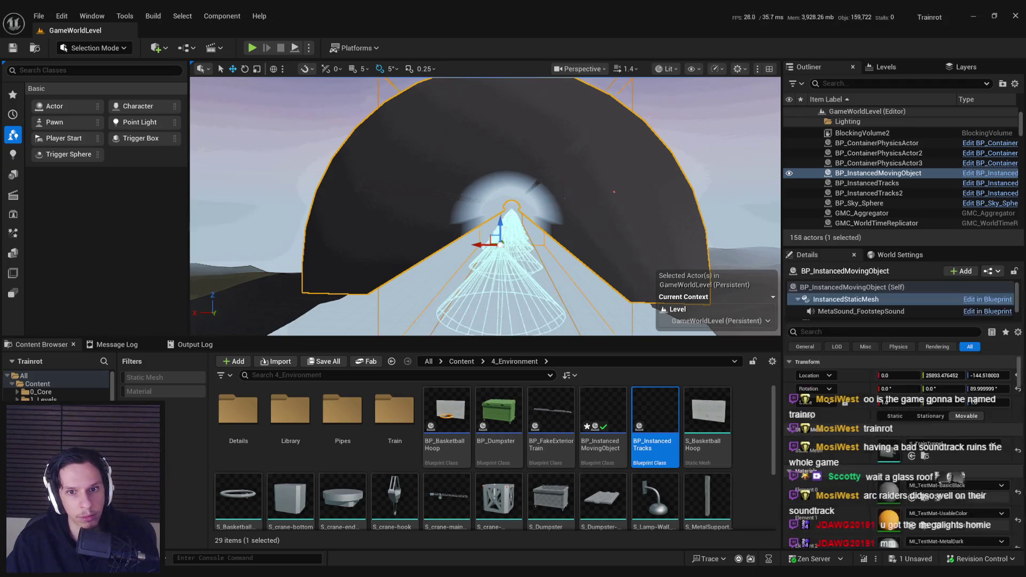
- Recombine the socket location output and add an Inverse Transform Location node
key("ctrl+z")
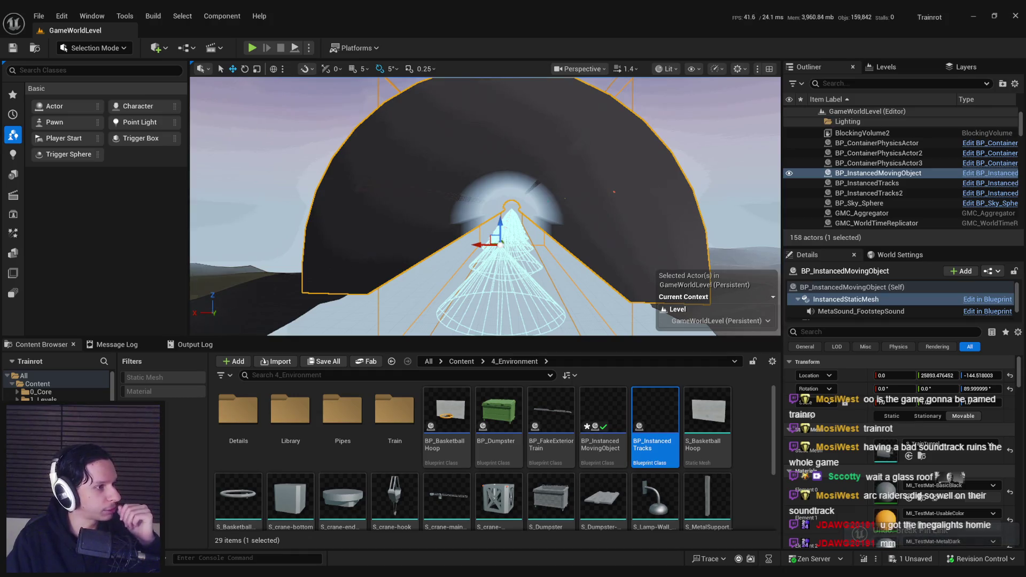
key("alt+Tab")
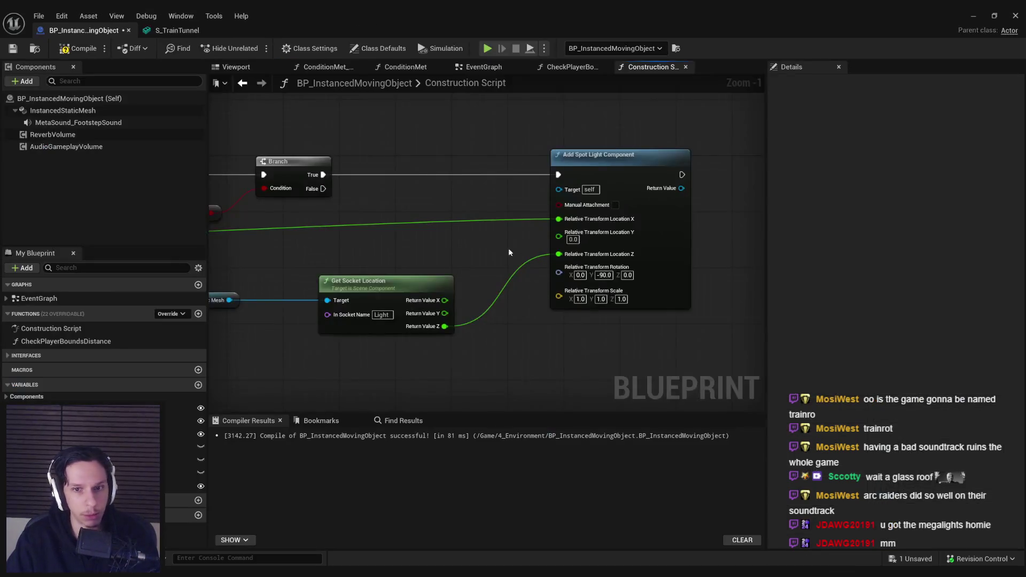
scroll(509, 252, "up", 1)
mouse_move(438, 339)
left_mouse_down()
mouse_move(474, 329)
mouse_move(458, 309)
left_mouse_up()
right_click(438, 308)
left_click(481, 363)
type("Transfo")
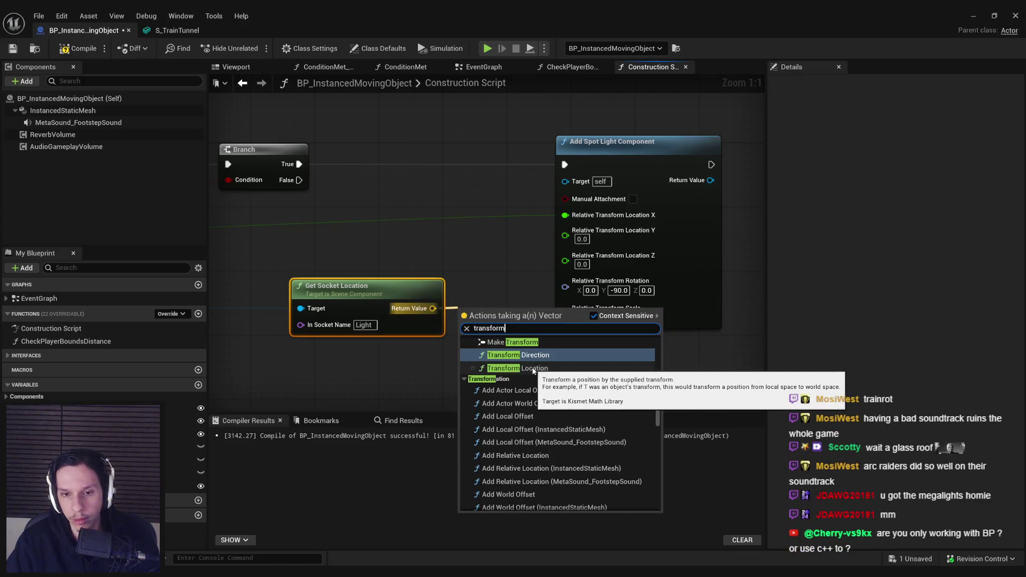
key("Escape")
- Feed Get Actor Transform into it, split the result, wire Z to Location Z, and save all
scroll(540, 380, "down", 2)
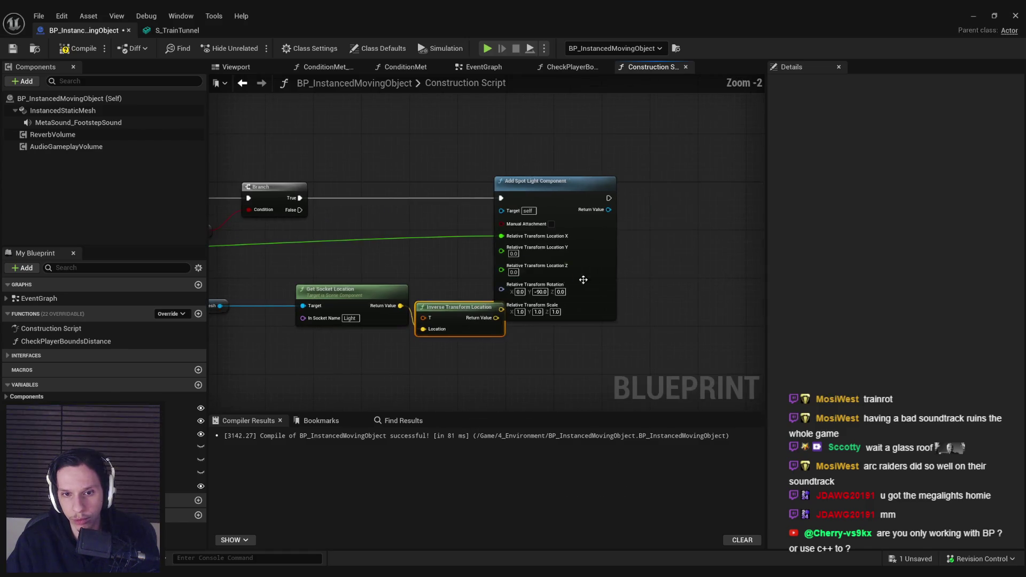
left_click(668, 180)
mouse_move(423, 315)
left_mouse_down()
mouse_move(378, 302)
mouse_move(449, 300)
mouse_move(409, 255)
mouse_move(333, 273)
mouse_move(338, 252)
left_mouse_up()
type("get acto")
key("Return")
right_click(528, 293)
left_click(545, 342)
left_click_drag(526, 316, 616, 266)
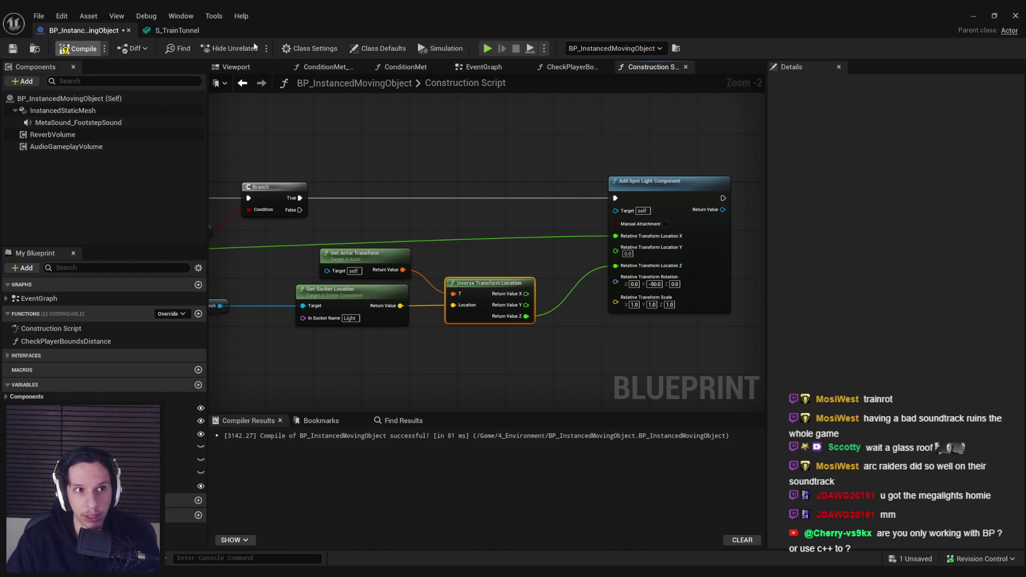
key("super+Down")
key("super+Down")
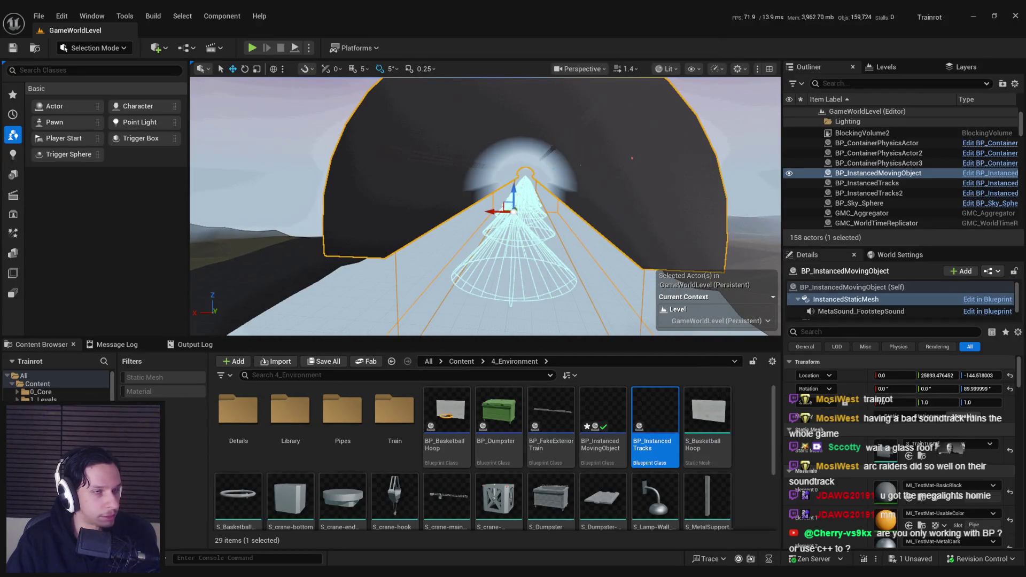
key("ctrl+shift+s")
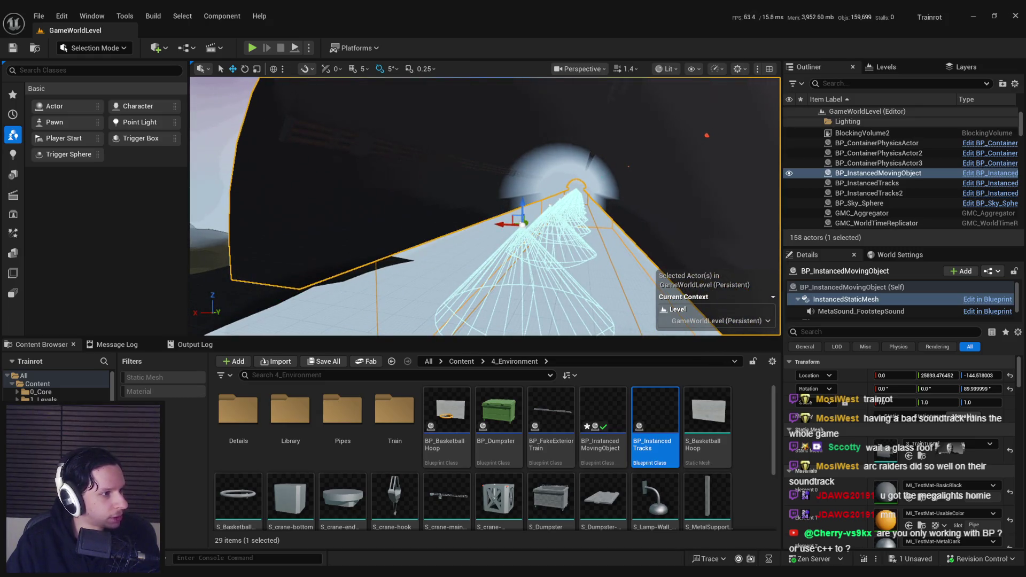
key("ctrl+s")
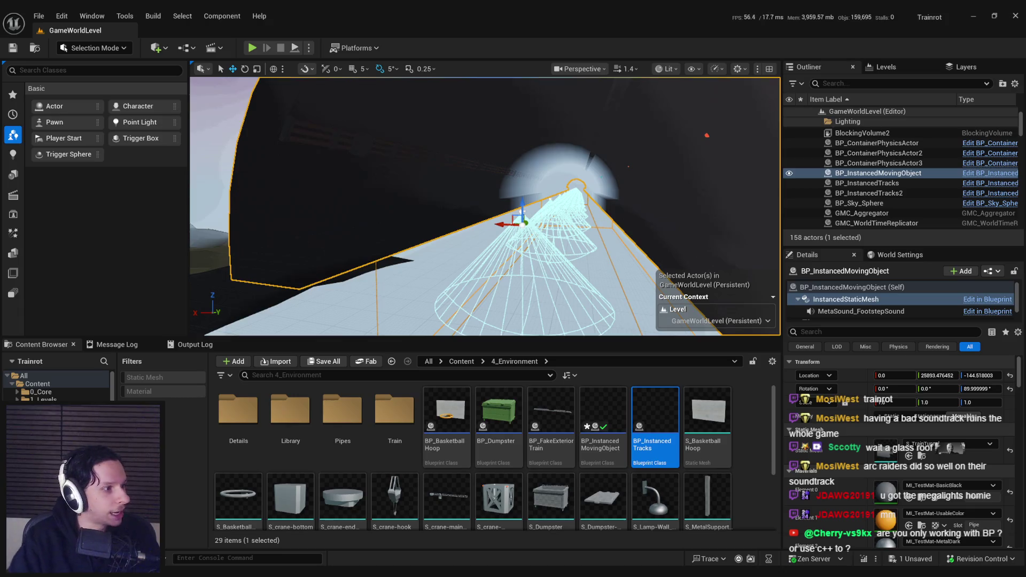
mouse_move(481, 214)
left_mouse_down()
mouse_move(470, 203)
mouse_move(483, 187)
mouse_move(155, 245)
left_mouse_up()
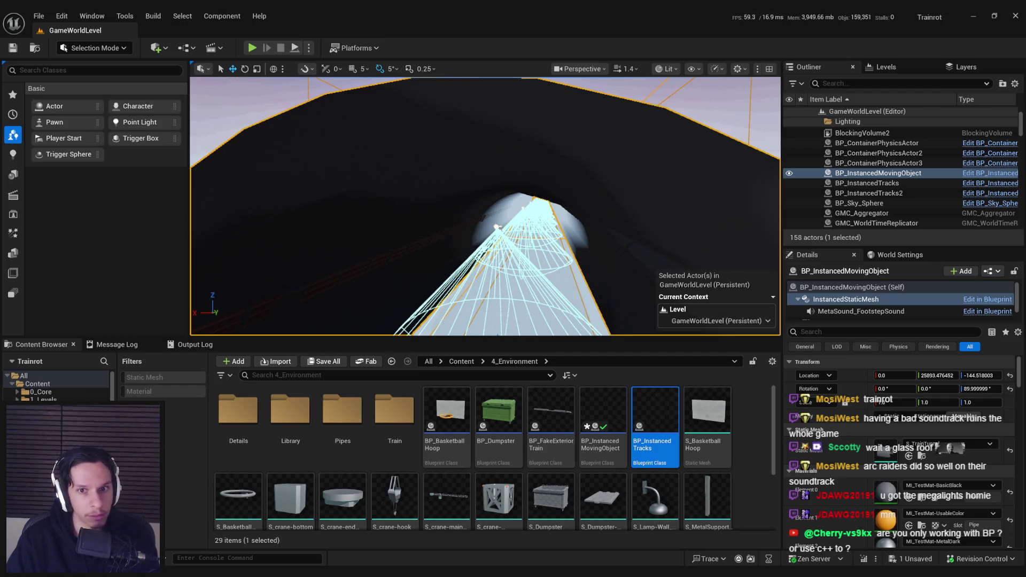
scroll(299, 201, "down", 2)
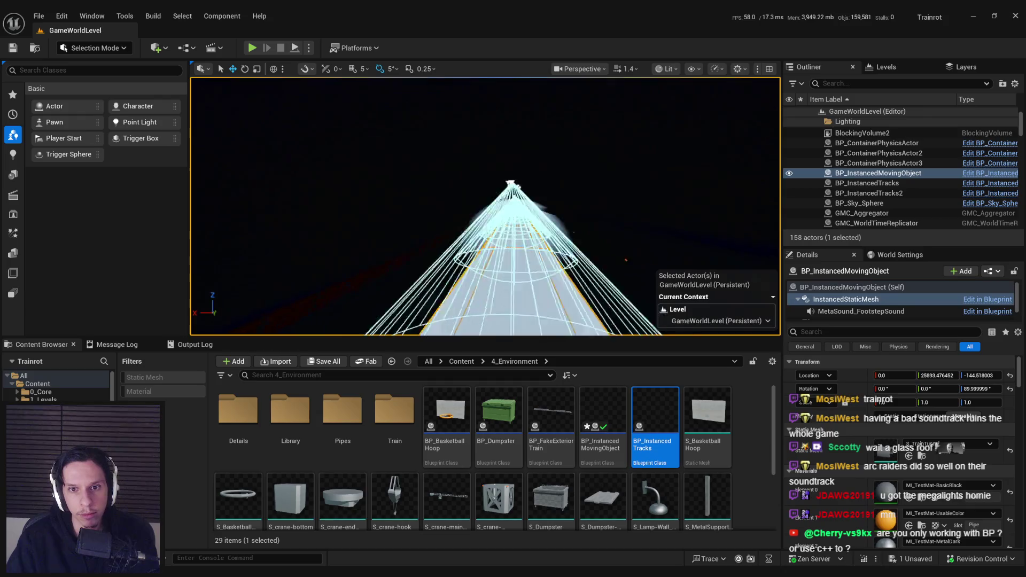
scroll(222, 308, "up", 2)
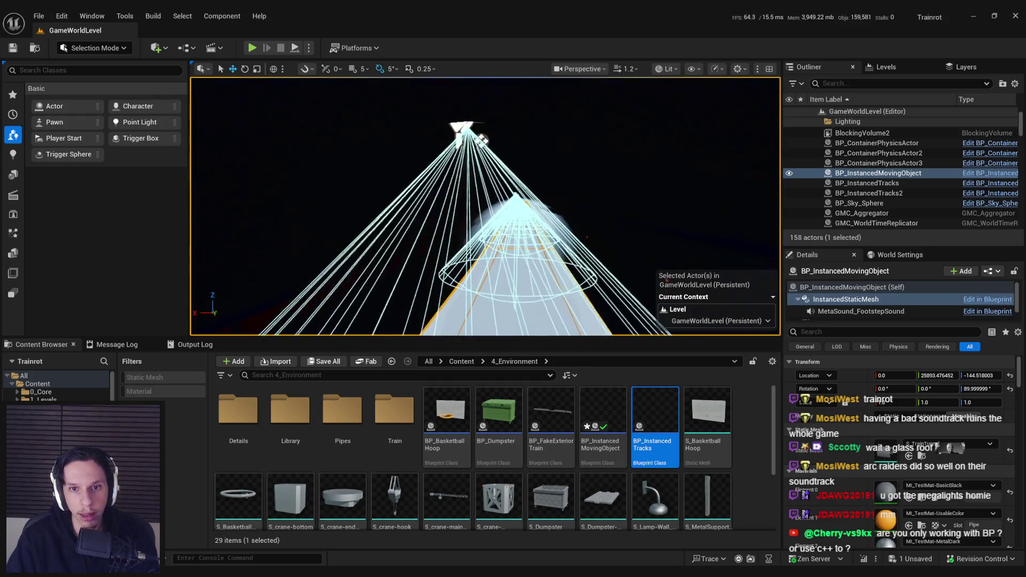
key("f")
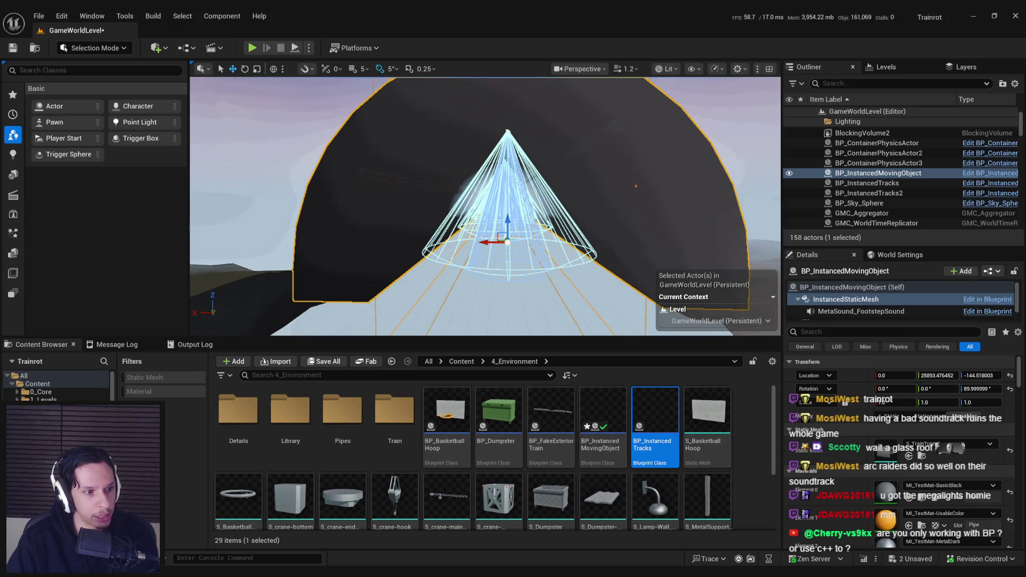
scroll(484, 206, "up", 3)
- Switch to game view, save the level, and inspect the lamp glow and light cones
key("g")
scroll(484, 207, "up", 3)
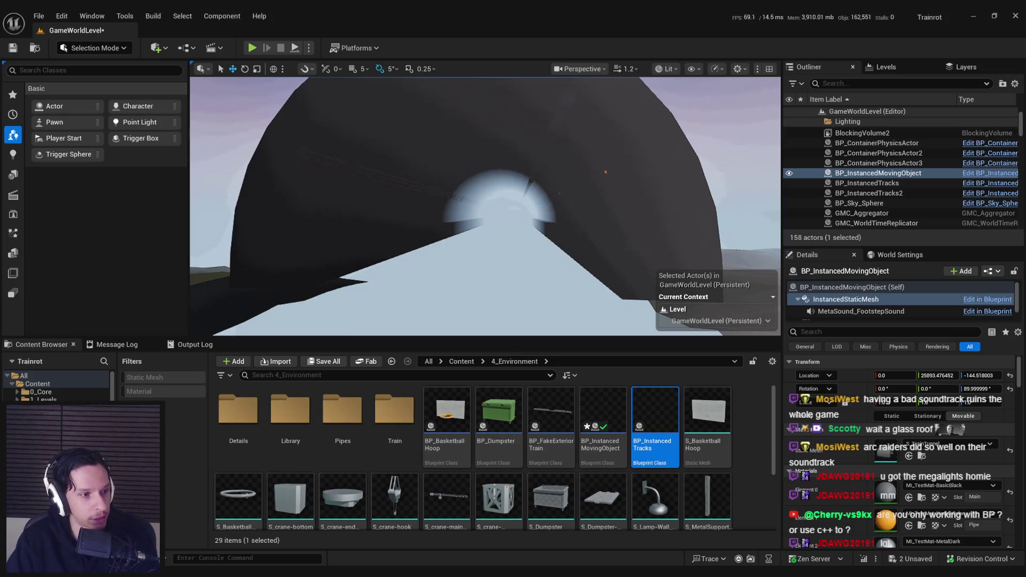
key("ctrl+s")
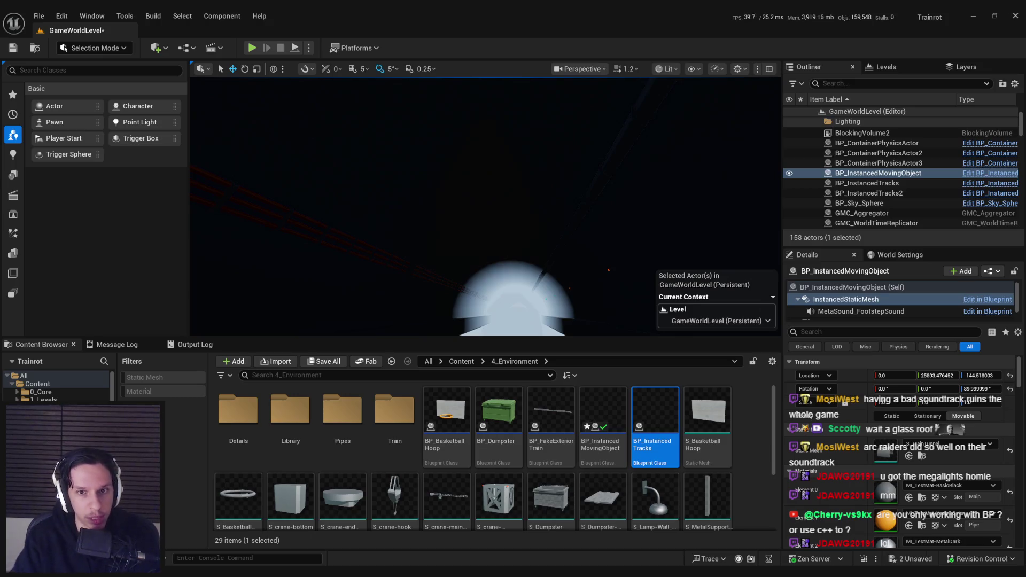
left_click_drag(568, 253, 568, 253)
left_click_drag(532, 222, 532, 222)
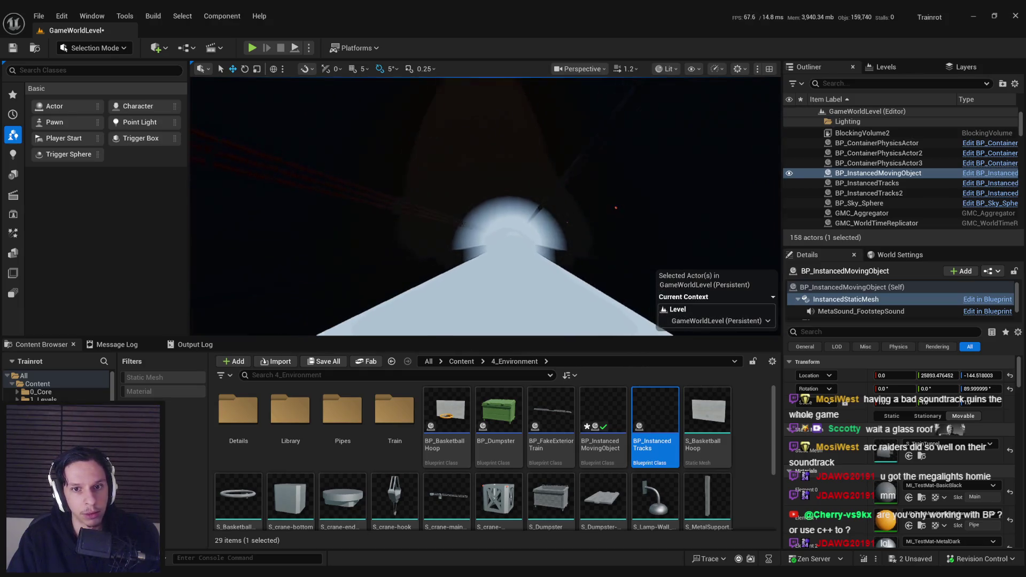
left_click_drag(339, 293, 338, 292)
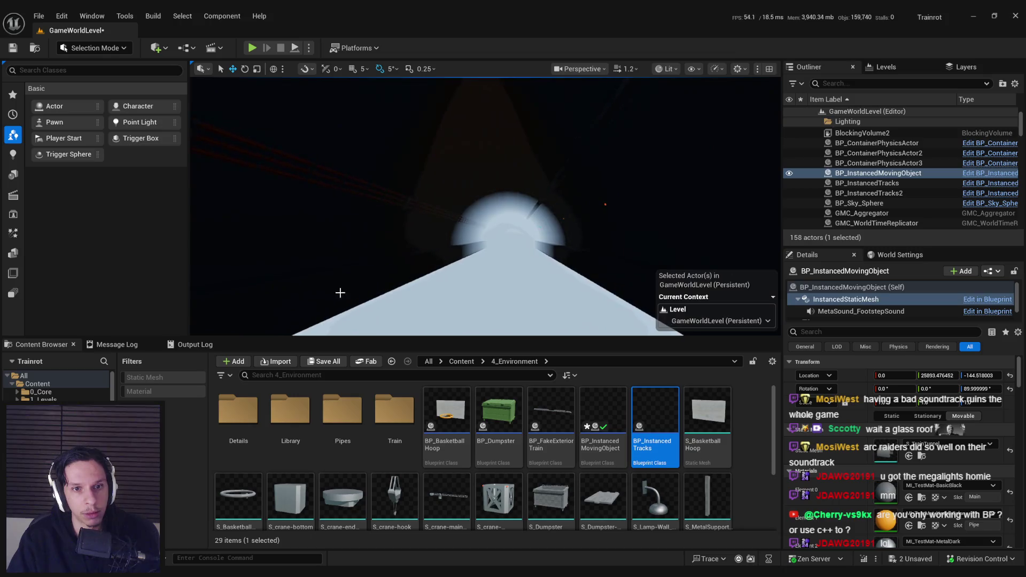
left_click_drag(498, 193, 497, 193)
left_click_drag(366, 232, 367, 231)
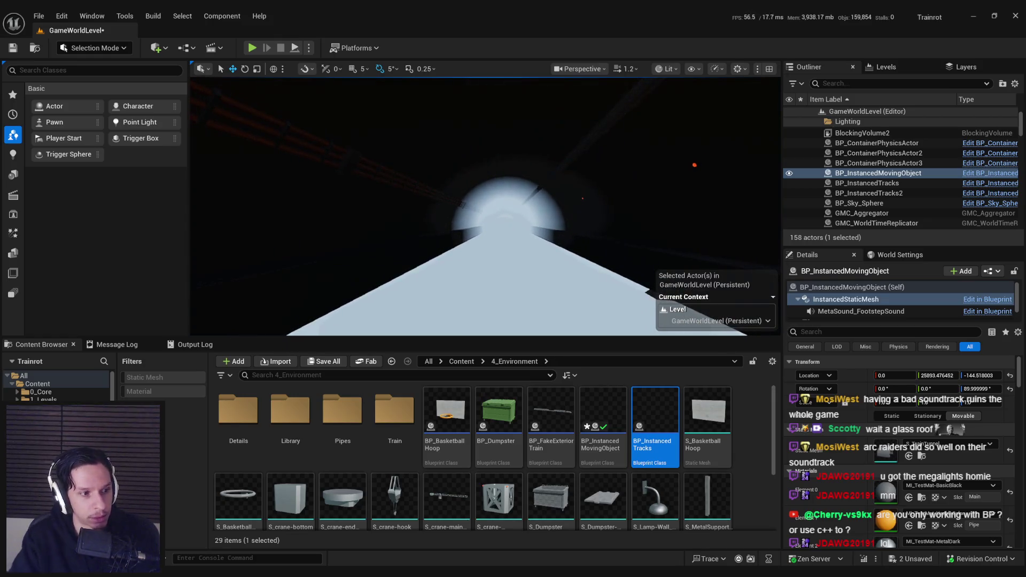
- Save all remaining changes, including BP_InstancedMovingObject
key("ctrl+shift+s")
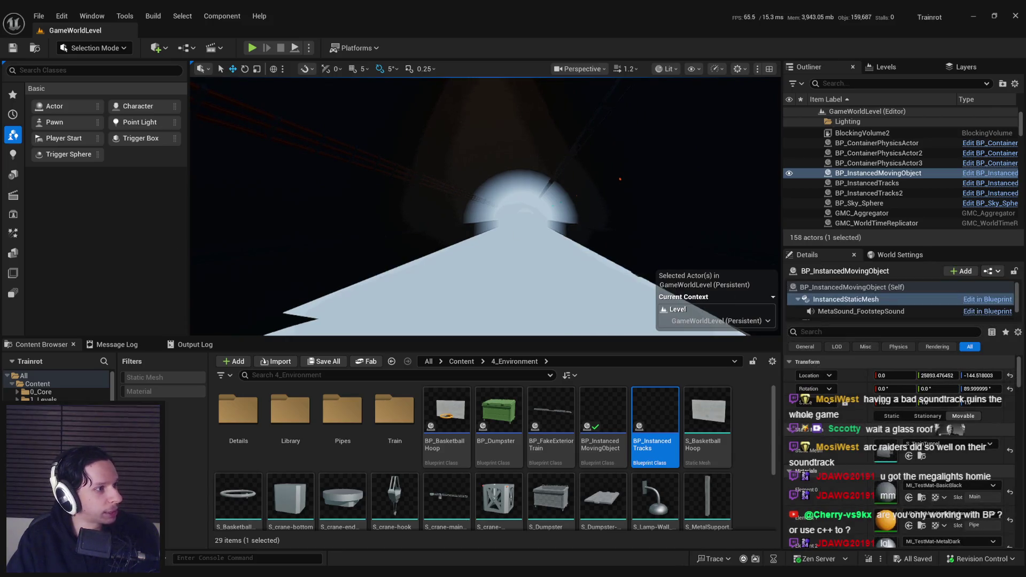
scroll(428, 225, "up", 5)
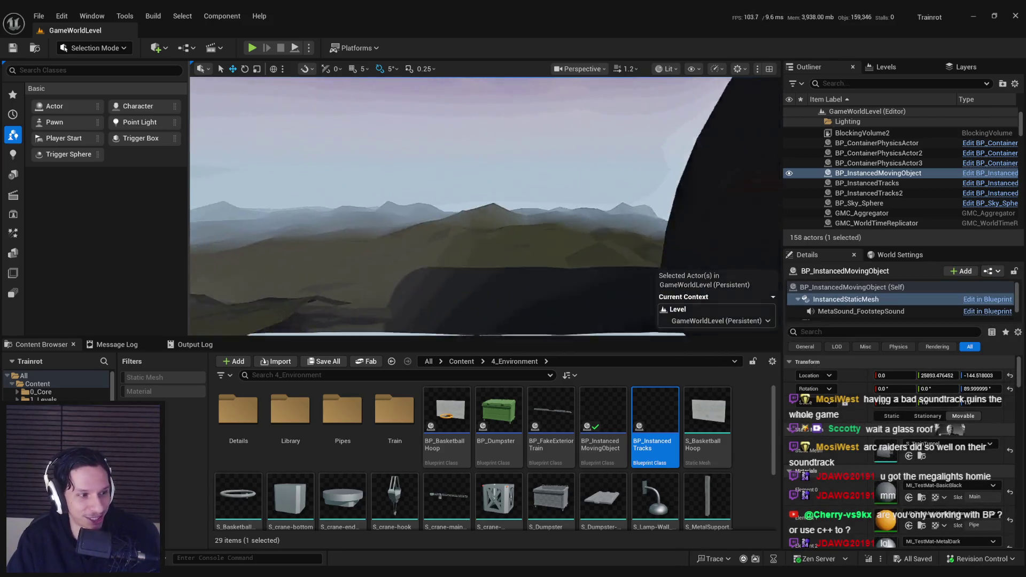
scroll(485, 207, "up", 2)
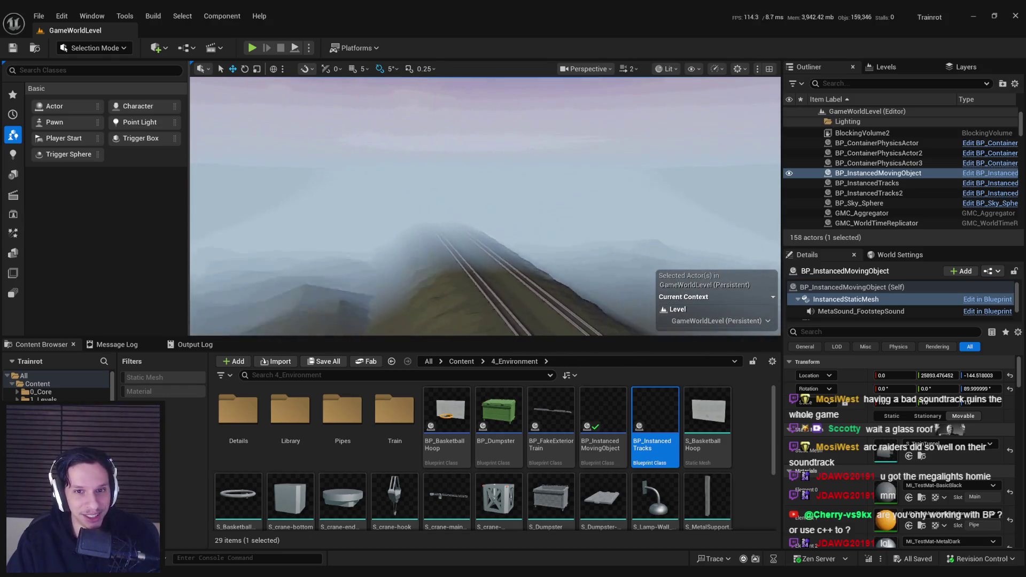
key("alt+Tab")
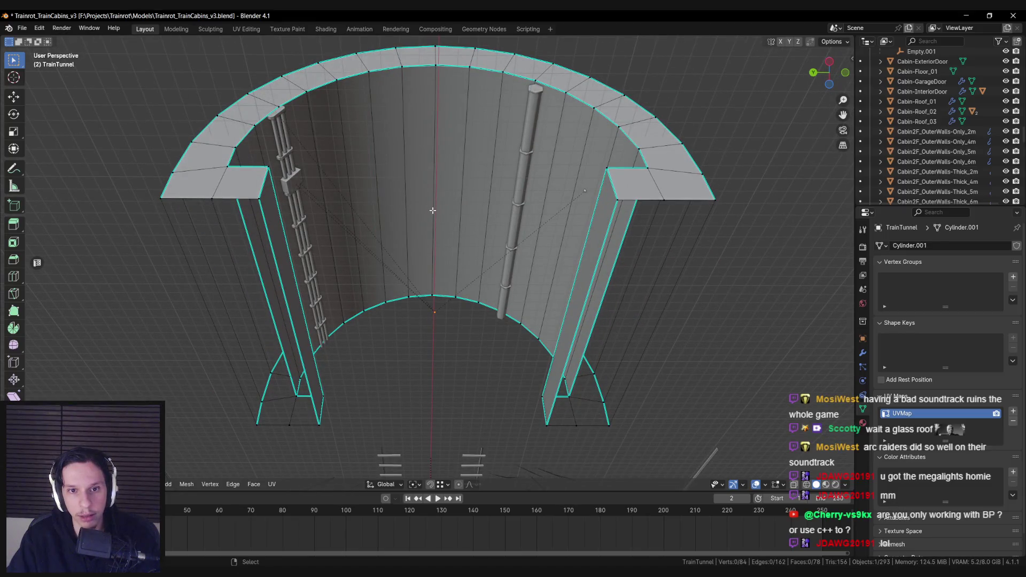
- Return the tunnel mesh to Object Mode and save the blend file
left_click(431, 289)
mouse_move(431, 288)
left_mouse_down()
mouse_move(367, 281)
mouse_move(537, 317)
mouse_move(508, 280)
left_mouse_up()
key("Tab")
key("ctrl+s")
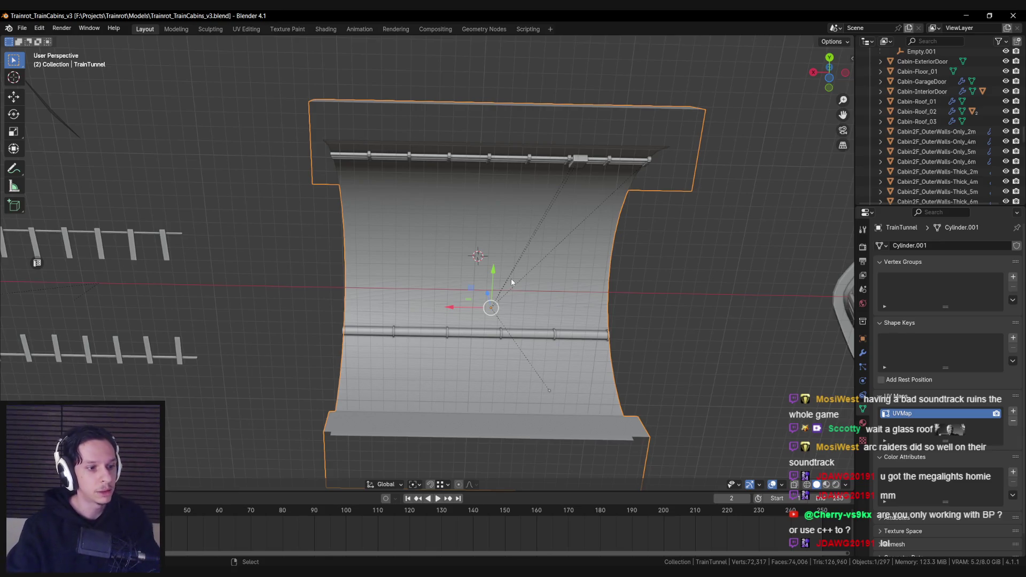
scroll(529, 263, "up", 5)
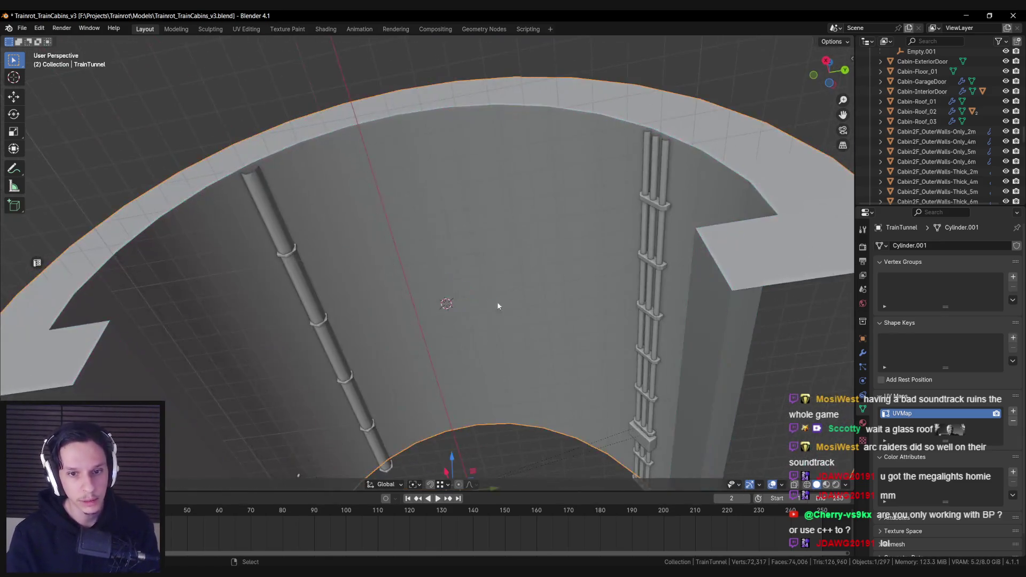
key("ctrl+s")
scroll(471, 285, "up", 3)
- Add a mesh cylinder through the F3 search
key("F3")
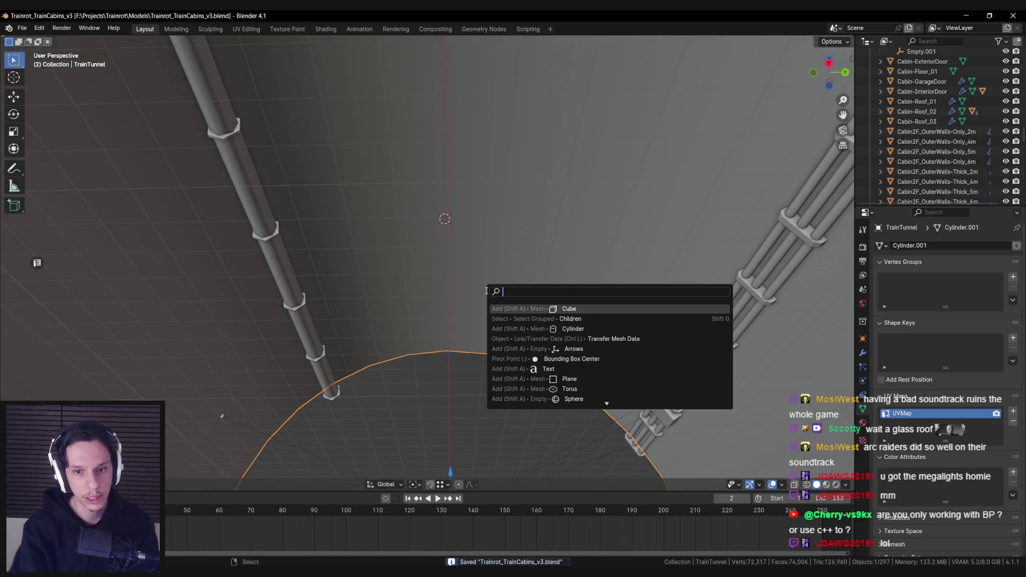
type("cylinder")
key("Return")
scroll(508, 314, "down", 5)
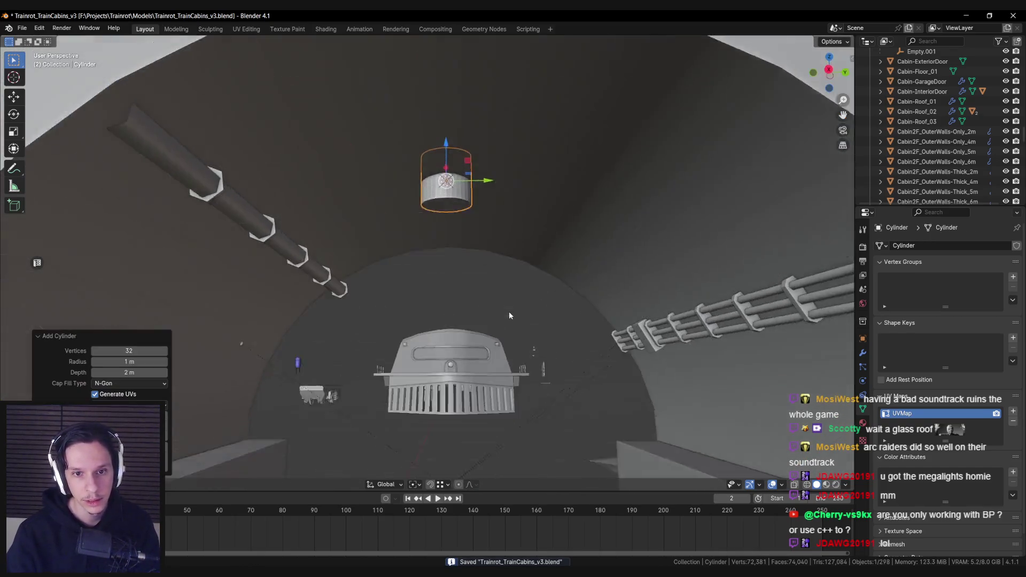
key("alt+Tab")
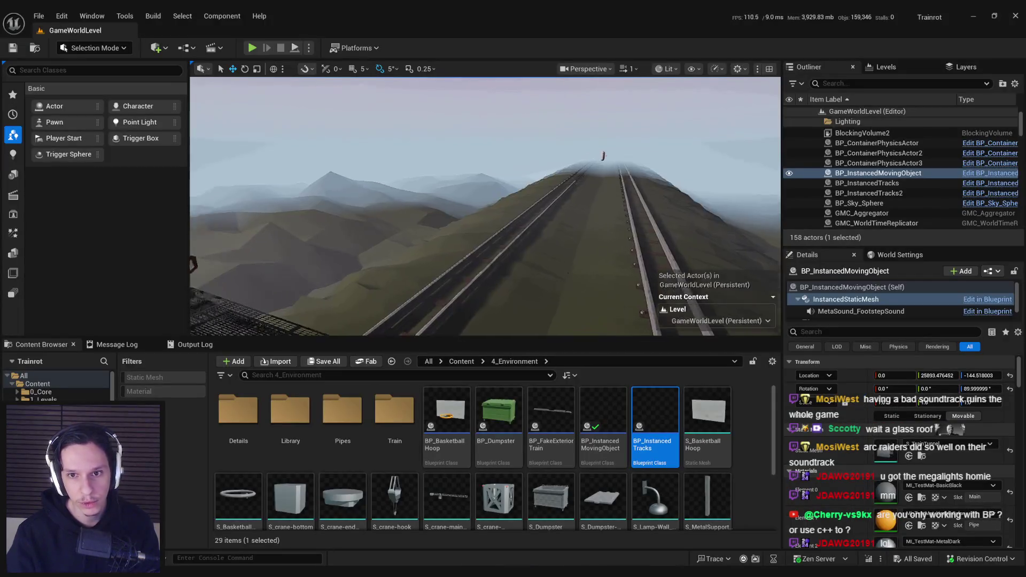
- Fly the viewport camera forward along the tracks through the foggy landscape
scroll(625, 208, "up", 3)
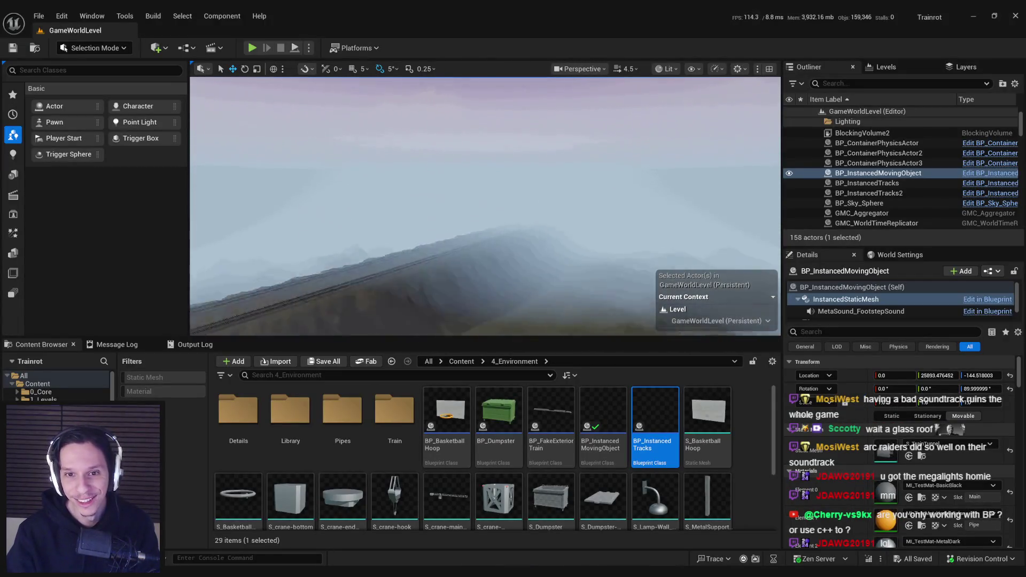
key("w")
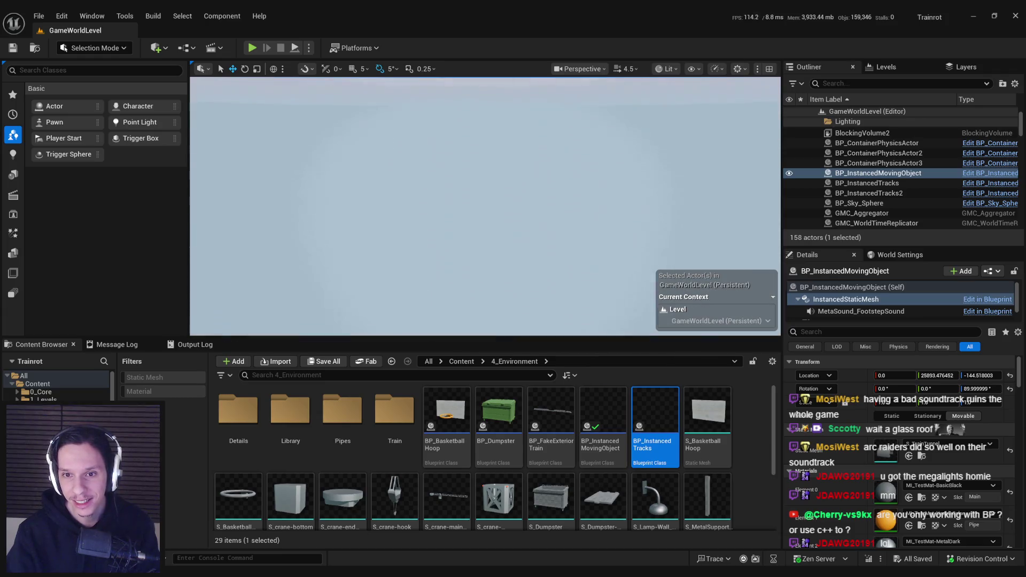
scroll(485, 206, "down", 3)
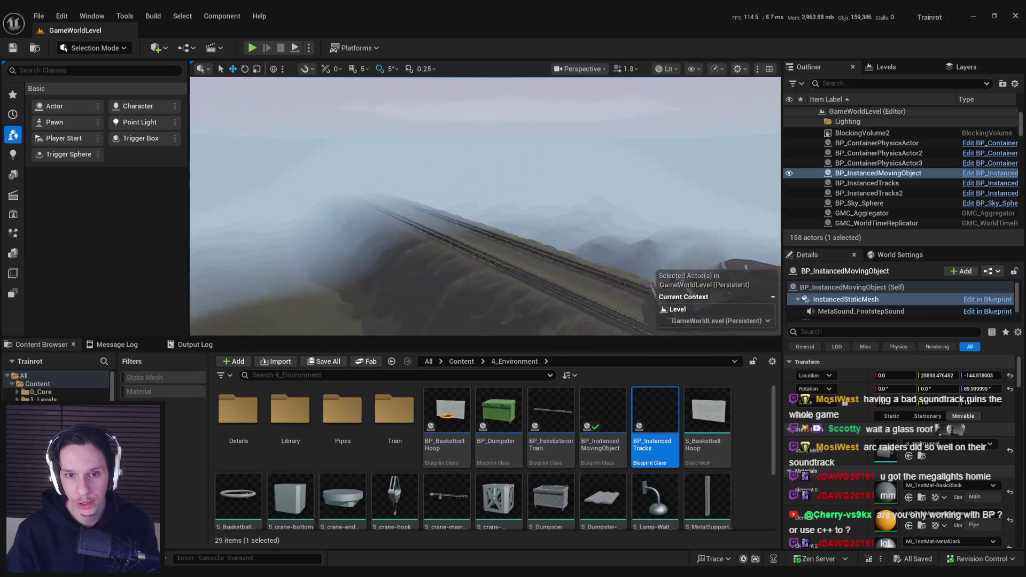
key("alt+Tab")
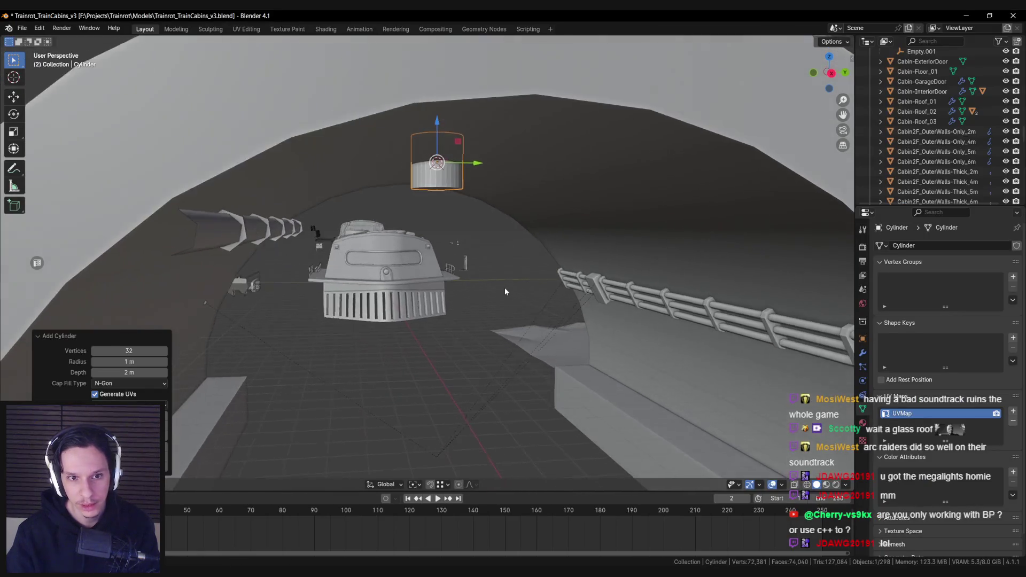
- Move a left cabin's roof over to the tunnel cylinder for reference
scroll(501, 287, "down", 3)
scroll(479, 298, "down", 8)
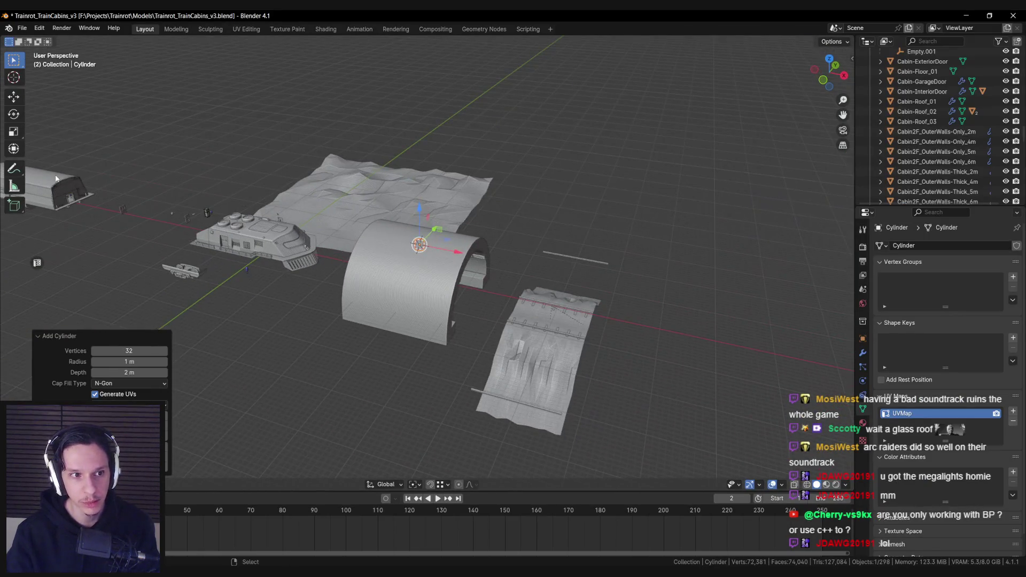
left_click(150, 183)
scroll(59, 173, "down", 2)
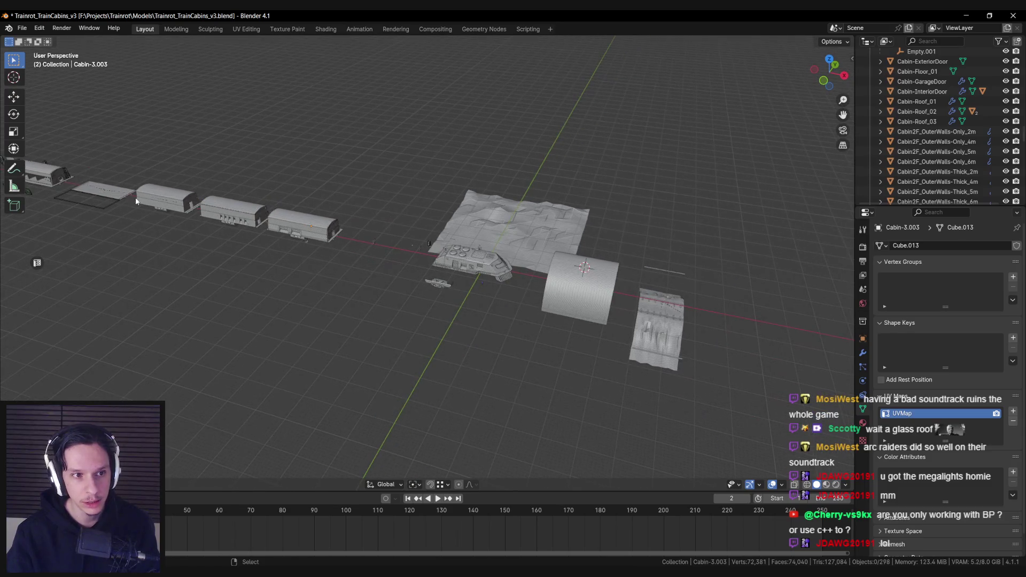
left_click(51, 168)
key("g")
left_click(628, 295)
- Move Cabin-Roof_02 inside the tunnel arch, compare it with the cylinder, then hide it
scroll(628, 296, "down", 3)
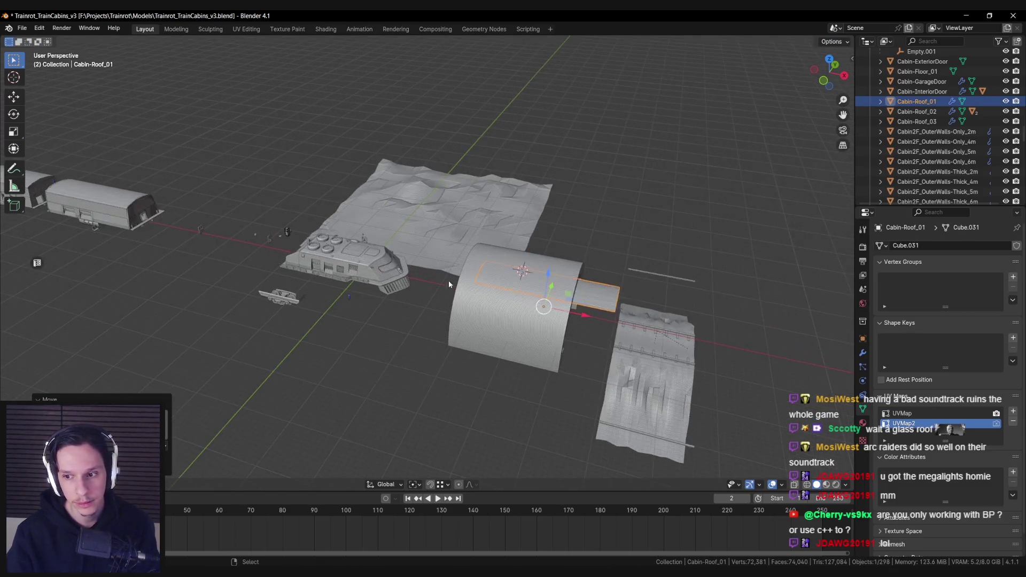
left_click(46, 136)
key("g")
left_click(471, 275)
scroll(422, 296, "up", 3)
scroll(547, 263, "up", 6)
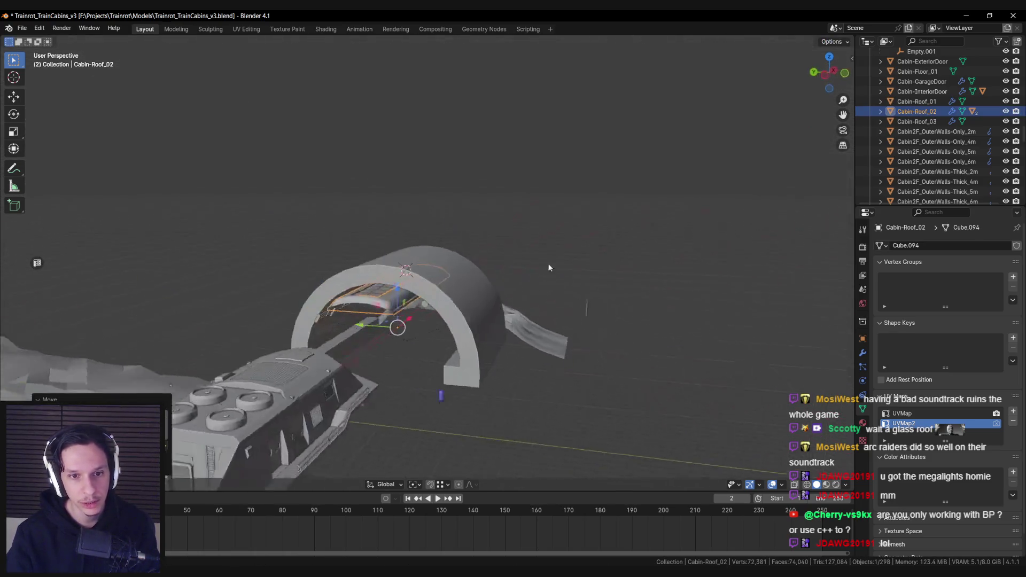
mouse_move(424, 267)
left_mouse_down()
mouse_move(446, 249)
mouse_move(436, 267)
left_mouse_up()
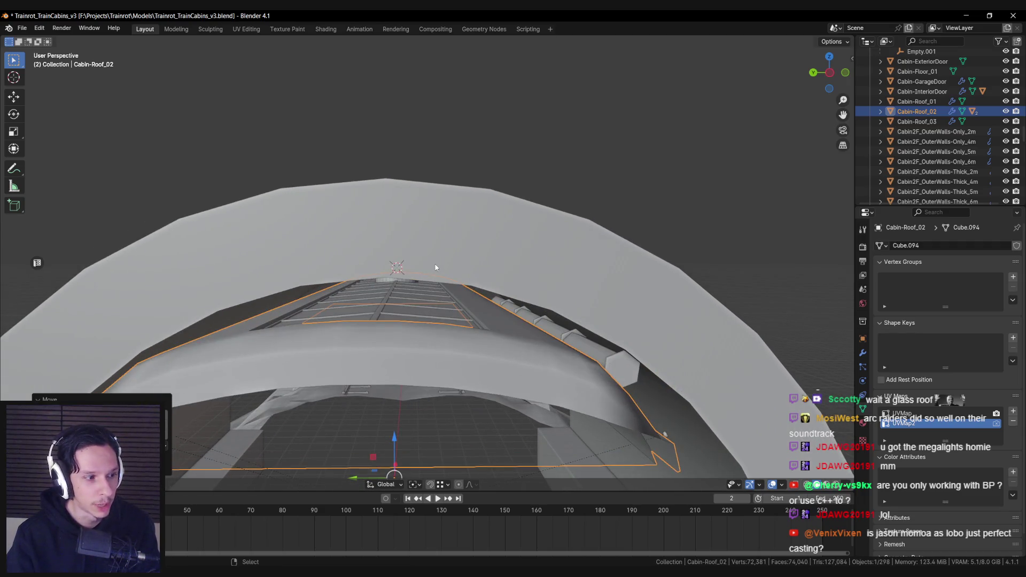
scroll(417, 273, "down", 3)
left_click(383, 282)
left_click_drag(507, 308, 500, 308)
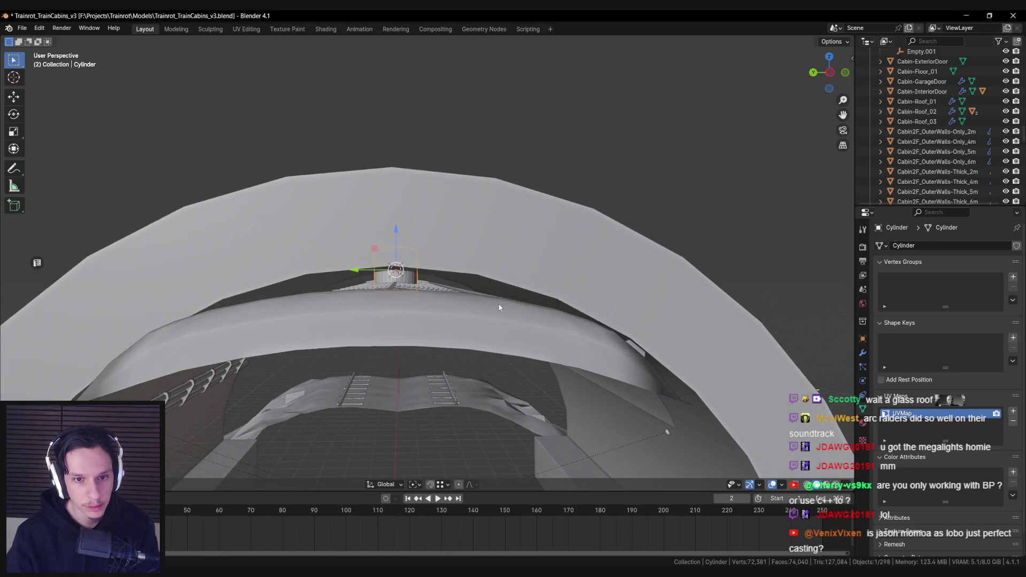
left_click(499, 307)
key("h")
- Scale the cylinder down to a small puck in Right Ortho wireframe view
left_click(419, 284)
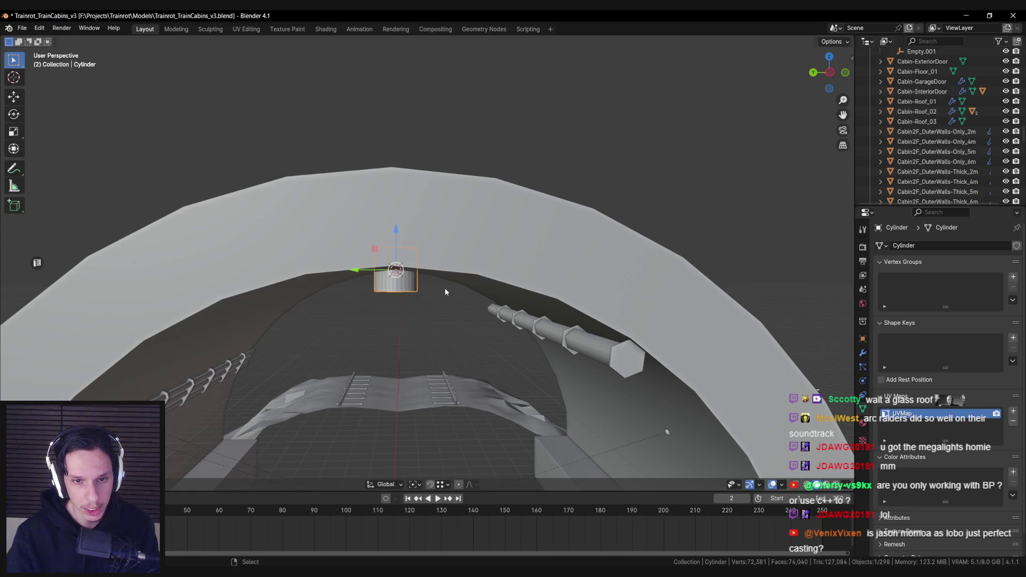
key("KP_3")
key("shift+z")
scroll(607, 368, "up", 3)
key("s")
left_click(521, 295)
key("shift+z")
scroll(498, 264, "up", 3)
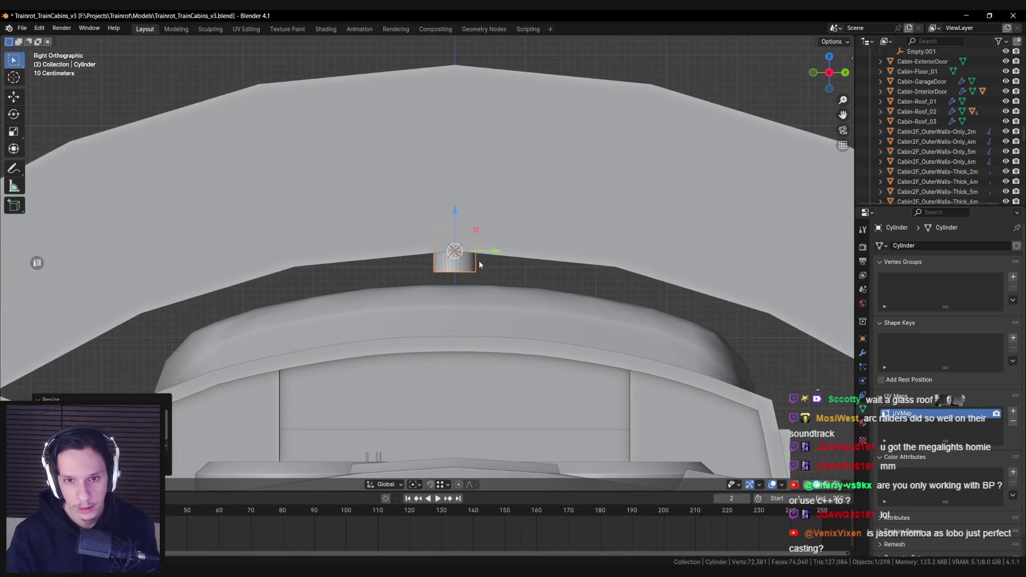
- Seat the cylinder against the ceiling peak, rescale it, and check its mesh
key("g")
left_click(567, 275)
key("s")
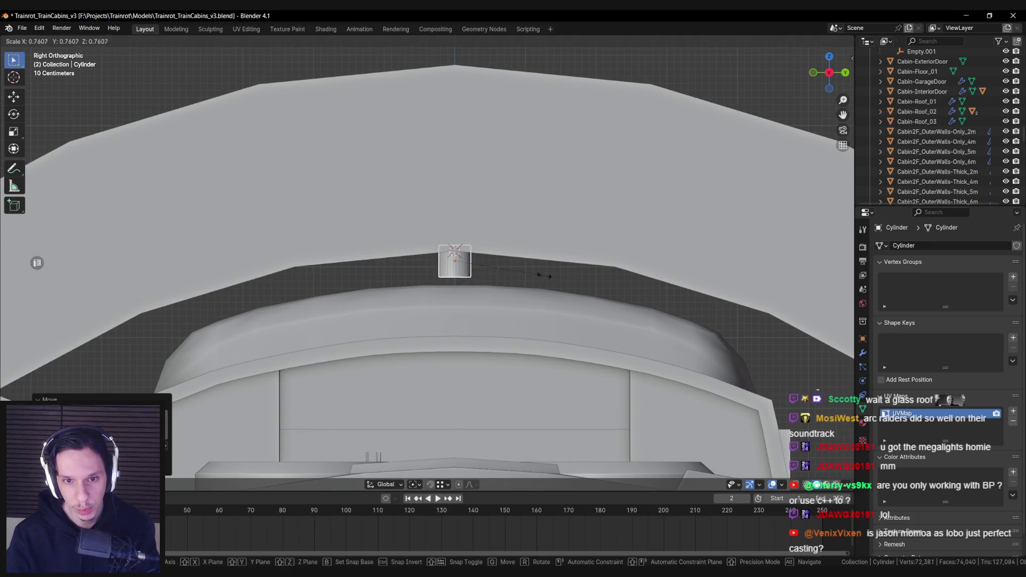
left_click(544, 276)
scroll(488, 247, "up", 4)
key("Tab")
key("shift+z")
key("shift+z")
key("Tab")
- Replace the cylinder with a fresh, resized one raised to just under the tunnel ceiling
key("Delete")
key("F3")
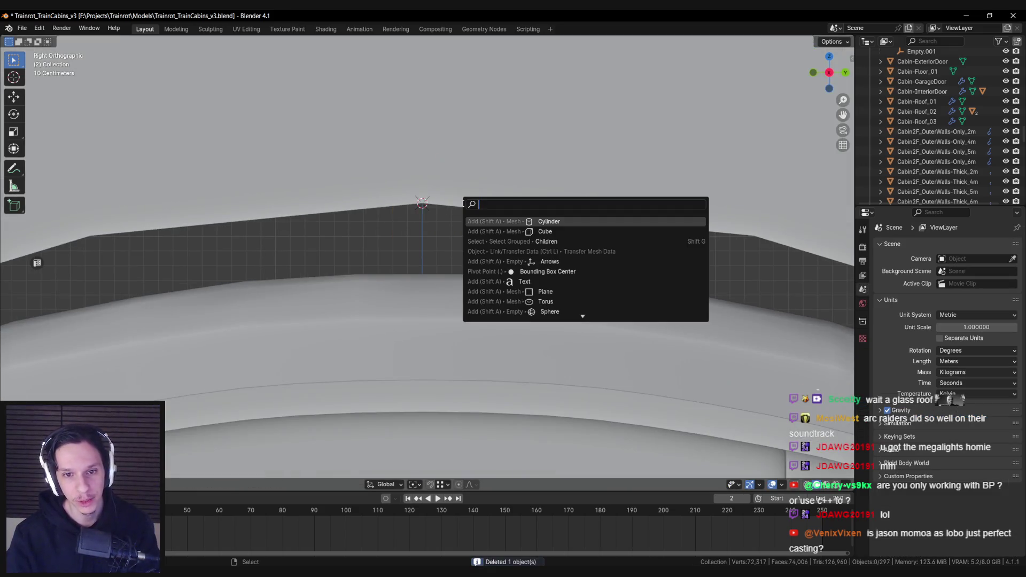
key("Return")
key("s")
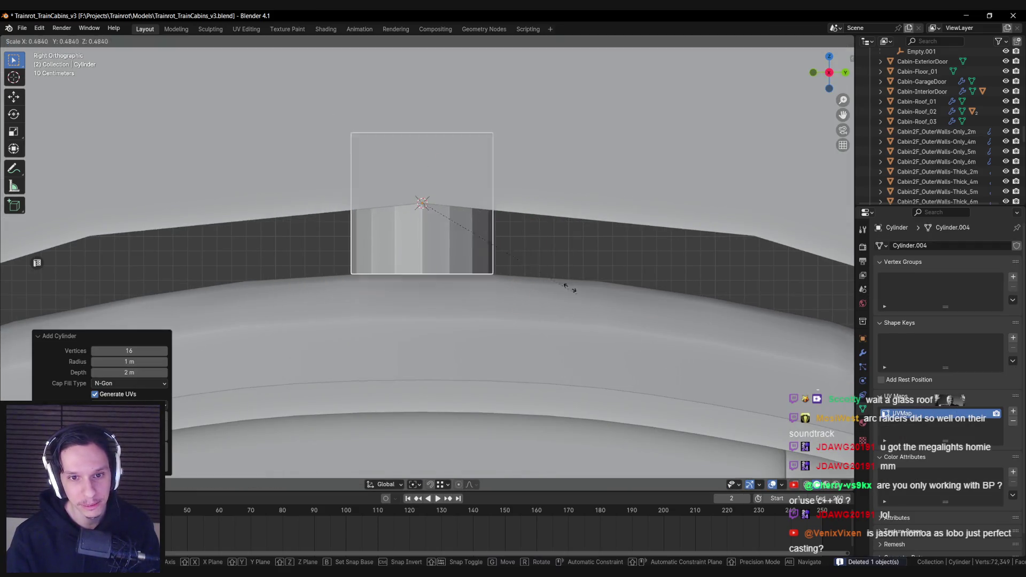
left_click(477, 220)
key("g")
key("z")
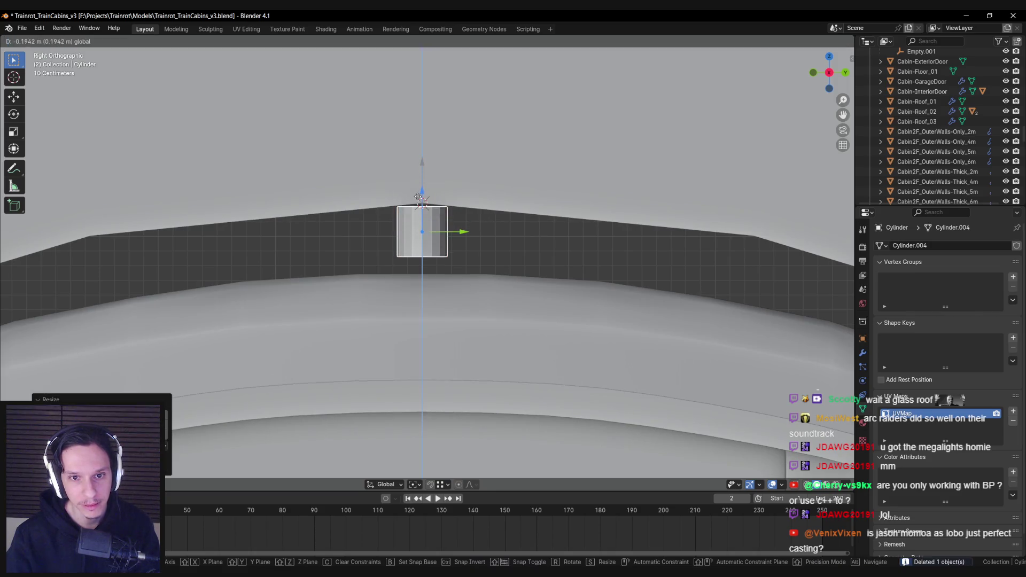
left_click(418, 197)
key("s")
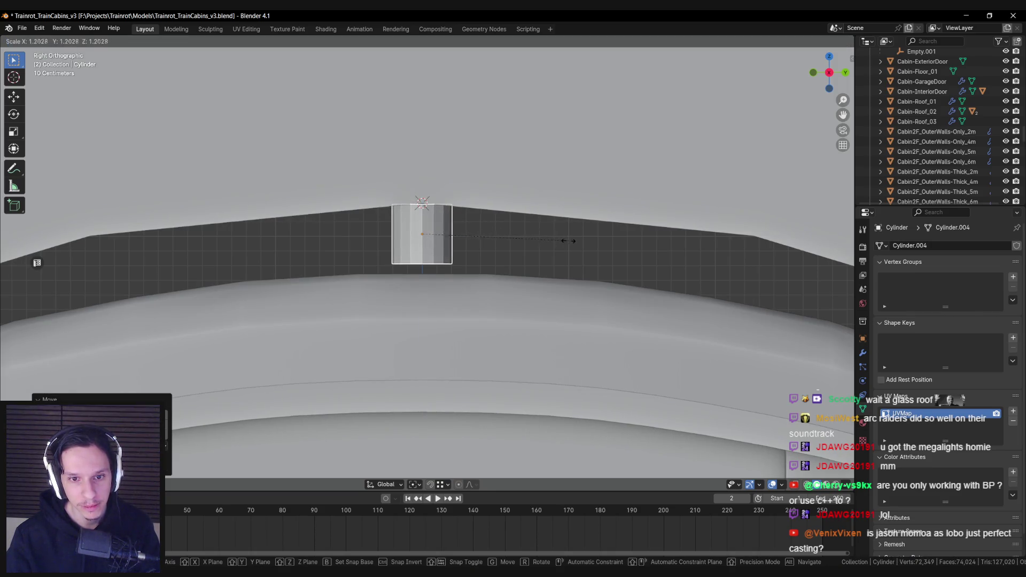
left_click(571, 241)
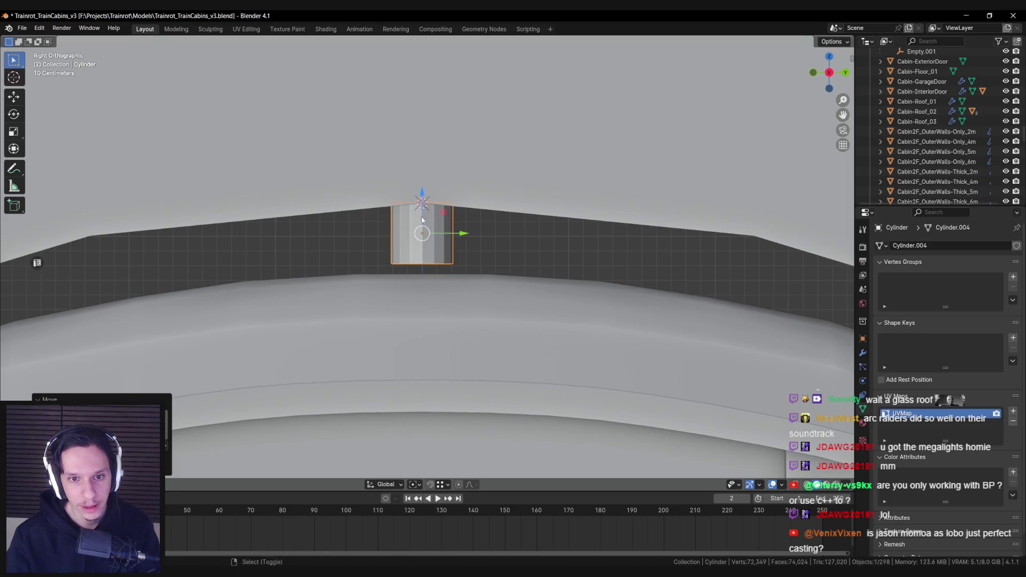
left_click_drag(422, 220, 446, 252)
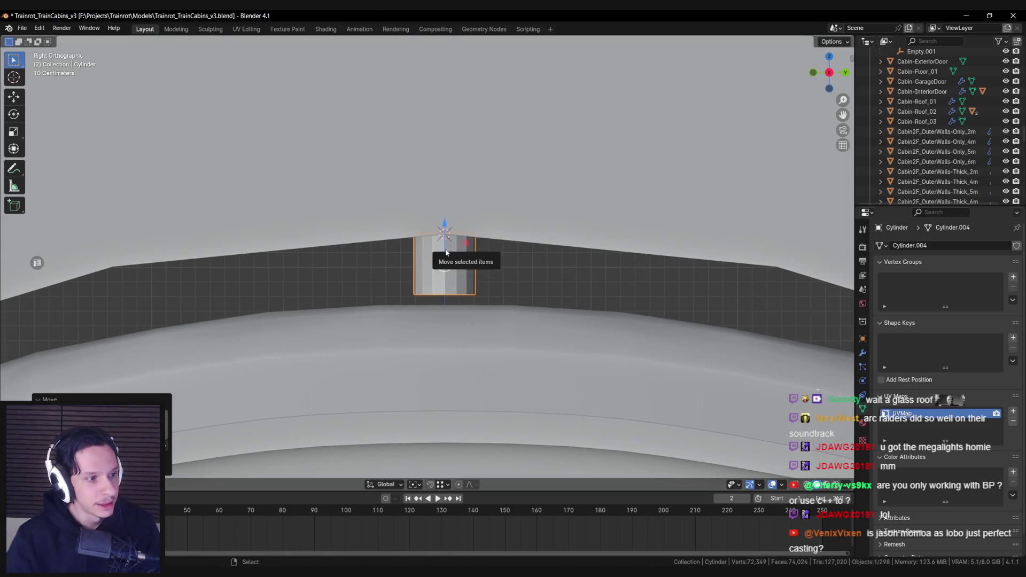
scroll(436, 243, "up", 1)
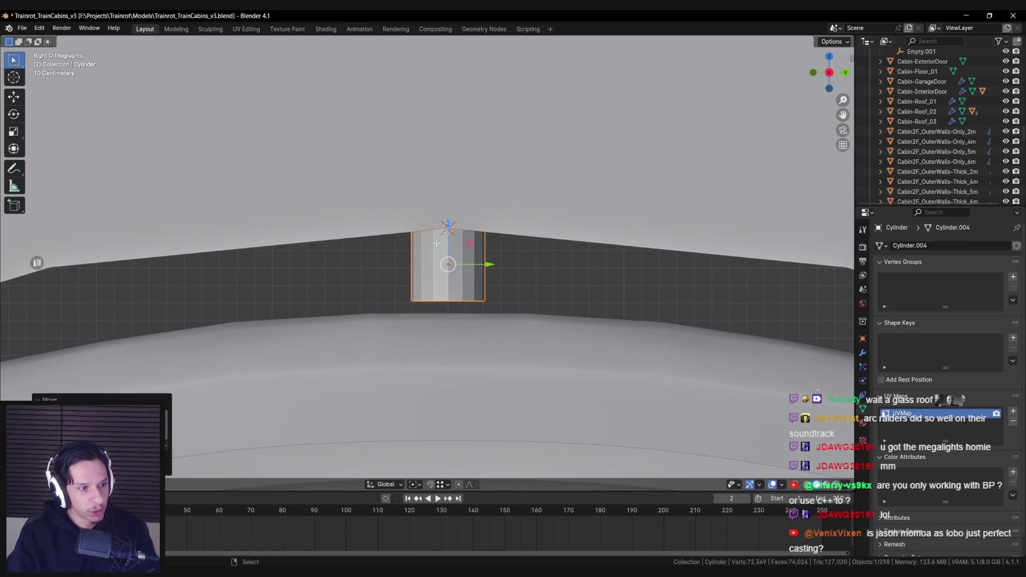
- Select the cylinder's top ring in see-through mode and scale it down to taper the shade
key("Tab")
key("shift+z")
key("alt+a")
key("shift+z")
key("shift+z")
left_click_drag(403, 217, 491, 235)
key("shift+z")
key("s")
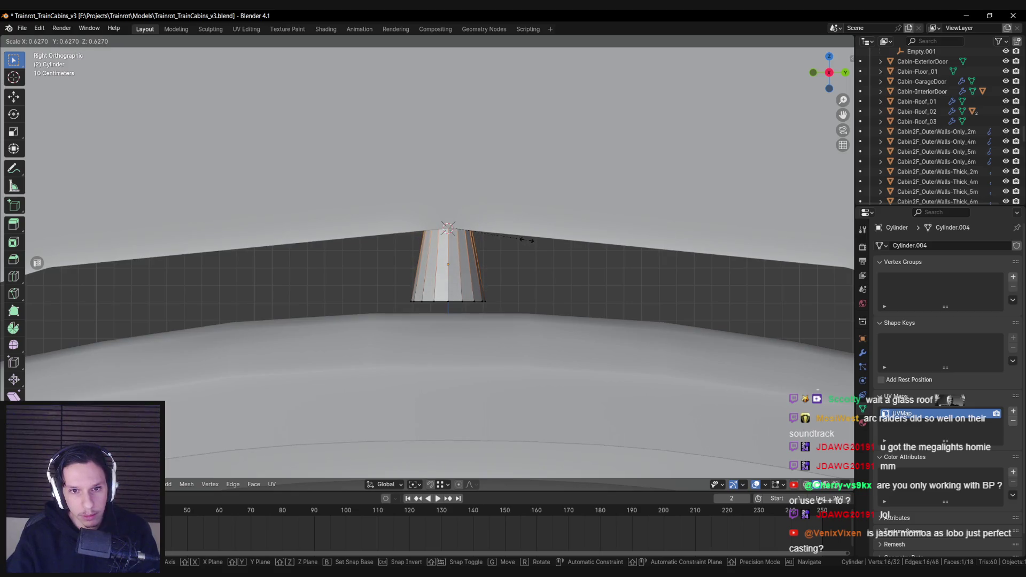
left_click(525, 239)
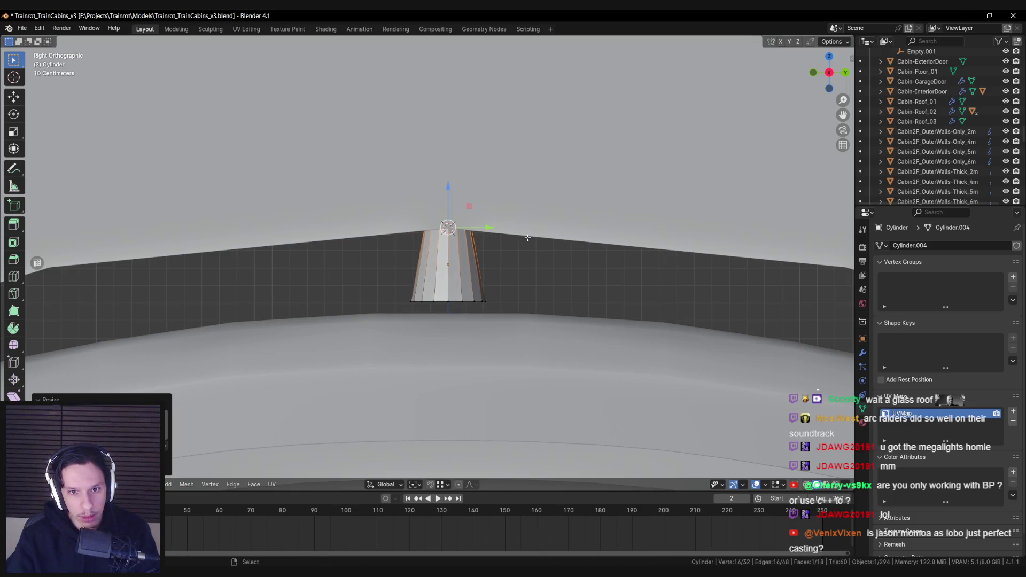
- Resize the top ring and bevel it with 3 segments into a rounded dome
scroll(480, 215, "up", 2)
key("shift+z")
key("ctrl+b")
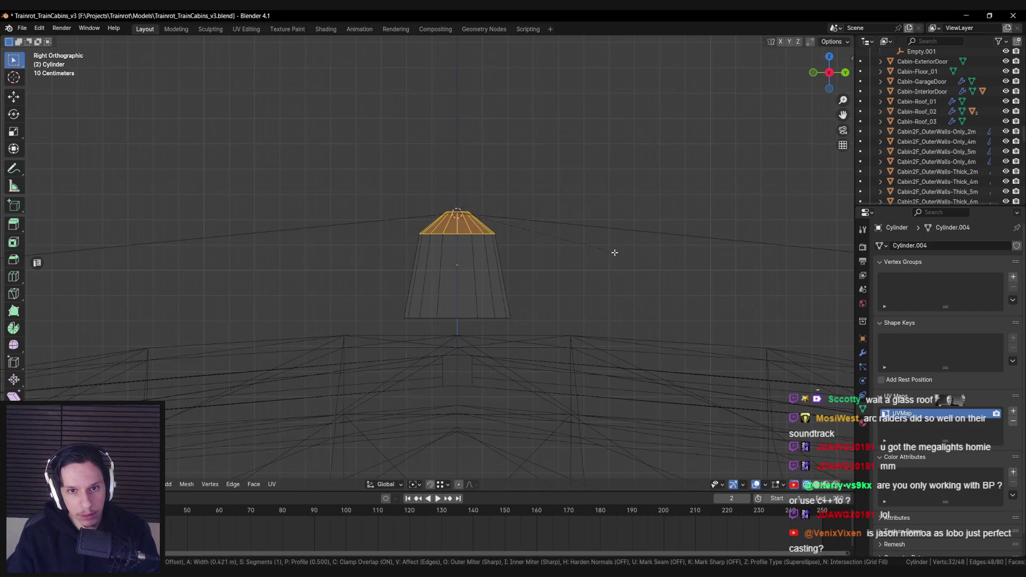
scroll(623, 255, "up", 2)
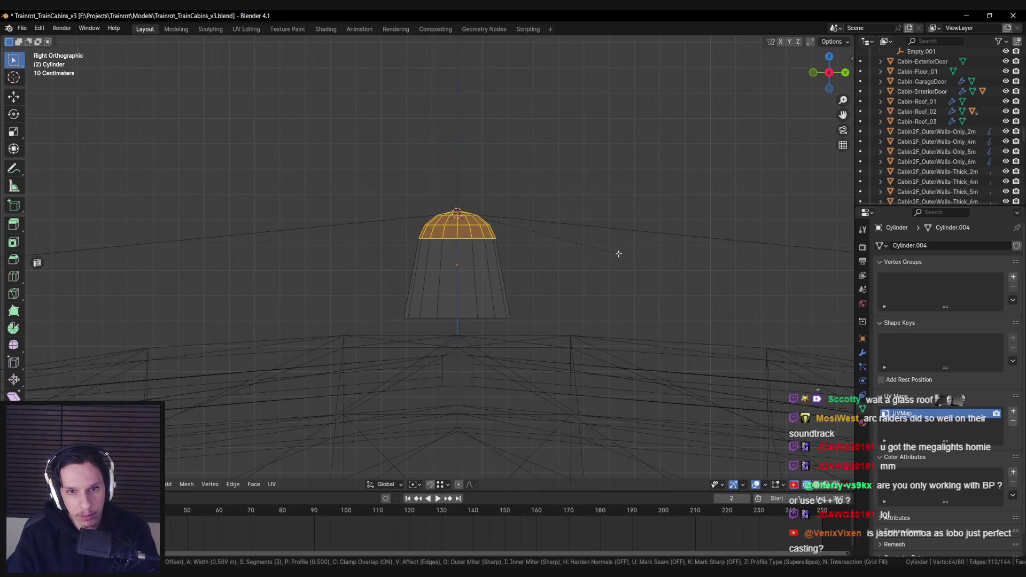
key("Escape")
key("s")
left_click(585, 241)
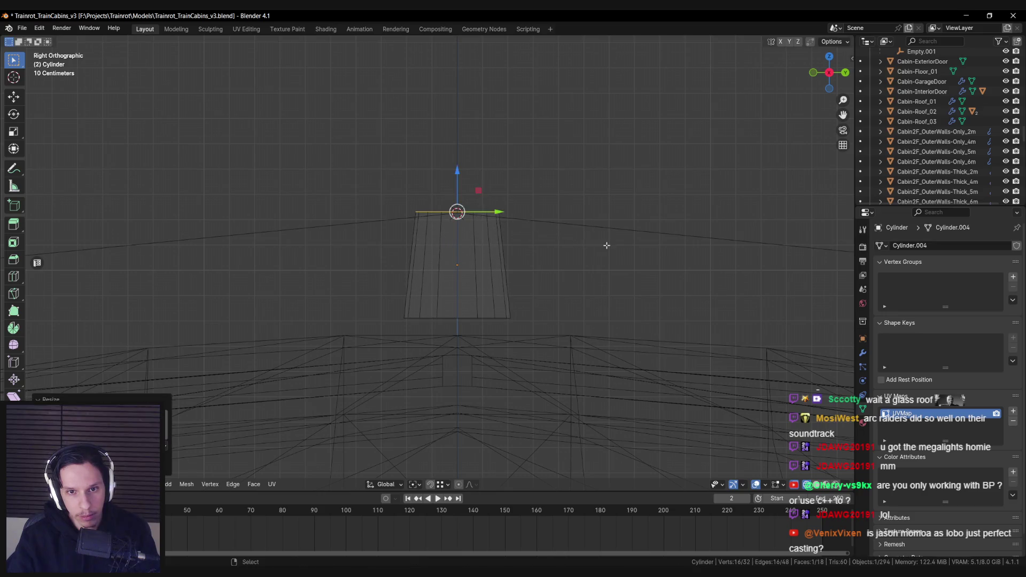
key("ctrl+b")
scroll(644, 261, "up", 2)
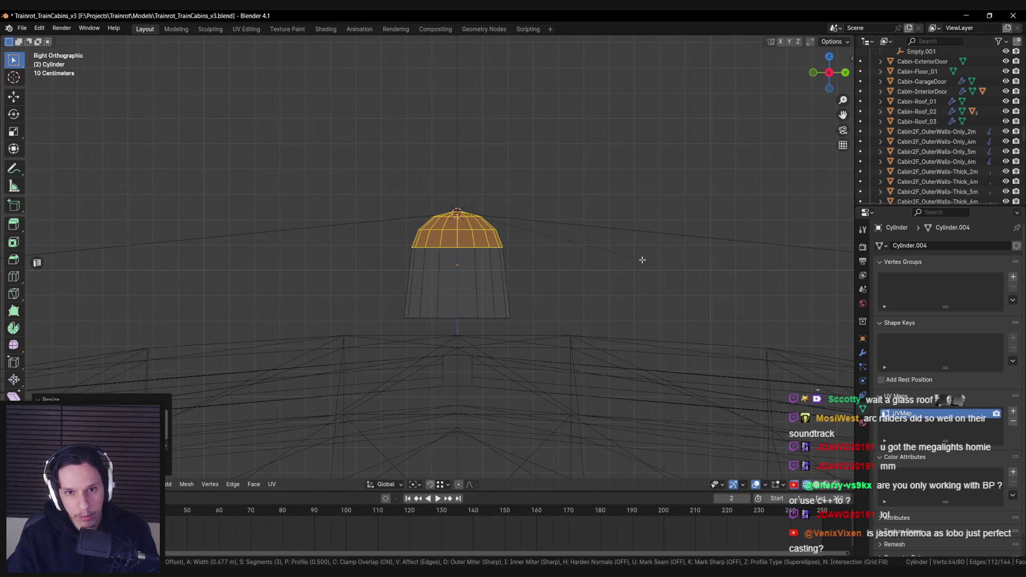
left_click(643, 259)
key("shift+z")
key("Tab")
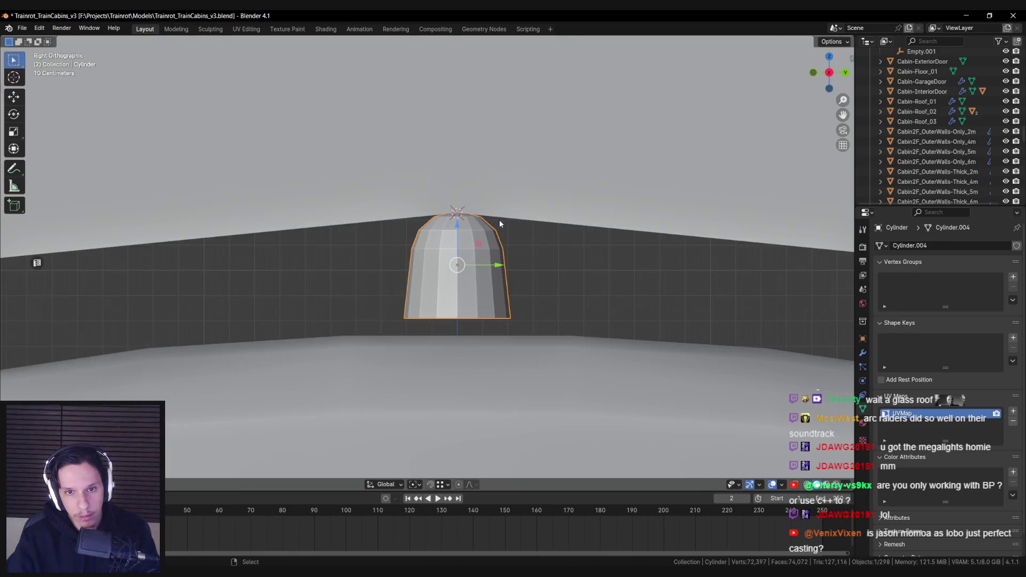
- Select the lamp's bottom ring and resize it, then check the lamp from the side
key("ctrl+z")
key("ctrl+z")
key("ctrl+z")
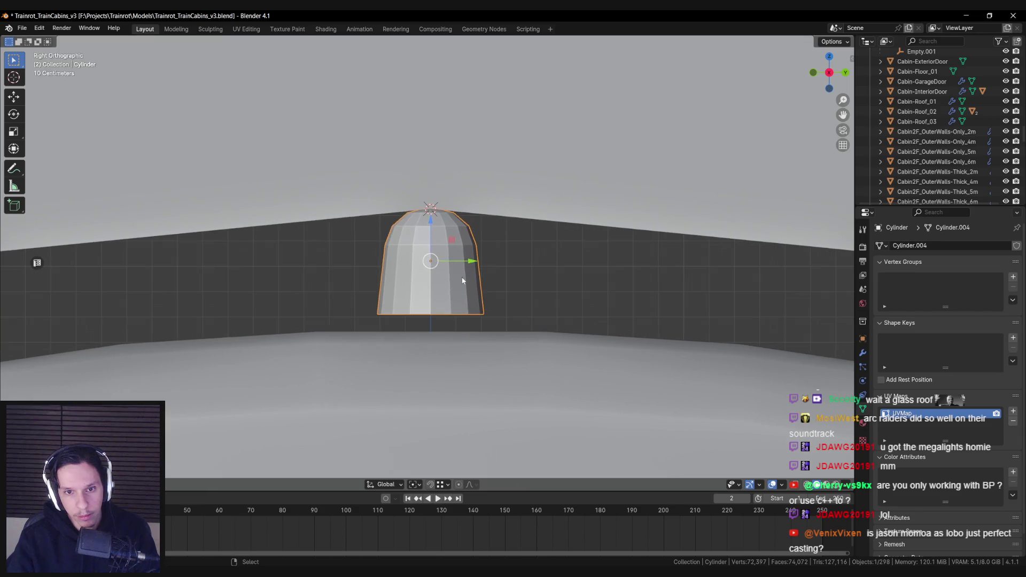
key("shift+z")
key("shift+z")
left_click(464, 292, "alt")
key("g")
left_click(464, 280)
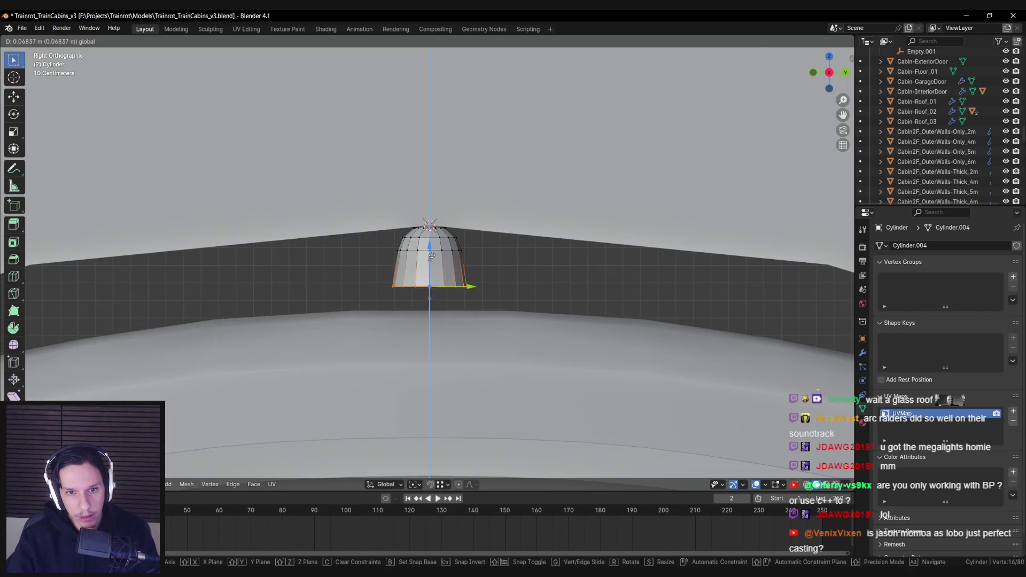
key("s")
left_click(554, 281)
key("Tab")
scroll(507, 274, "down", 3)
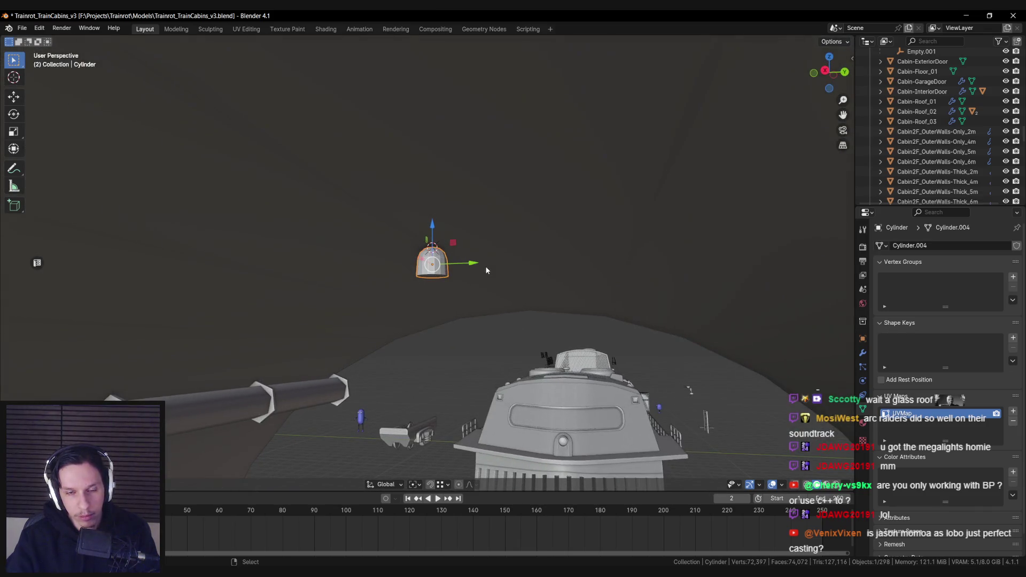
key("KP_3")
scroll(485, 267, "up", 4)
- Move the whole lamp mesh vertically to sit at the tunnel ceiling, then select its top cap face
key("Tab")
scroll(481, 267, "up", 3)
key("a")
key("g")
key("z")
left_click(427, 239)
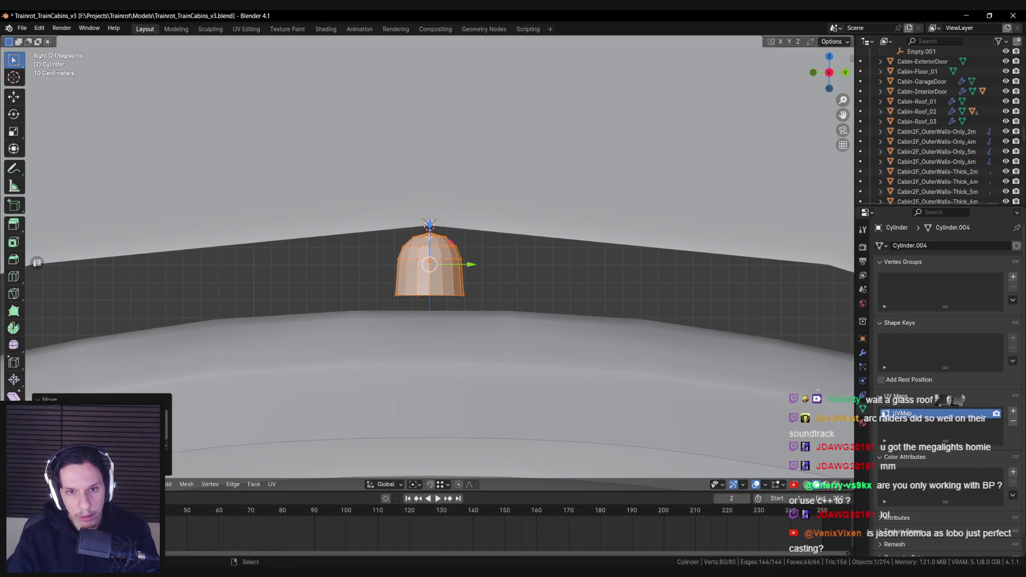
scroll(430, 230, "down", 3)
scroll(432, 218, "up", 1)
scroll(432, 218, "up", 5)
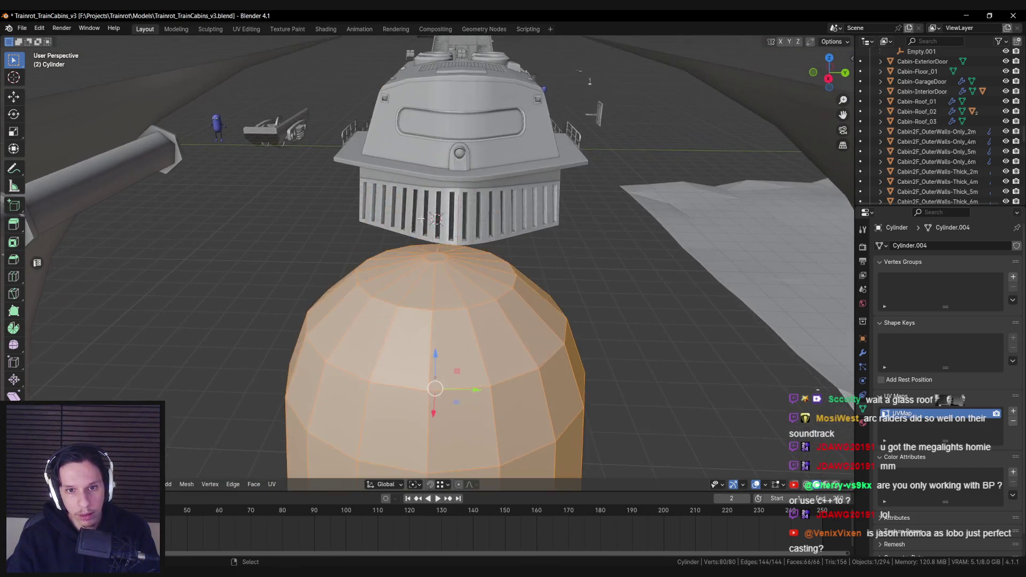
left_click(435, 255)
key("KP_3")
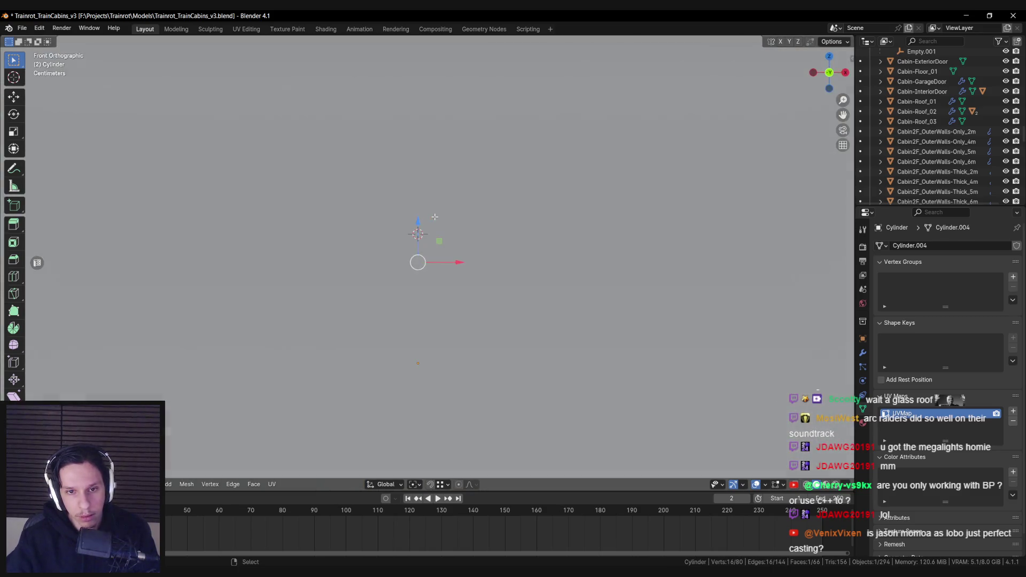
- Extrude the top cap straight up into a short neck and delete its cap face
key("e")
key("z")
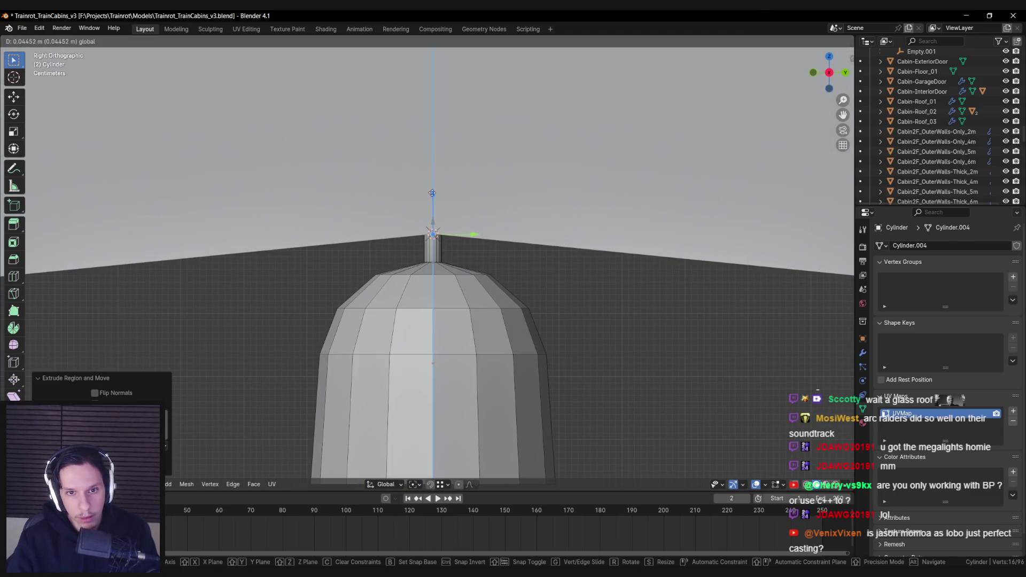
left_click(432, 192)
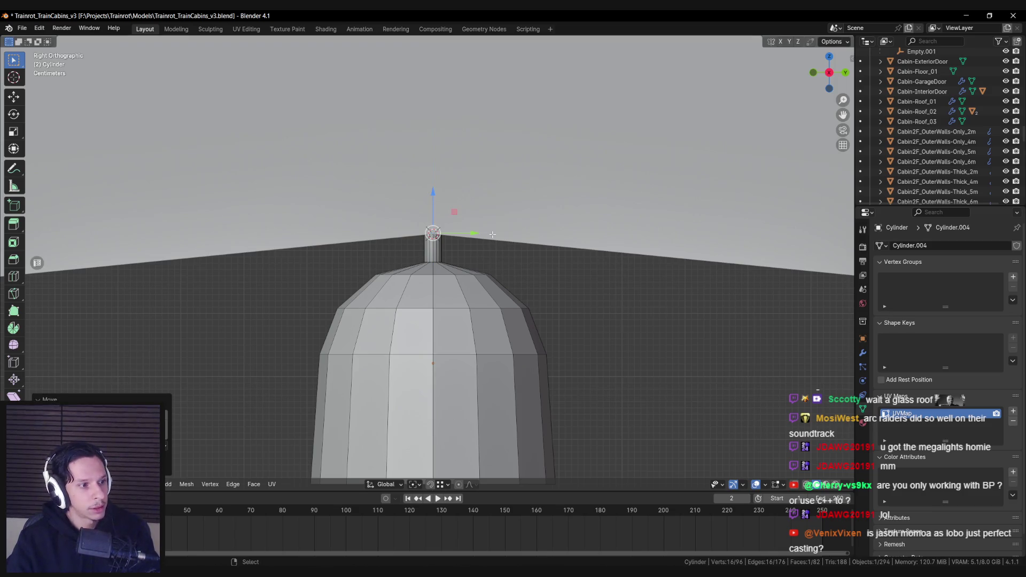
key("x")
left_click(492, 234)
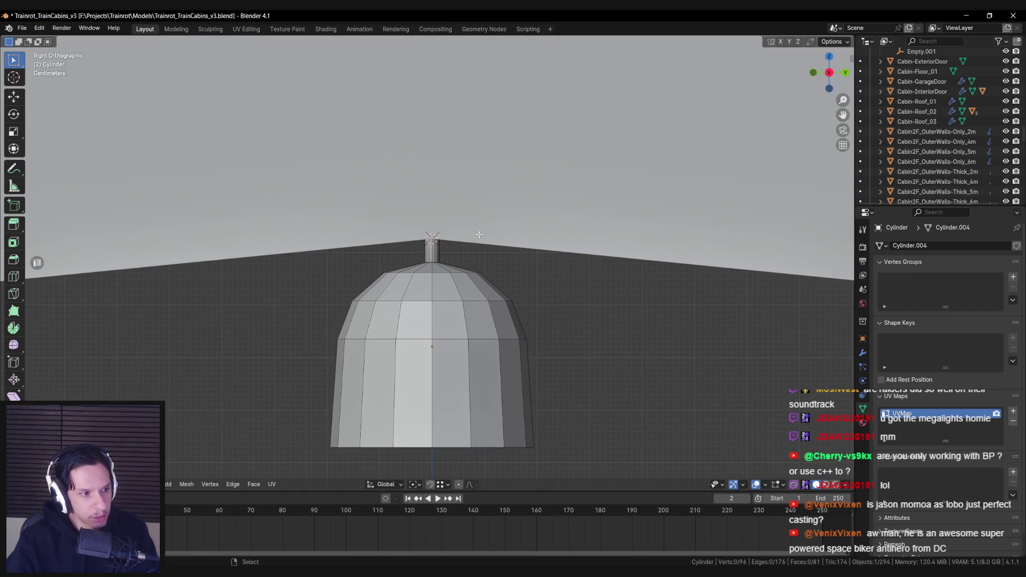
- Select the neck's open top loop and widen it, then clear the selection
scroll(480, 234, "up", 2)
left_click(465, 262, "alt")
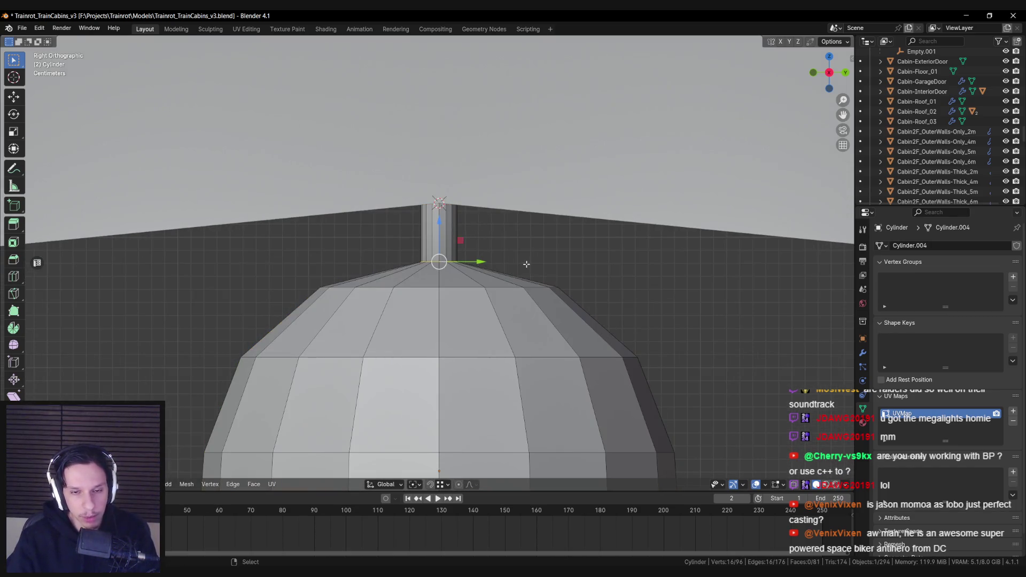
key("s")
left_click(538, 266)
scroll(537, 267, "down", 4)
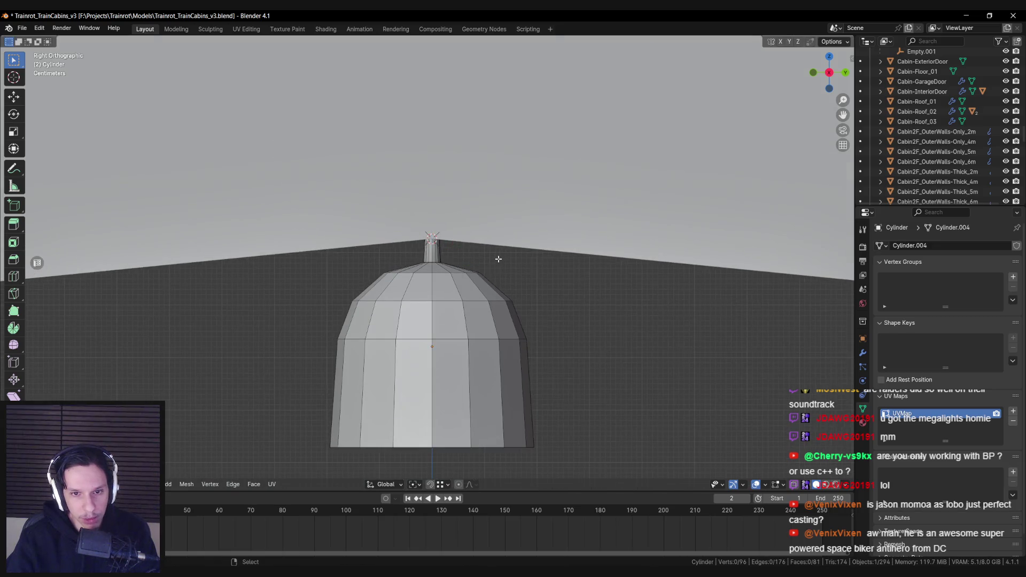
left_click(498, 259)
scroll(498, 259, "up", 3)
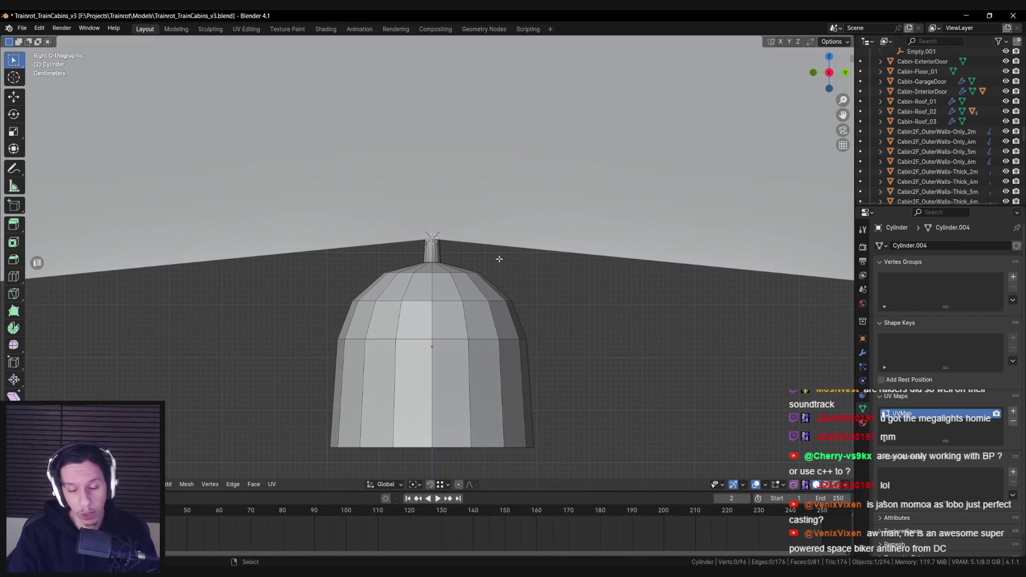
scroll(498, 258, "down", 4)
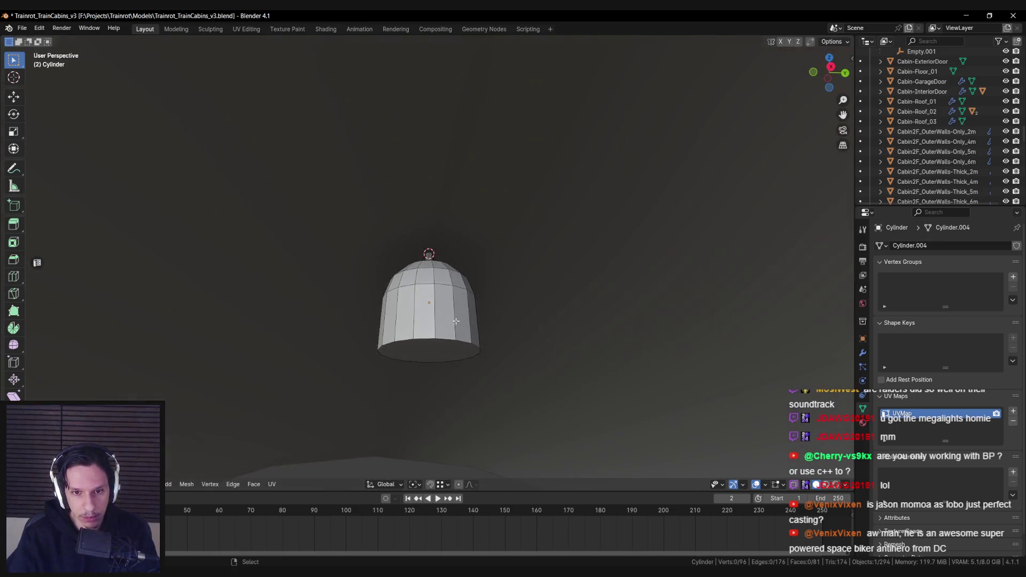
- Inset the lamp's bottom face, recess it upward, shrink it, and poke it into a triangle fan
left_click(449, 327, "alt")
key("i")
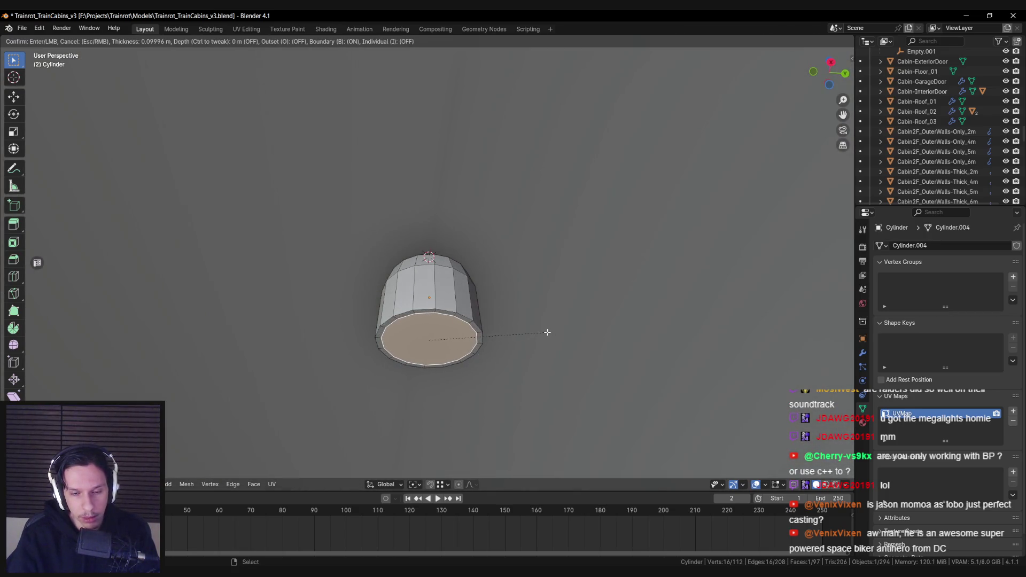
left_click(546, 333)
key("KP_3")
key("shift+z")
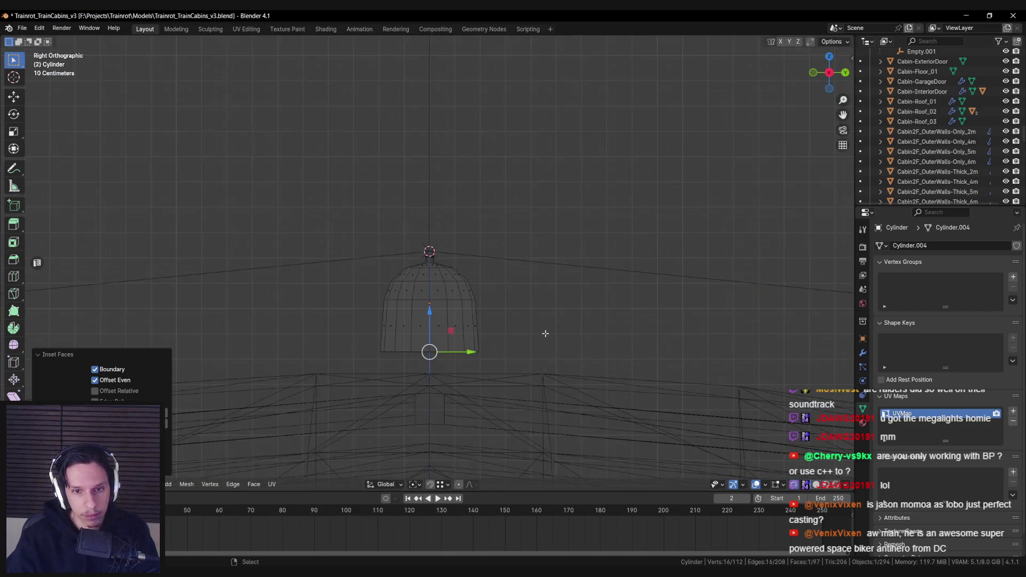
left_click(428, 311)
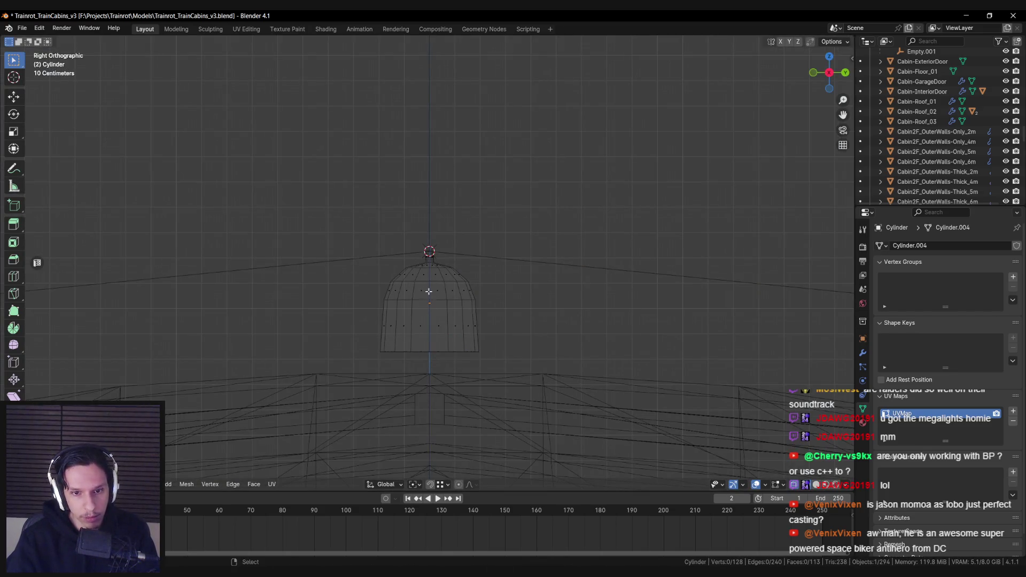
left_click_drag(429, 311, 429, 284)
key("s")
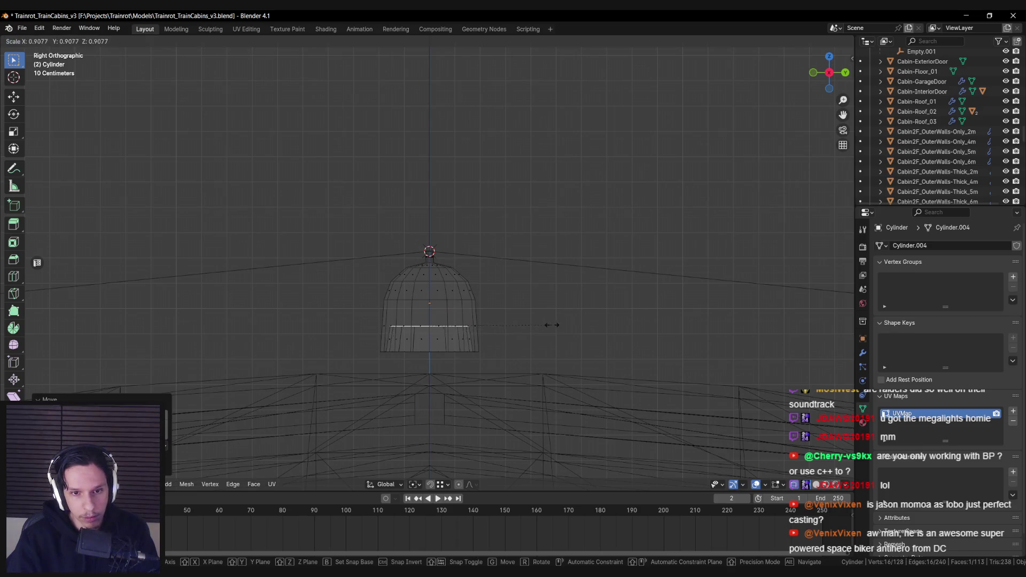
left_click(555, 324)
key("shift+z")
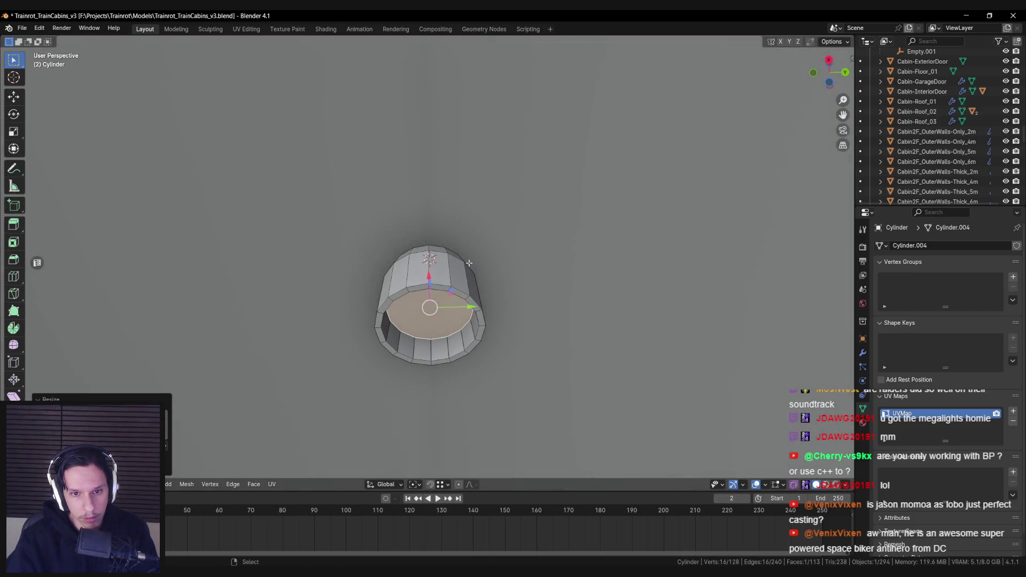
right_click(534, 309)
left_click(534, 309)
key("alt+a")
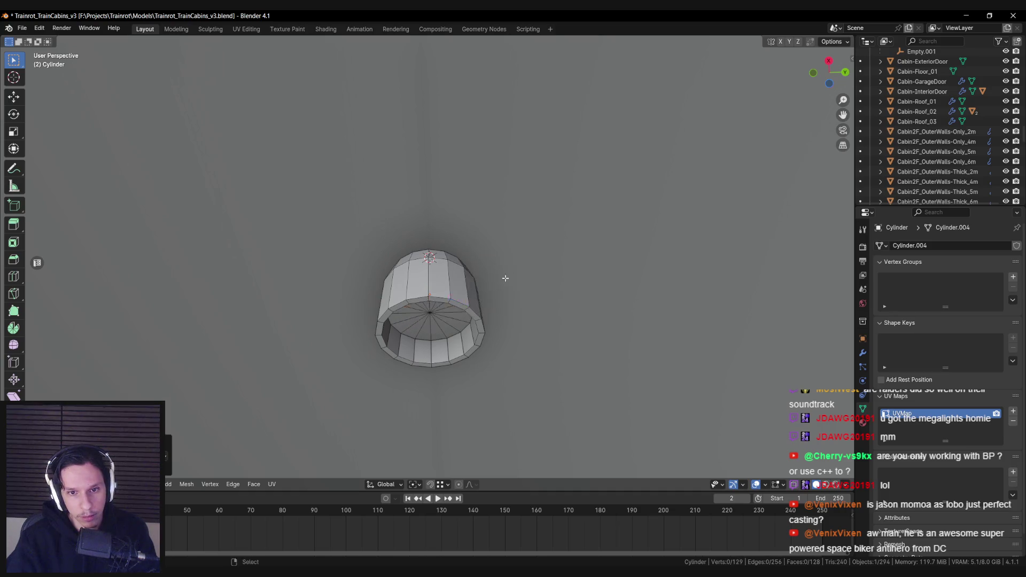
- Select two edge rings near the lamp's bottom and apply an edge operation
left_click_drag(438, 292, 436, 267)
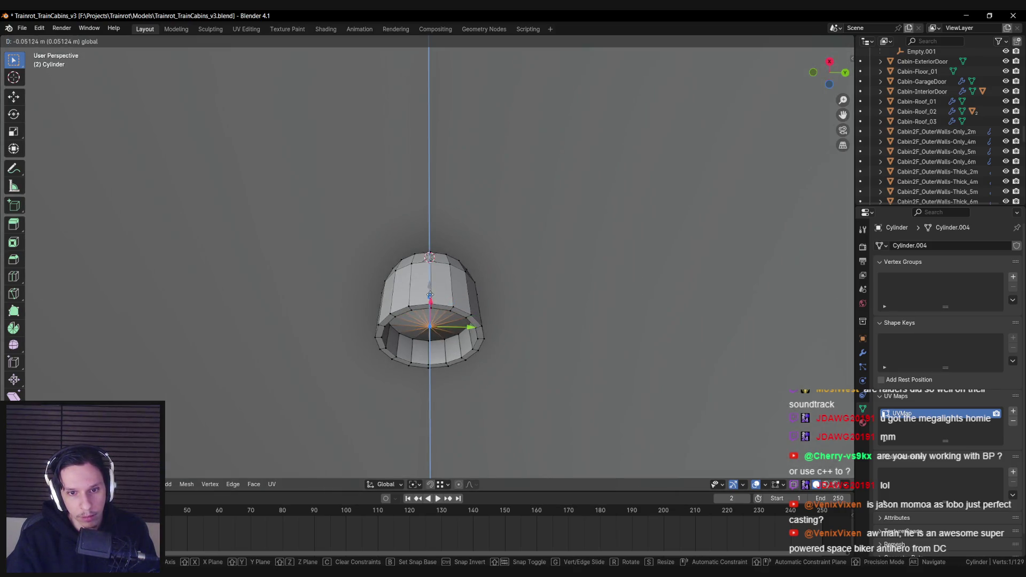
left_click(420, 311, "alt")
left_click(448, 342, "alt")
left_click(451, 336, "alt+shift")
key("ctrl+e")
left_click(451, 336)
scroll(435, 260, "up", 5)
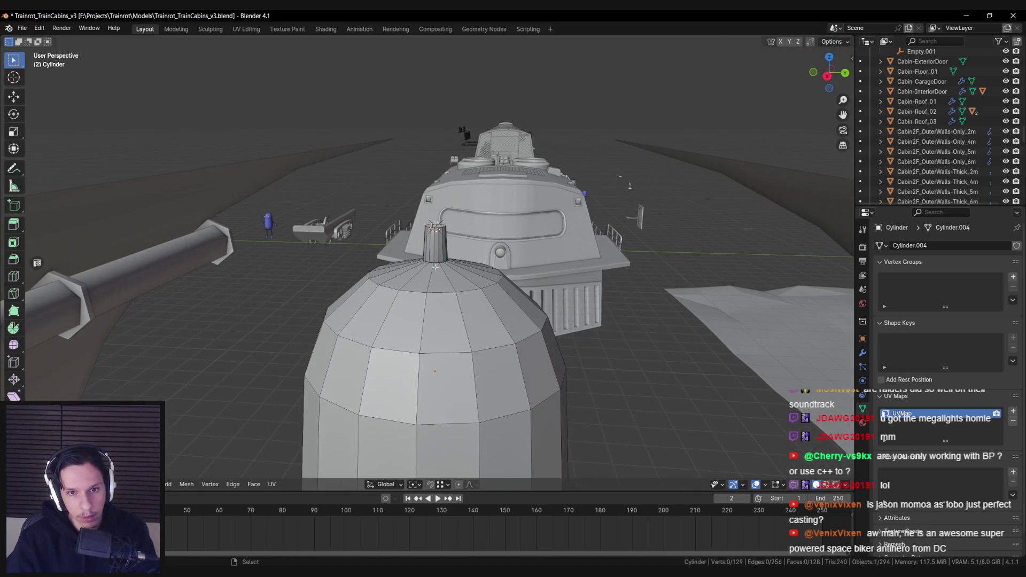
scroll(435, 260, "down", 3)
- Shade the lamp smooth and mark its rim edges as a UV seam
key("Tab")
right_click(460, 299)
left_click(465, 303)
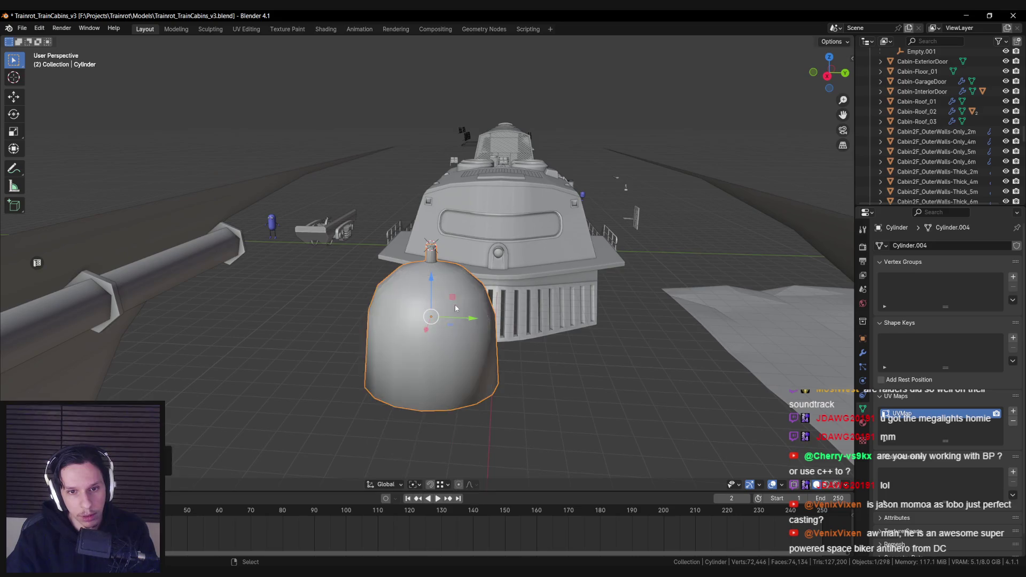
key("KP_Divide")
key("Tab")
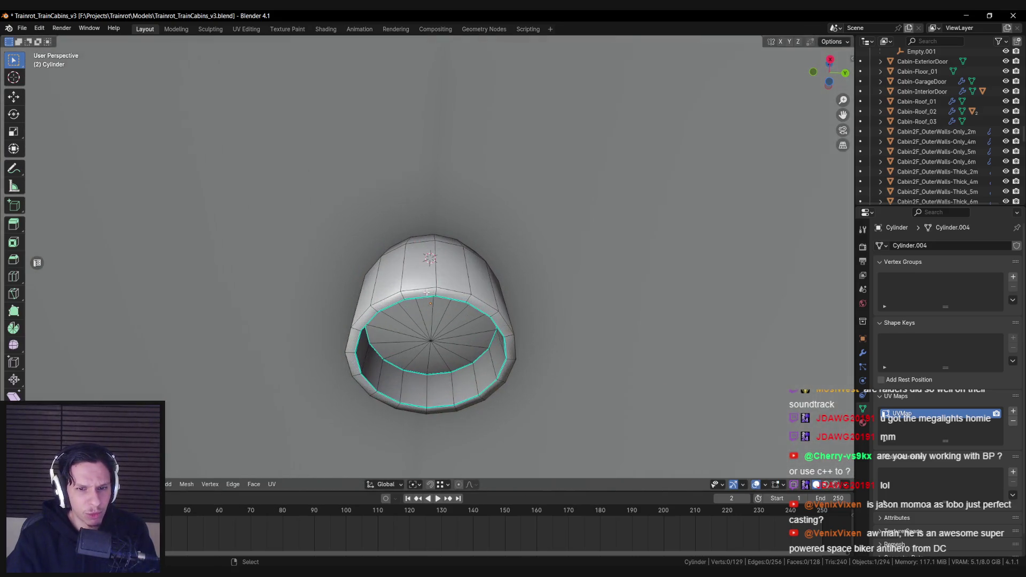
key("ctrl+e")
left_click(426, 286)
key("Tab")
scroll(470, 304, "down", 3)
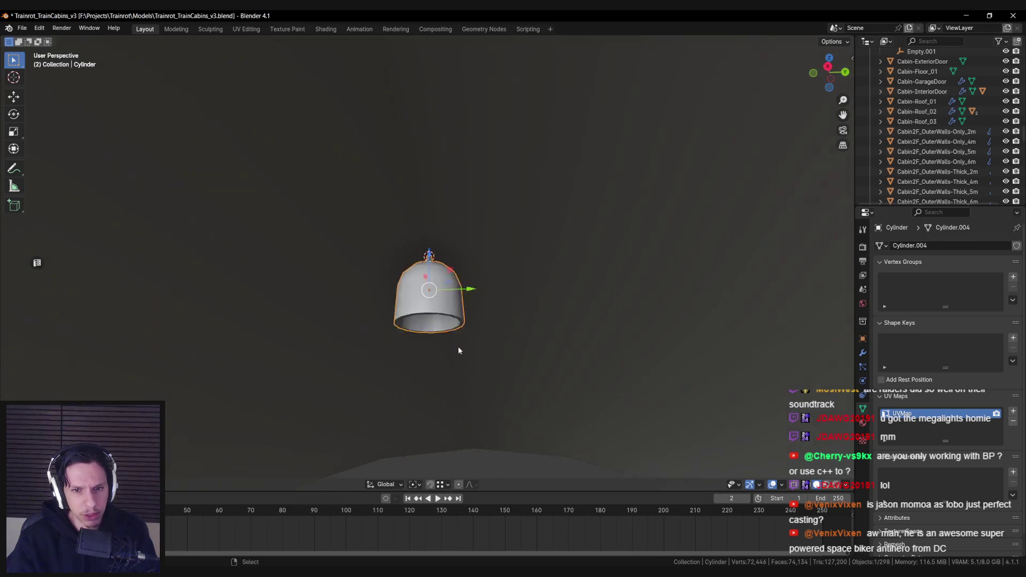
key("Tab")
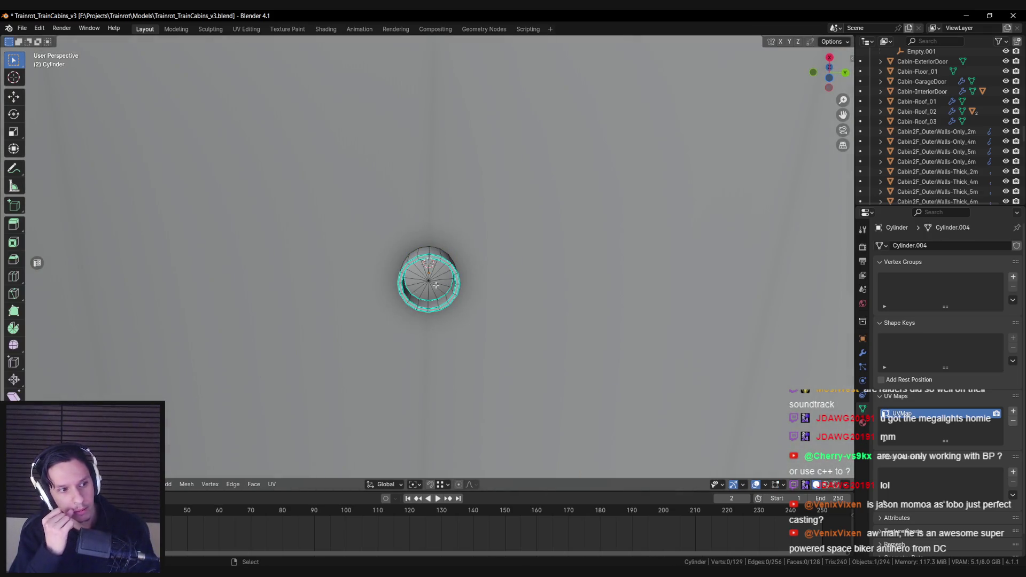
- Assign the existing Metal material to the lamp and add a second slot for Emissive2
key("Tab")
left_click(862, 423)
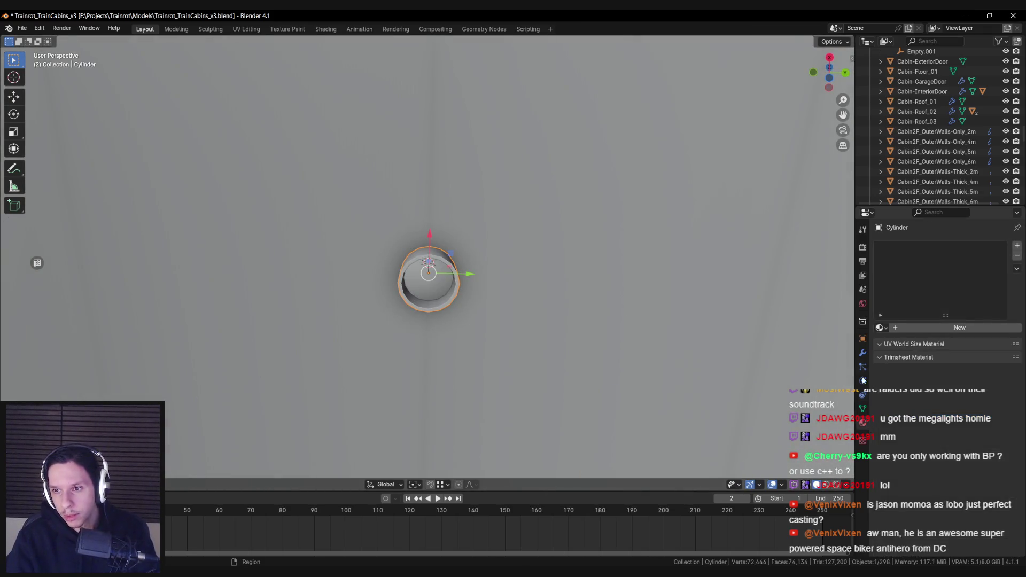
left_click(904, 328)
double_click(904, 328)
type("meta")
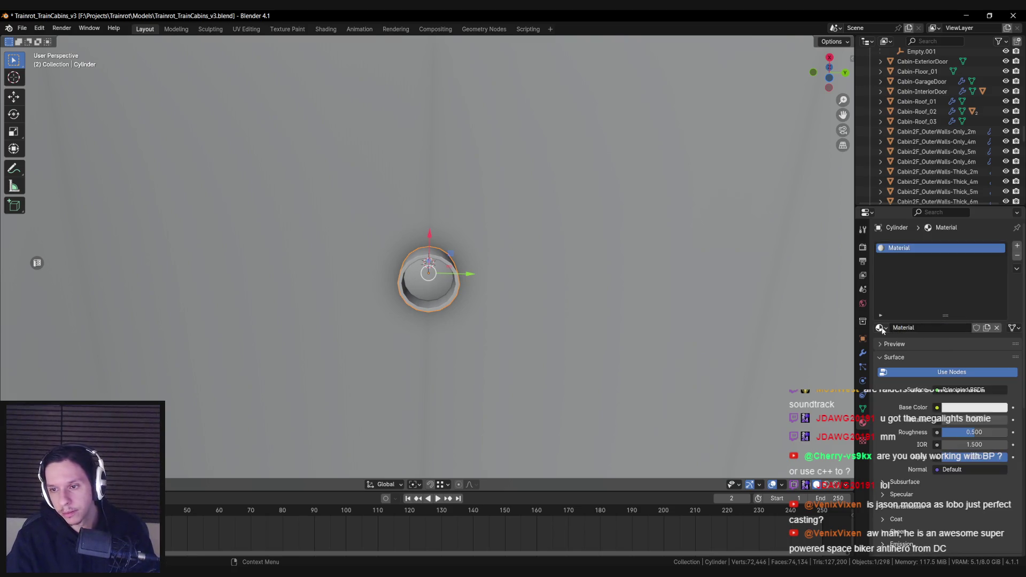
left_click(879, 327)
type("meta")
key("Return")
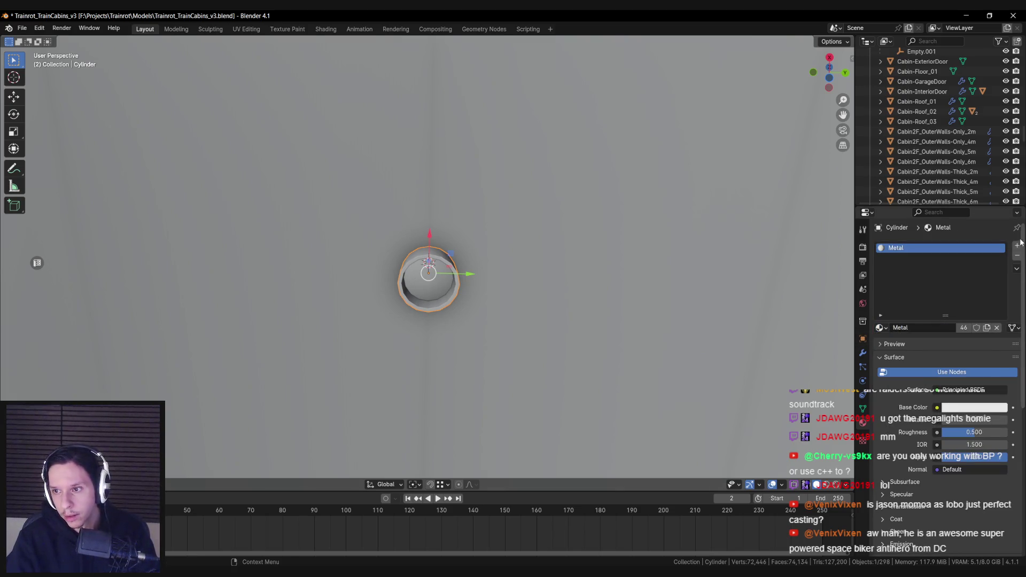
left_click(1017, 245)
left_click(879, 328)
type("emis")
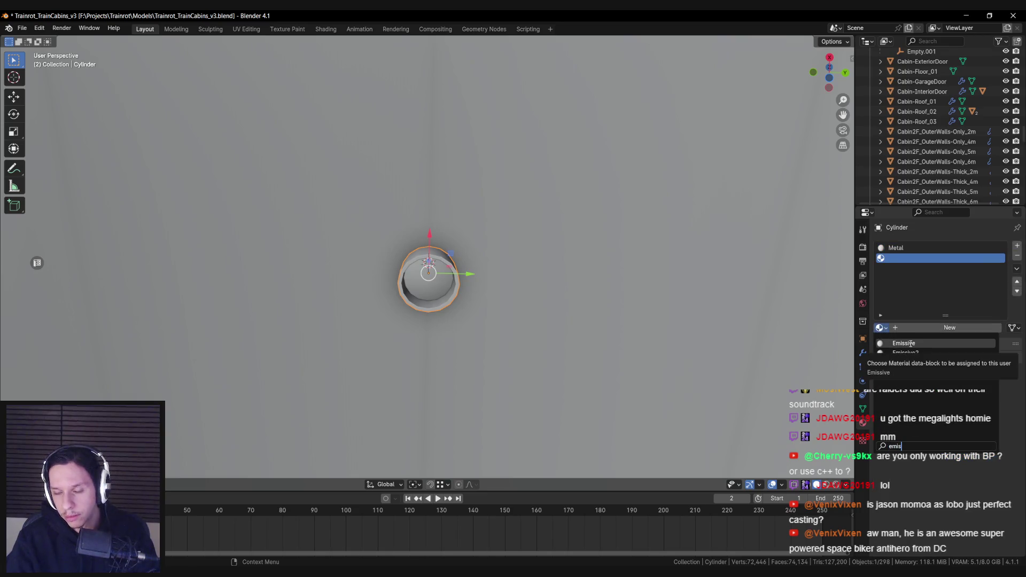
- Isolate the small lamp cylinder and enter Edit Mode with its cap faces selected
key("KP_Divide")
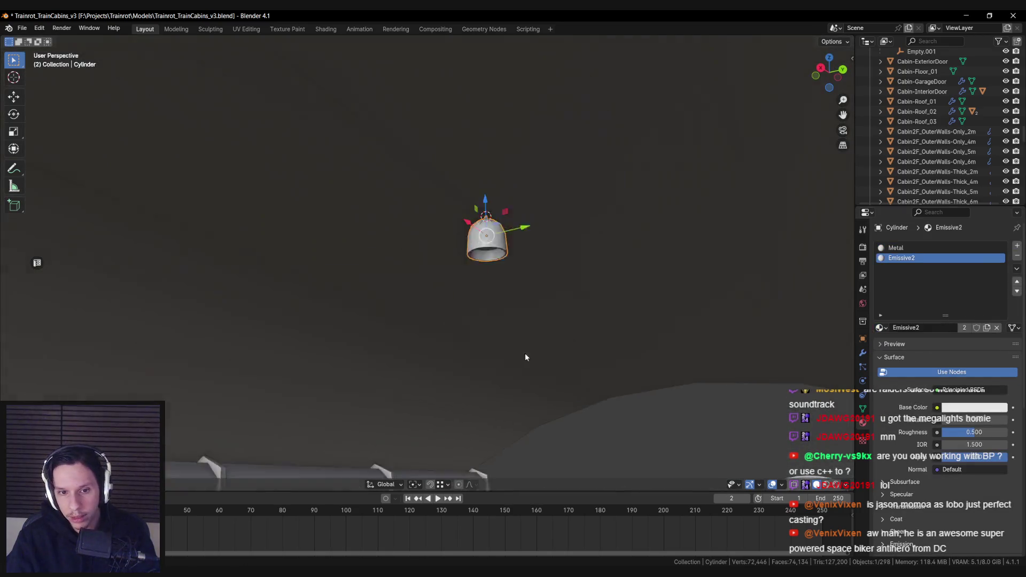
left_click(304, 420)
left_click(306, 419)
left_click(497, 229)
key("KP_Decimal")
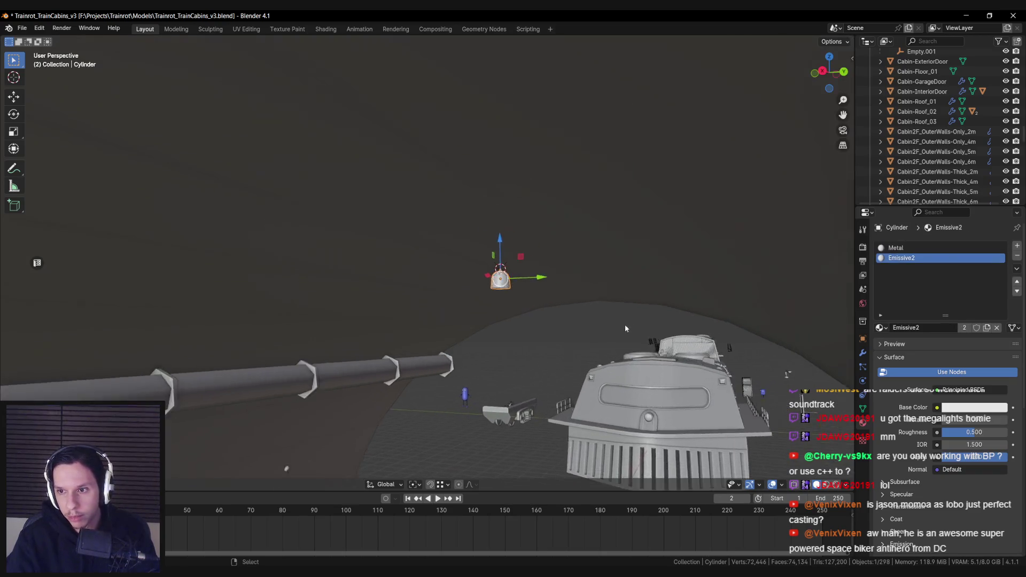
key("KP_Divide")
key("Tab")
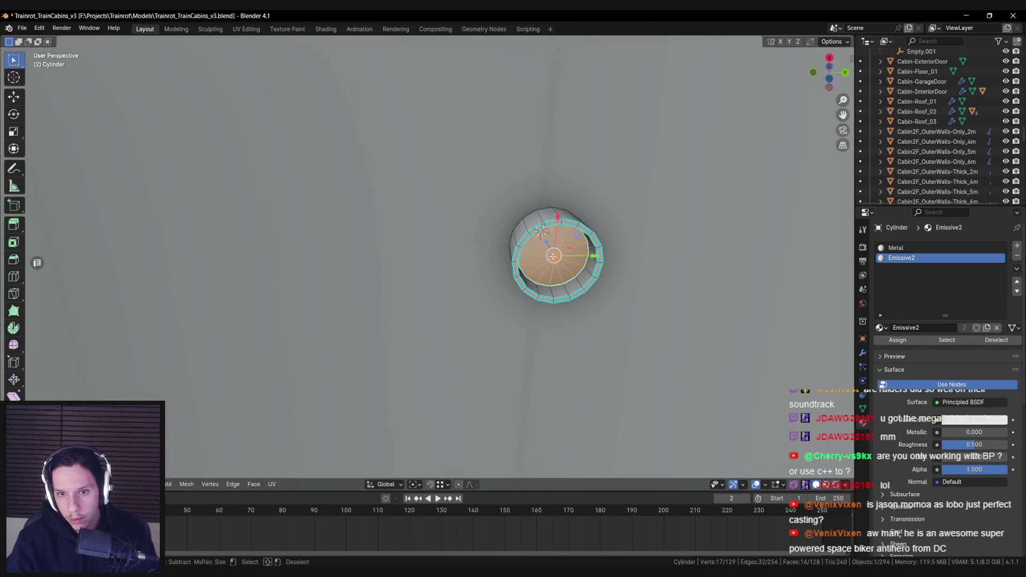
left_click(588, 313)
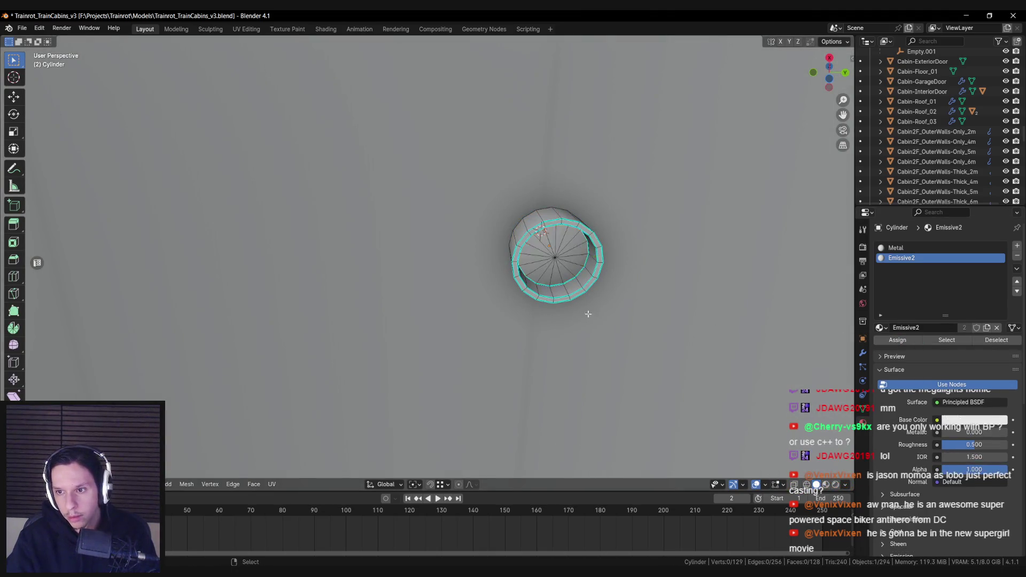
key("ctrl+z")
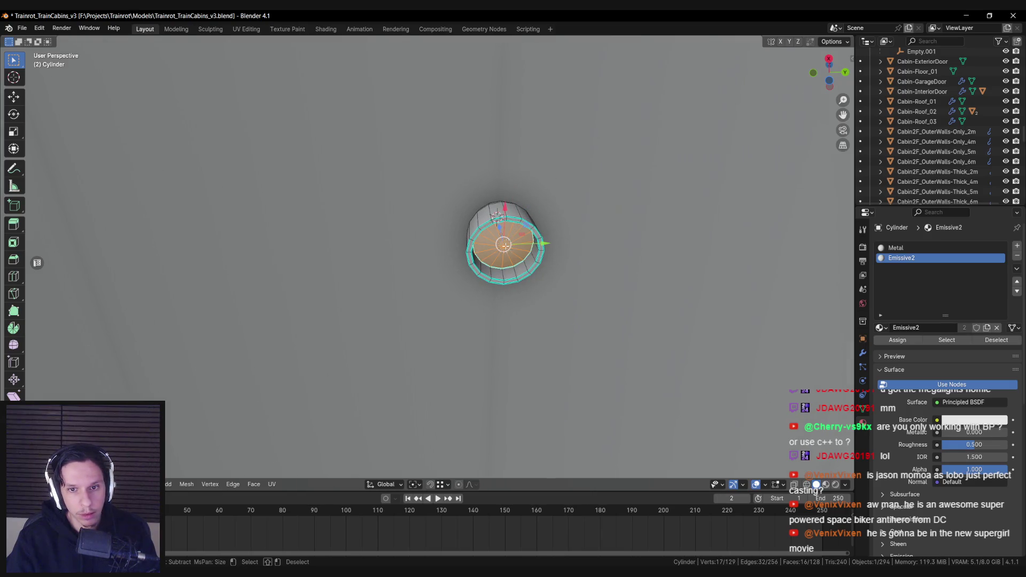
- Unwrap the lamp's cap faces into a UV disc and scale it to fit the square
key("c")
key("ctrl+space")
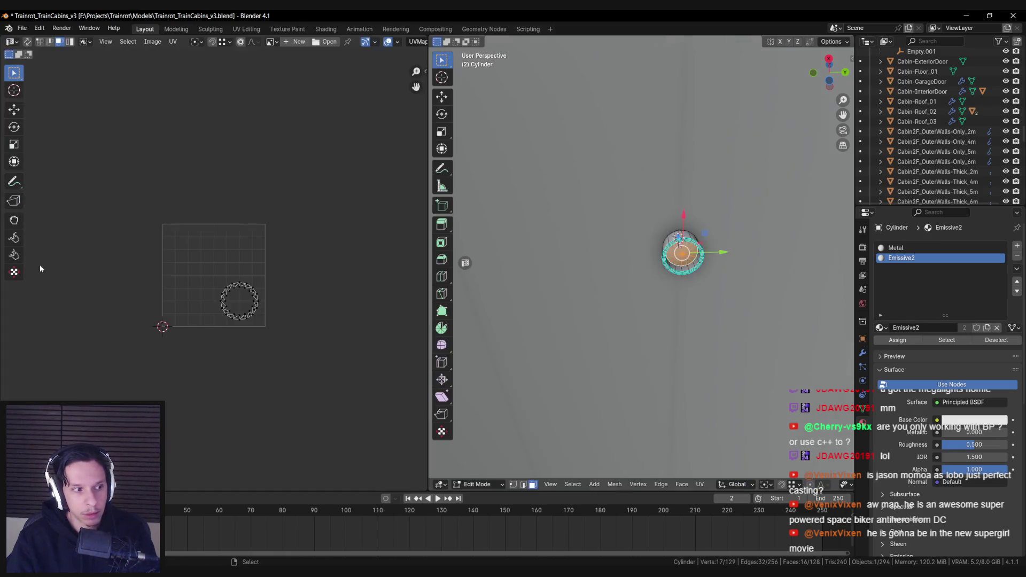
key("u")
left_click(572, 279)
key("a")
key("s")
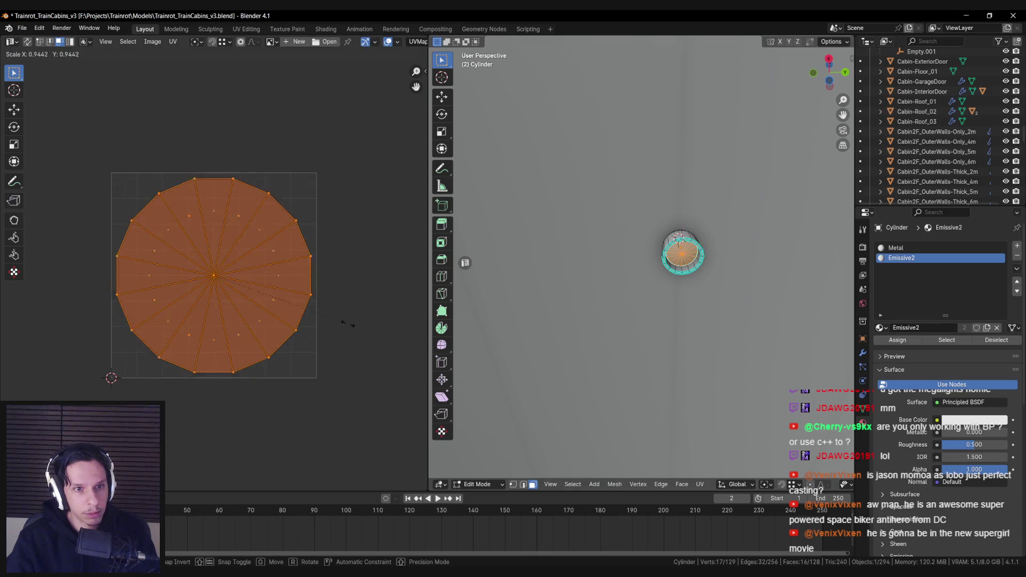
left_click(335, 310)
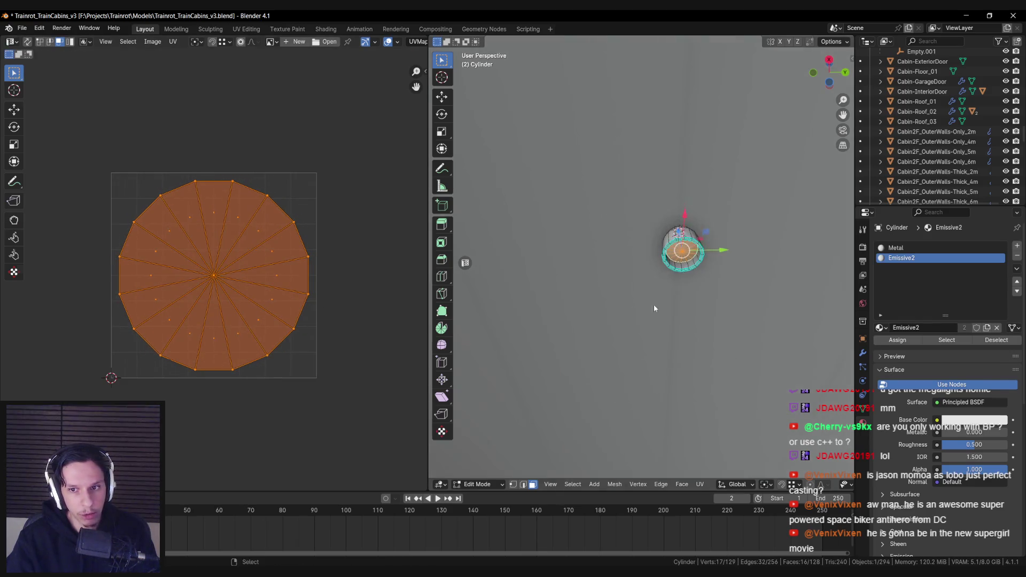
key("Tab")
- Save the file and reselect the lamp cylinder in the full tunnel scene for editing
key("ctrl+s")
scroll(673, 275, "down", 5)
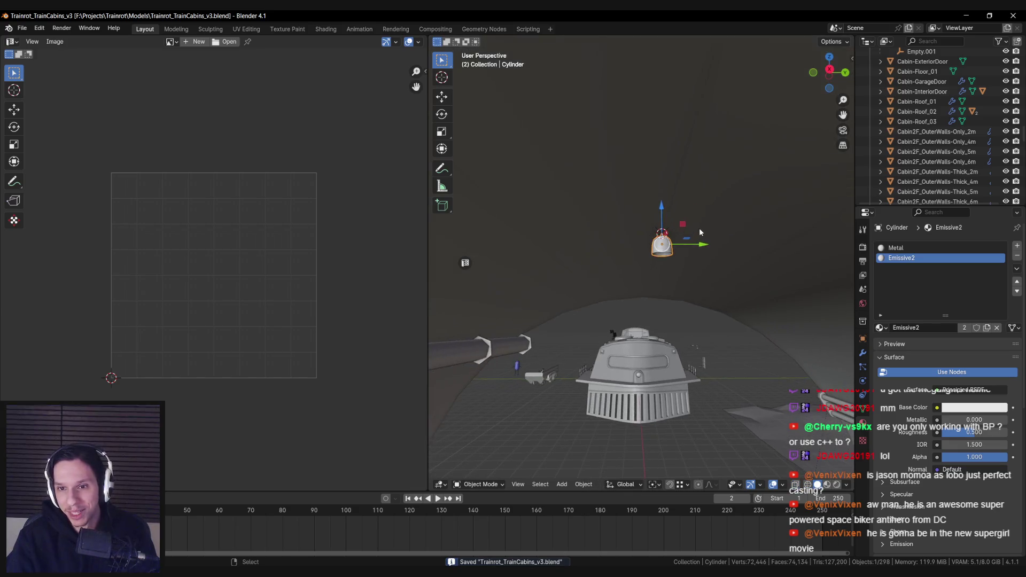
left_click(699, 227)
scroll(668, 262, "down", 1)
left_click(659, 273, "alt")
left_click(663, 276)
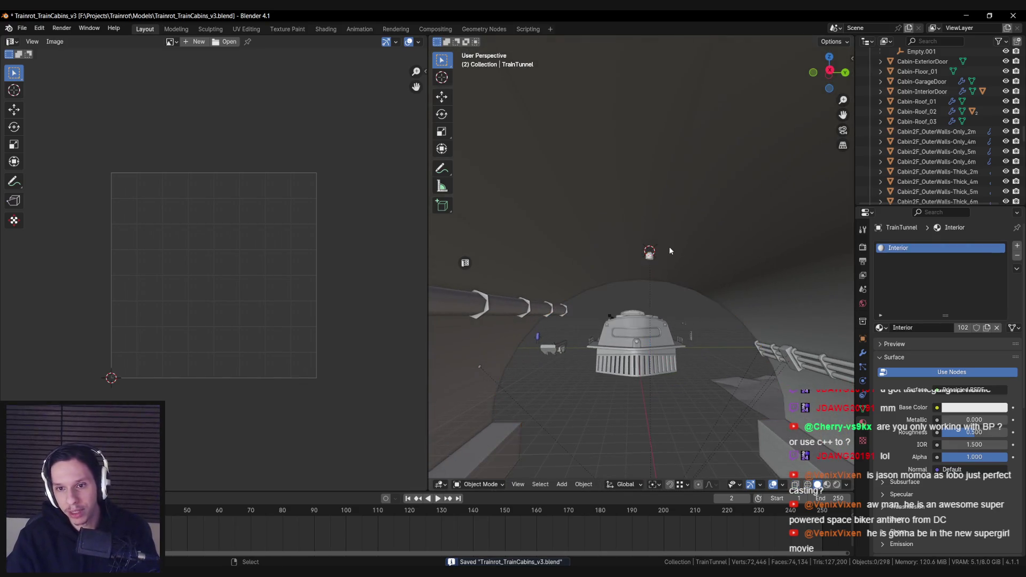
left_click(649, 256)
key("Tab")
- Cube-project UVs with size 2 on the lamp's Metal faces and save
scroll(652, 261, "up", 1)
key("alt+a")
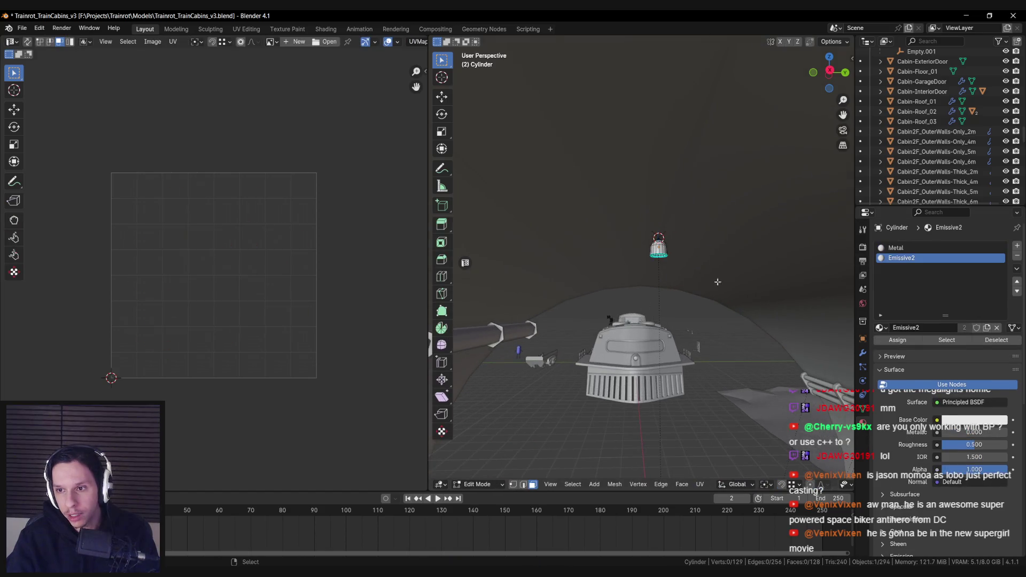
left_click(940, 341)
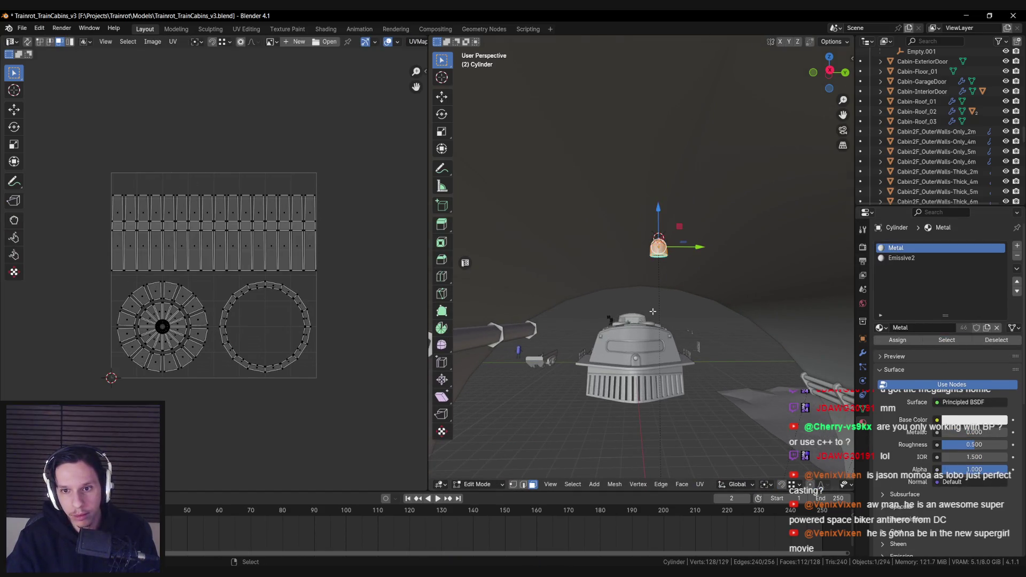
key("u")
left_click(636, 358)
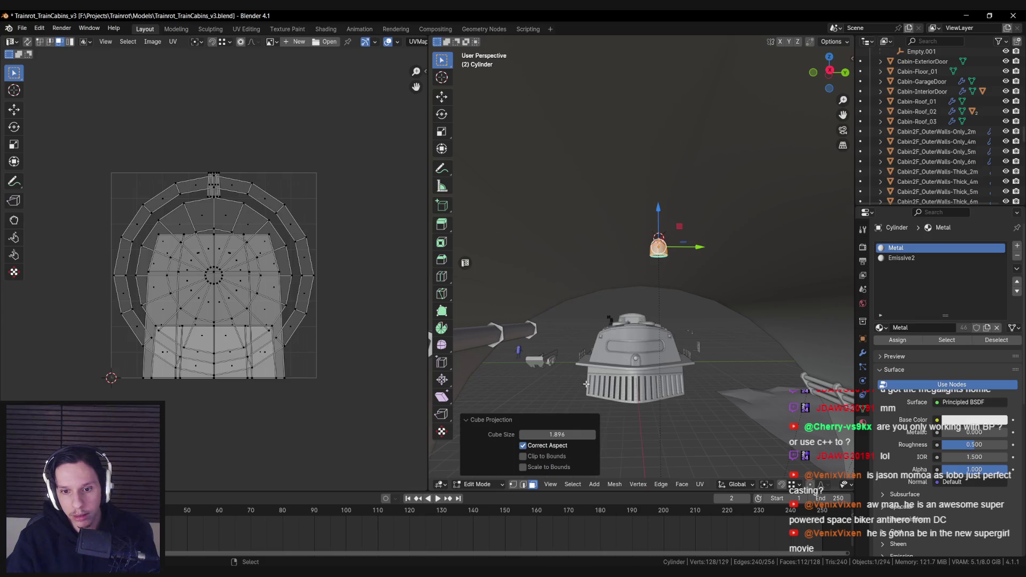
type("2")
key("Return")
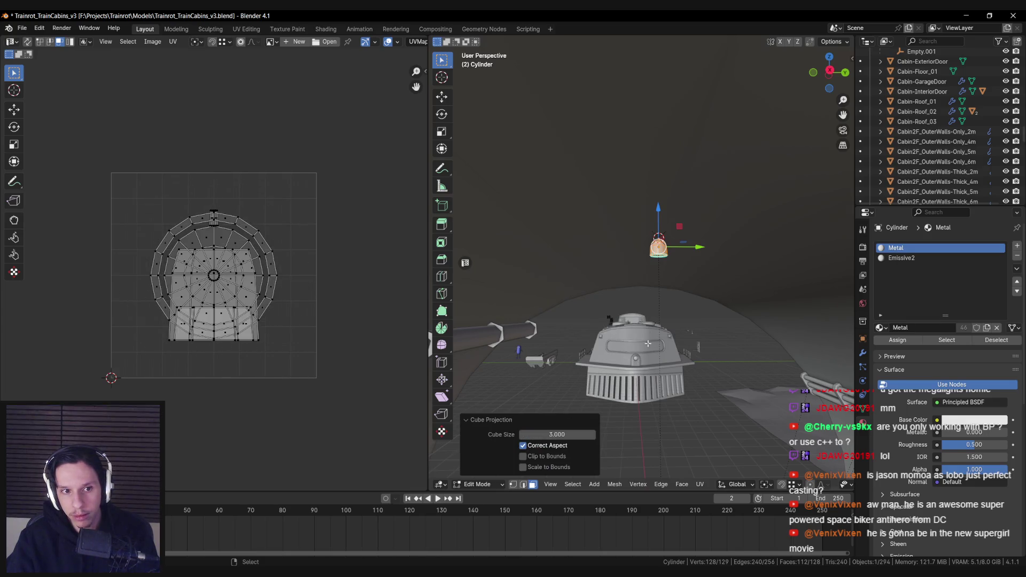
key("Tab")
key("ctrl+s")
- Export the TrainTunnel mesh for Unreal Engine and switch to the Unreal Editor
left_click(711, 298)
left_click_drag(710, 298, 698, 315)
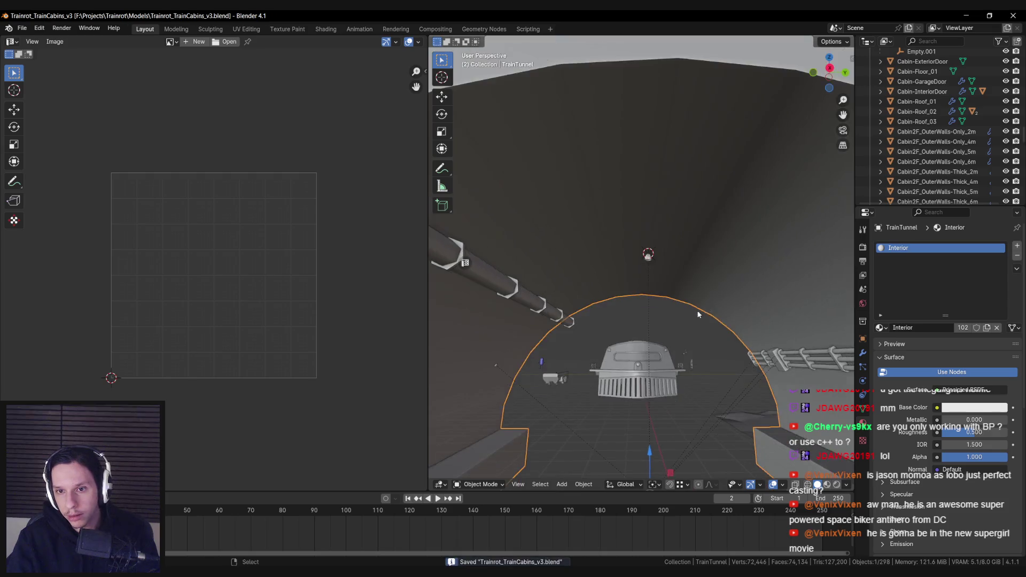
key("n")
left_click(789, 459)
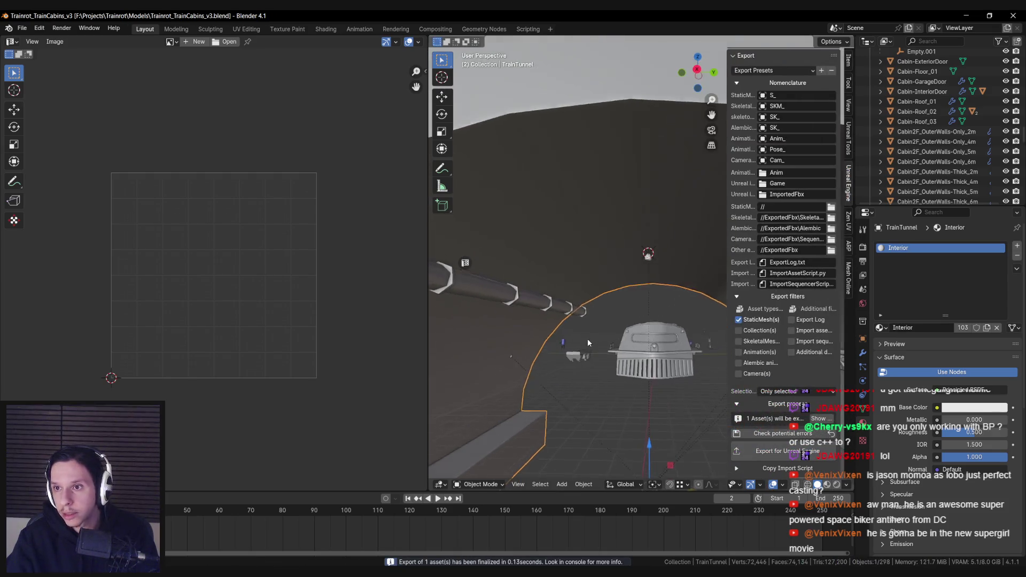
key("n")
key("alt+Tab")
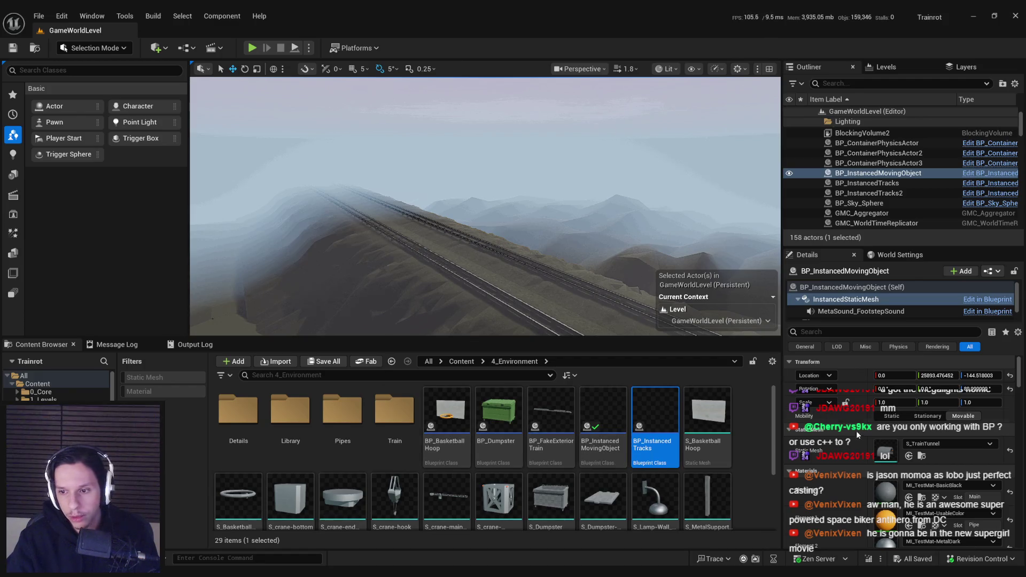
- Reimport S_TrainTunnel and open it in the Static Mesh Editor
right_click(662, 455)
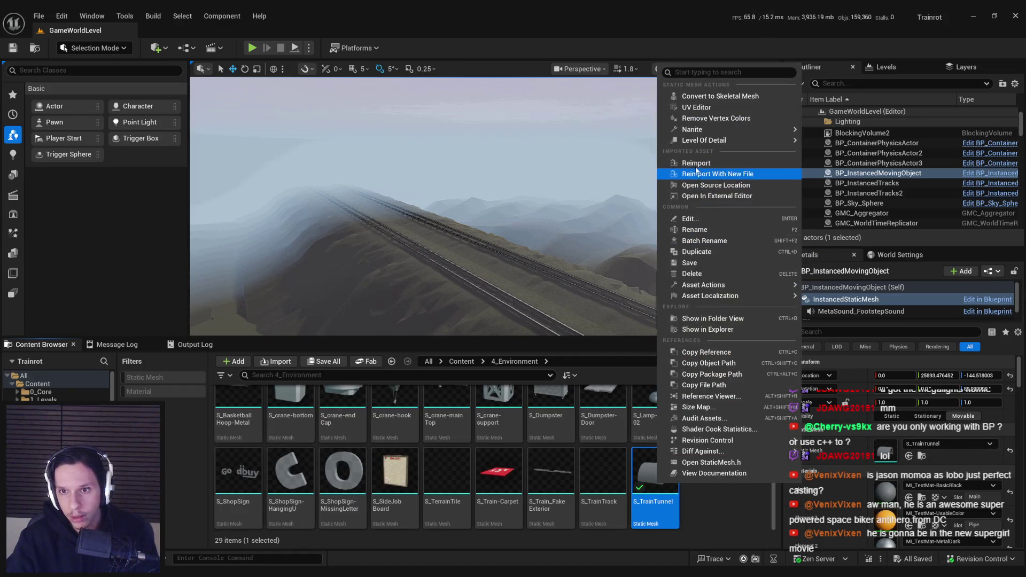
left_click(690, 171)
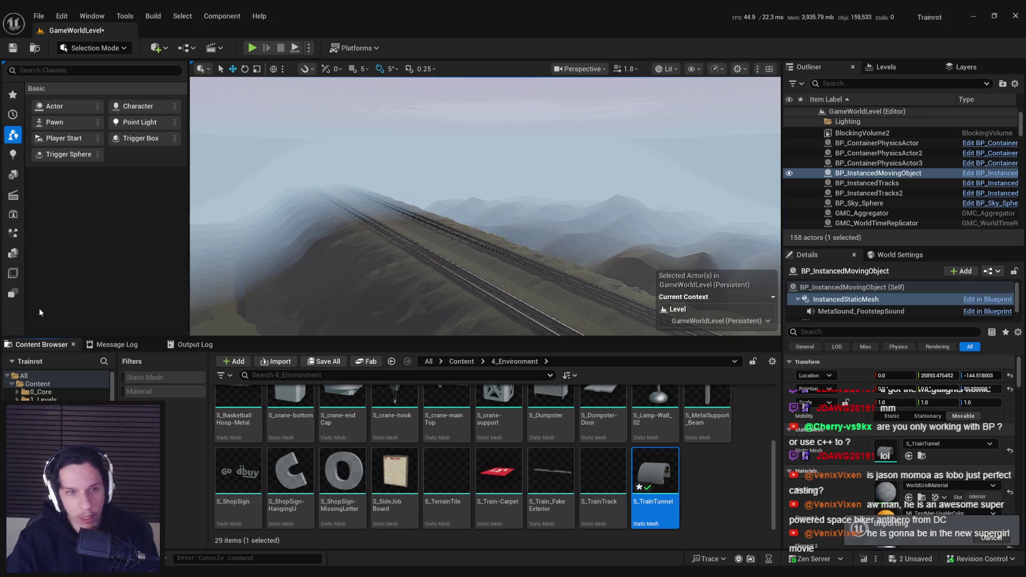
double_click(653, 476)
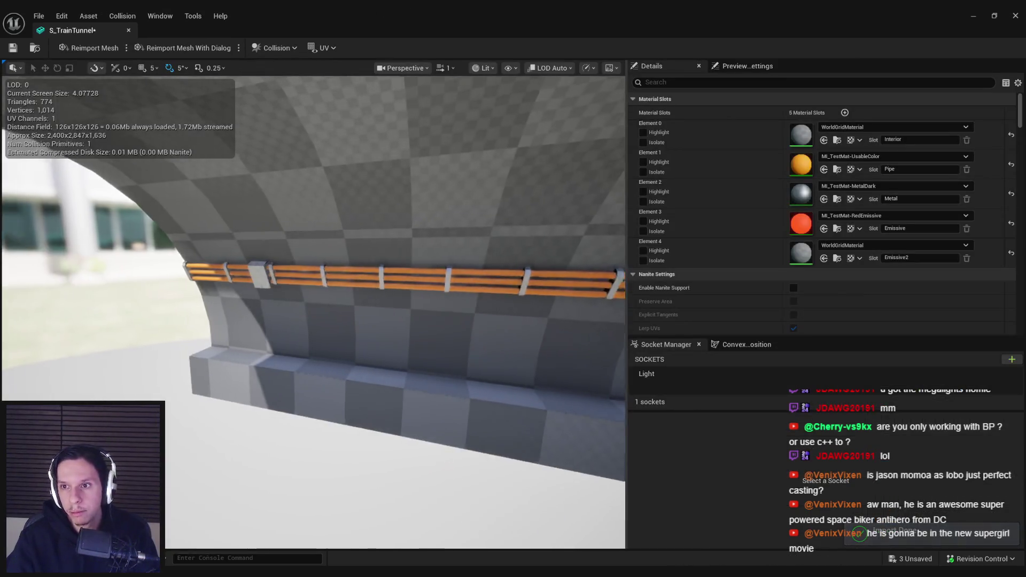
mouse_move(517, 176)
left_mouse_down()
mouse_move(454, 160)
mouse_move(517, 176)
left_mouse_up()
key("super+Down")
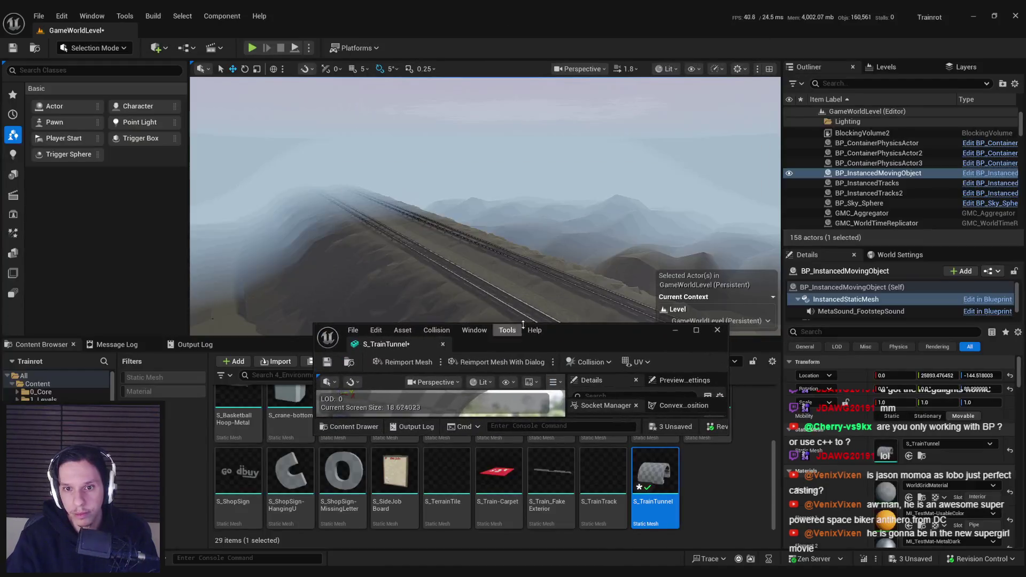
- Switch the level viewport to Unlit and look around the checkered tunnel
scroll(582, 228, "up", 3)
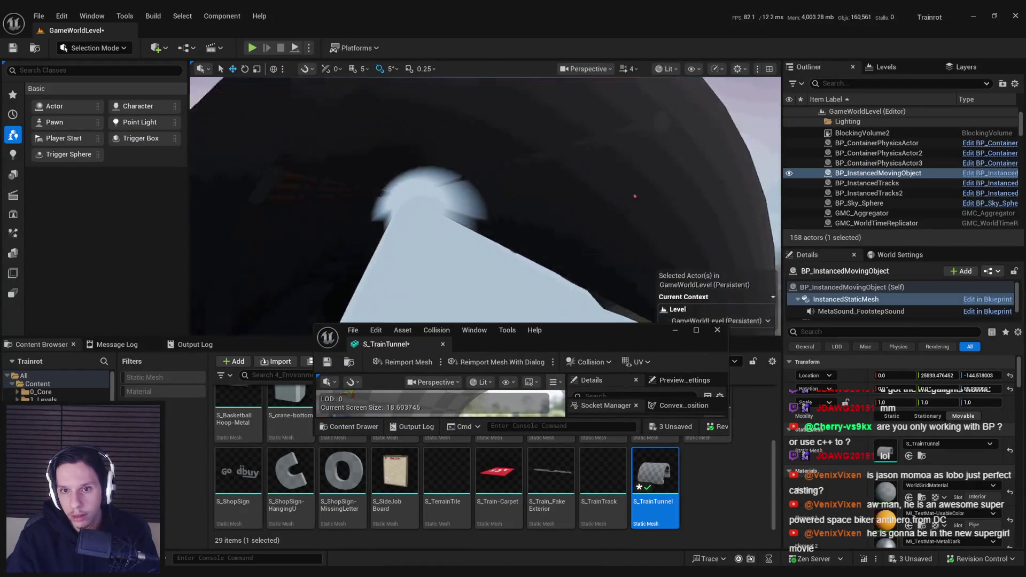
left_click(668, 69)
left_click(676, 112)
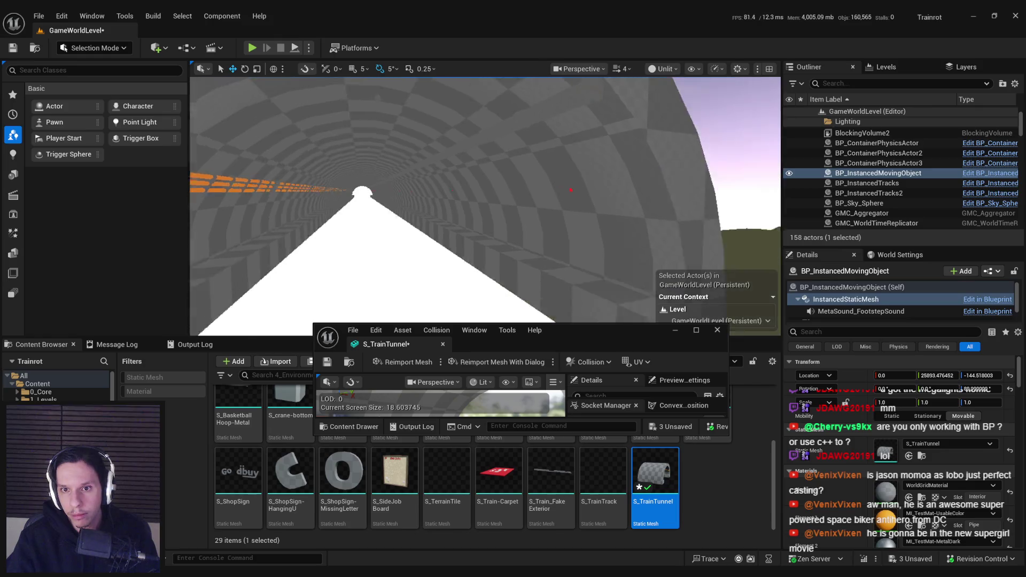
left_click_drag(598, 320, 599, 319)
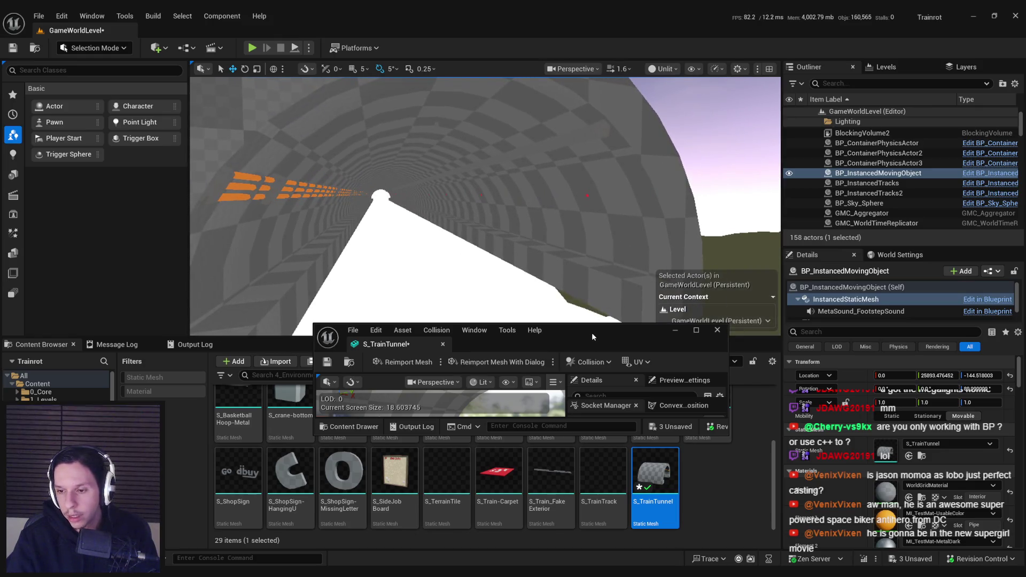
scroll(859, 453, "down", 3)
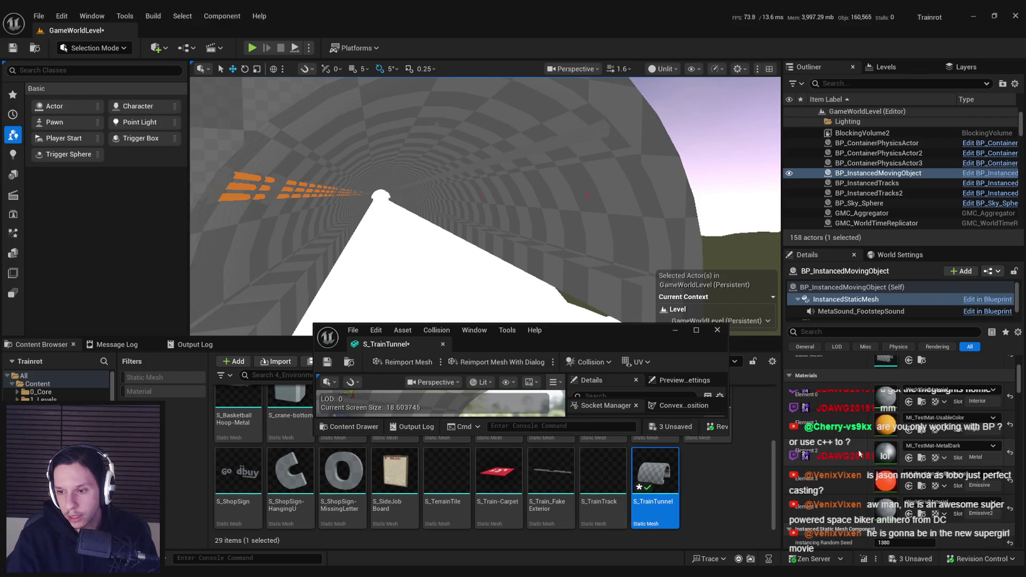
- Try MI_TestMat-TrainWalls on the first slot, undo it, and confirm checking out Station_1
double_click(595, 330)
left_click(850, 127)
type("wall")
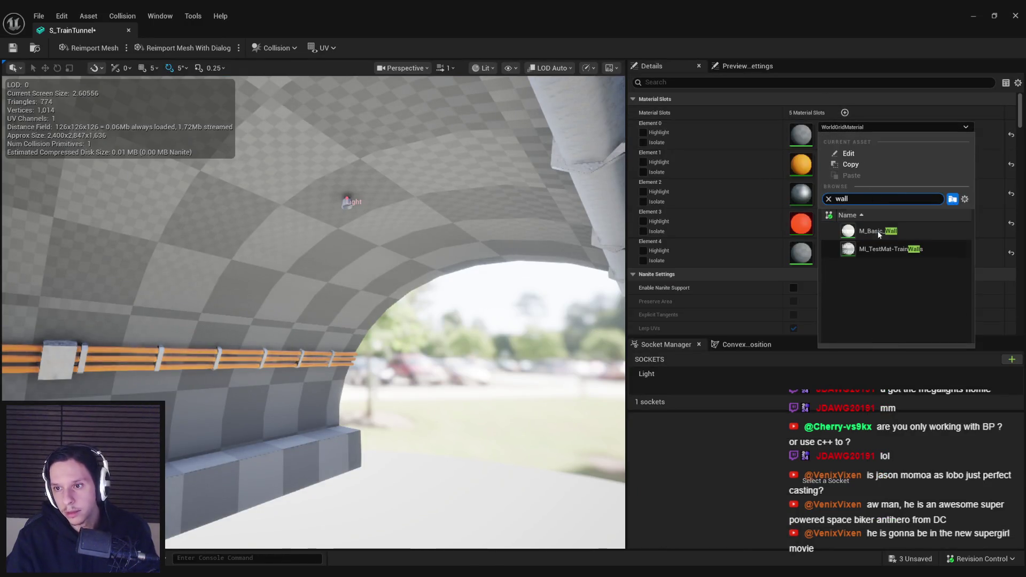
left_click(882, 249)
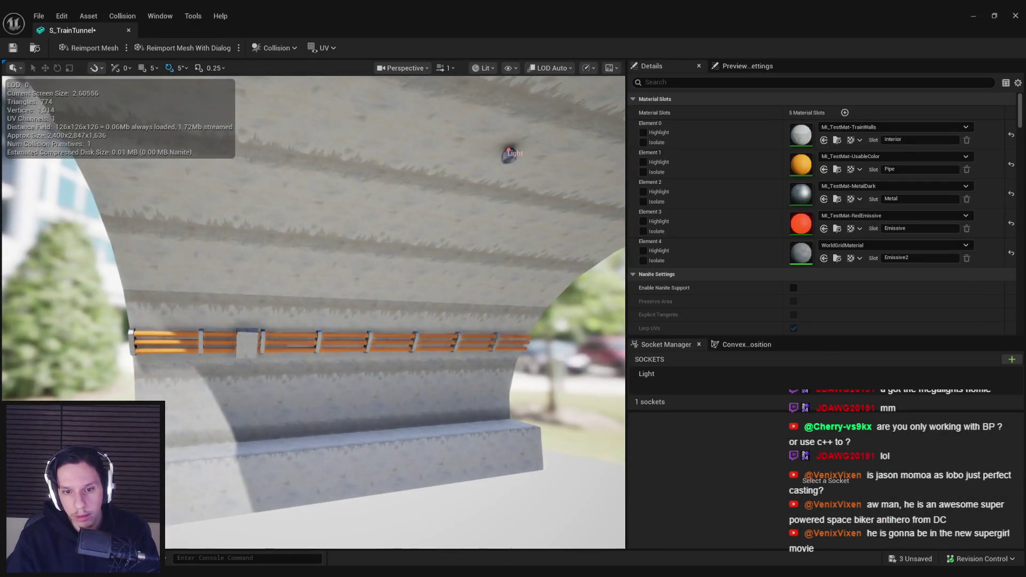
key("ctrl+z")
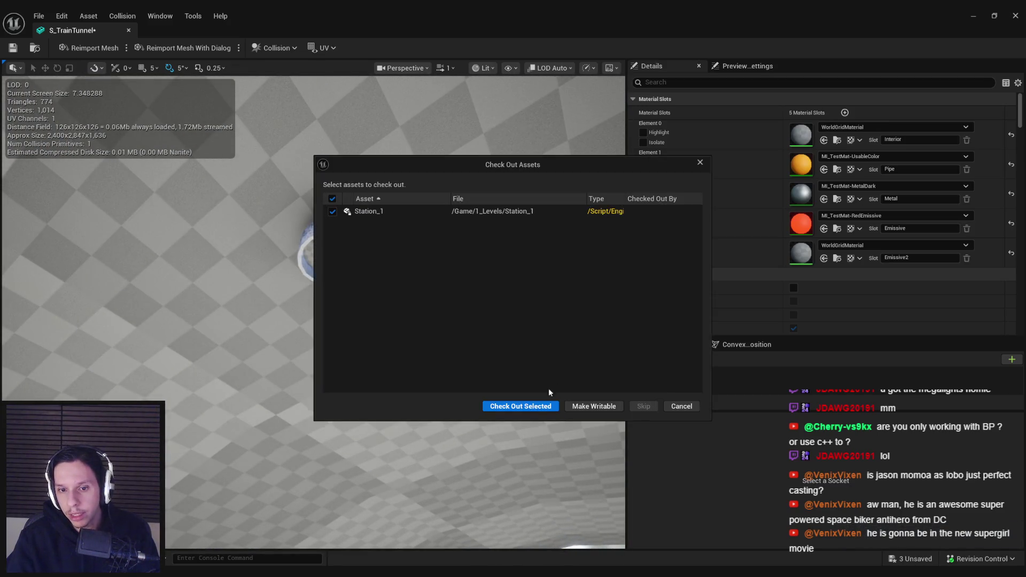
left_click(526, 406)
- Set the Emissive2 slot (Element 4) to MI_TestMat-LightEmissiveButton and save the mesh
left_click(882, 245)
type("emiu")
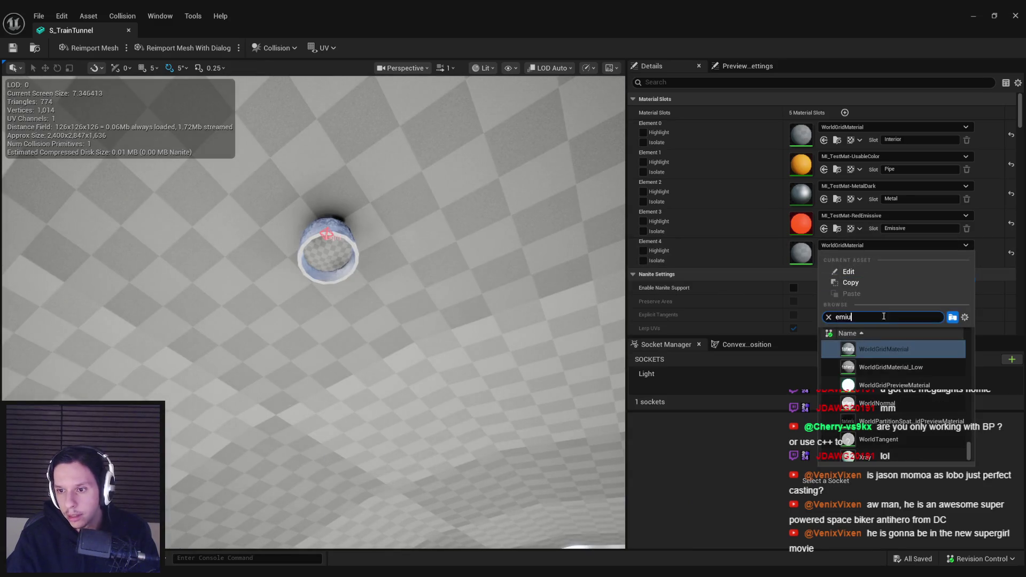
key("BackSpace")
type("ss")
scroll(890, 374, "down", 2)
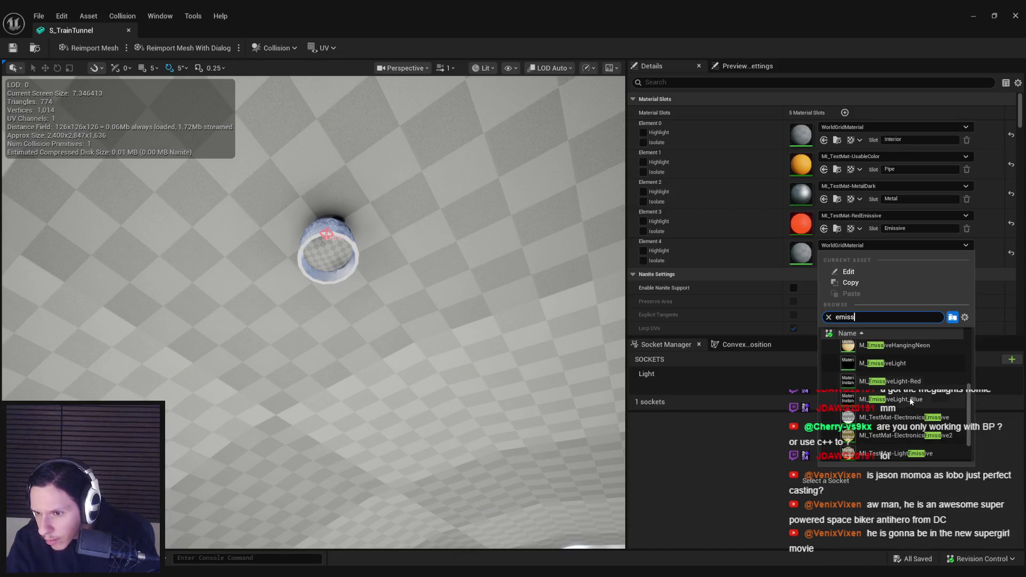
scroll(909, 406, "down", 2)
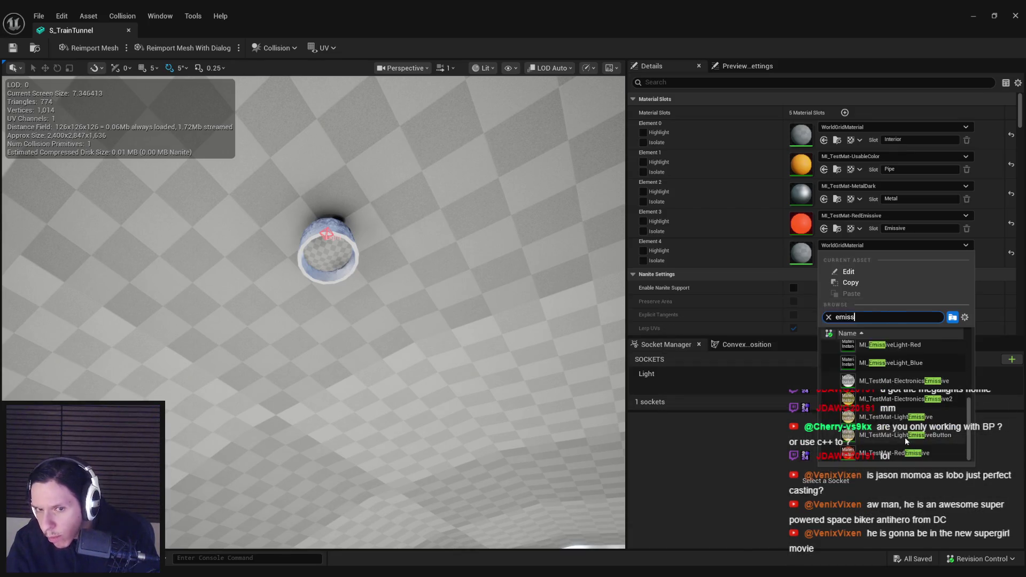
left_click(905, 437)
key("ctrl+s")
scroll(435, 330, "down", 4)
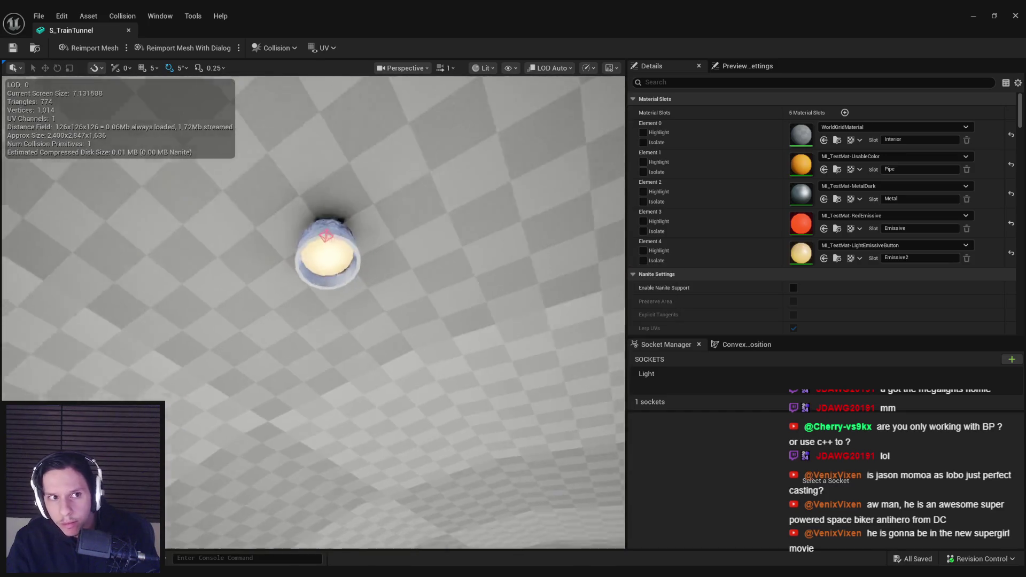
- Close the mesh editor and switch the level viewport from Unlit to Lit
left_click(128, 29)
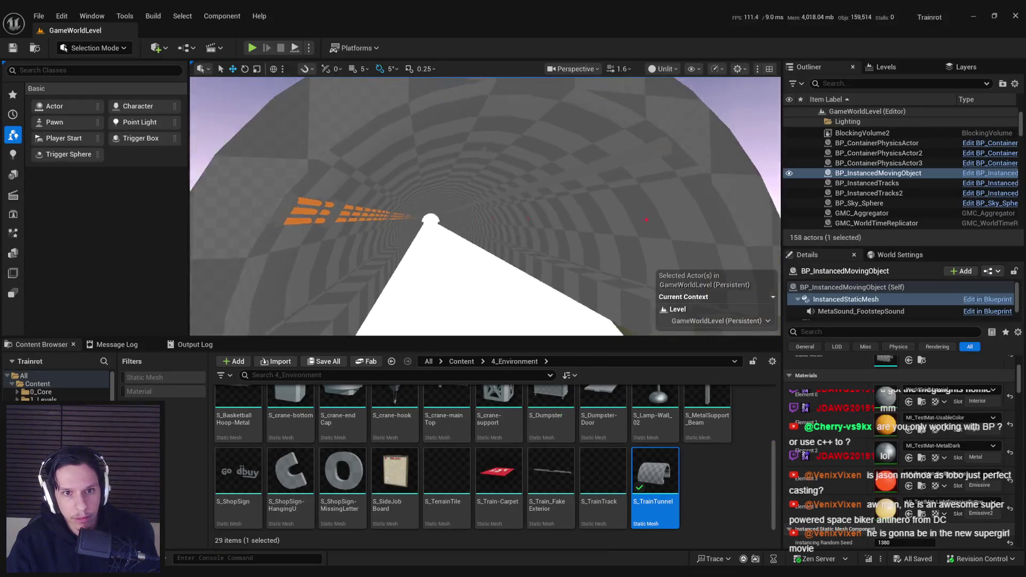
scroll(449, 241, "down", 3)
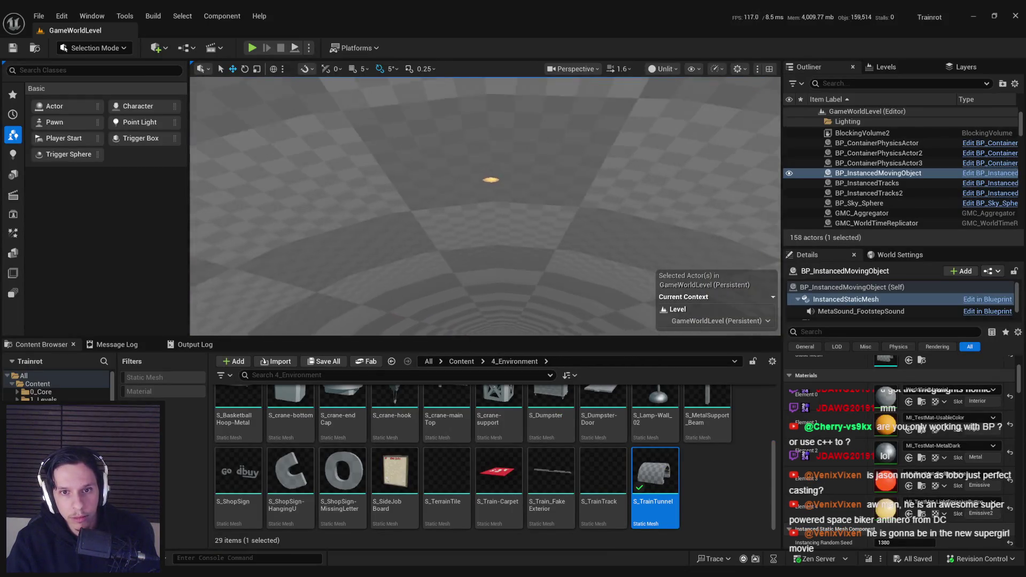
left_click(663, 68)
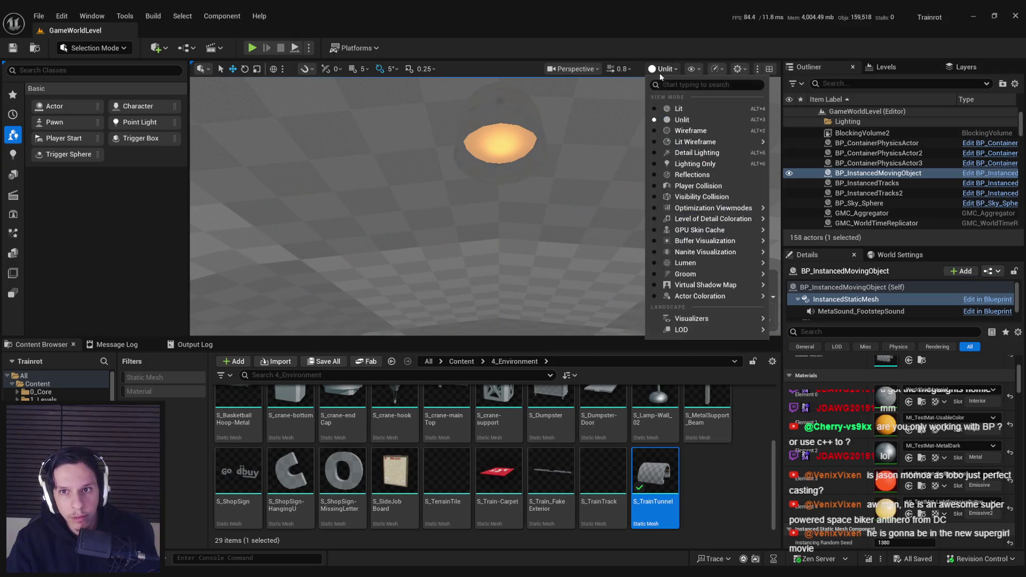
left_click(668, 108)
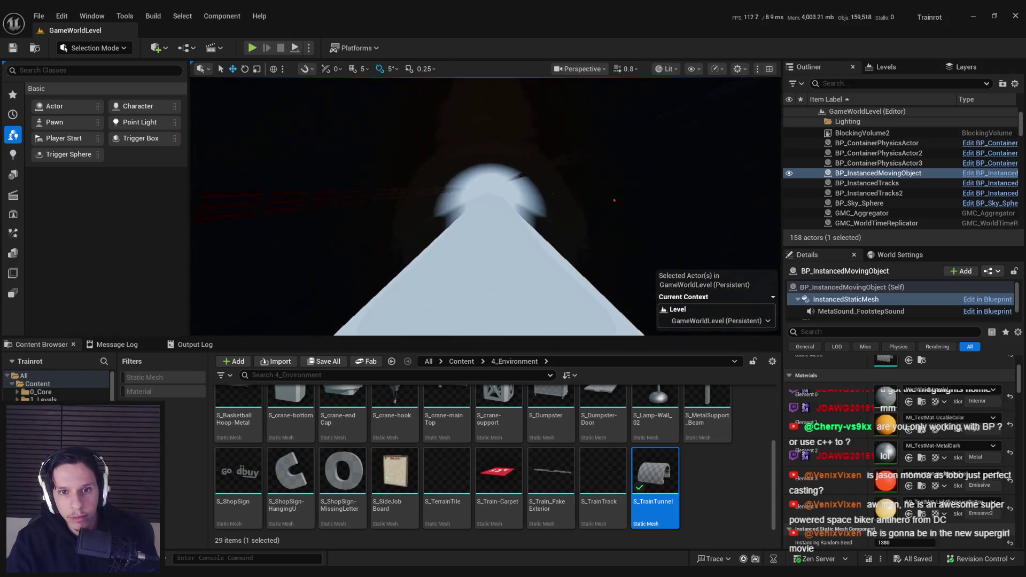
- Look around the lit tunnel, then open BP_InstancedMovingObject in the Blueprint Editor
left_click(579, 231)
left_click_drag(580, 231, 582, 227)
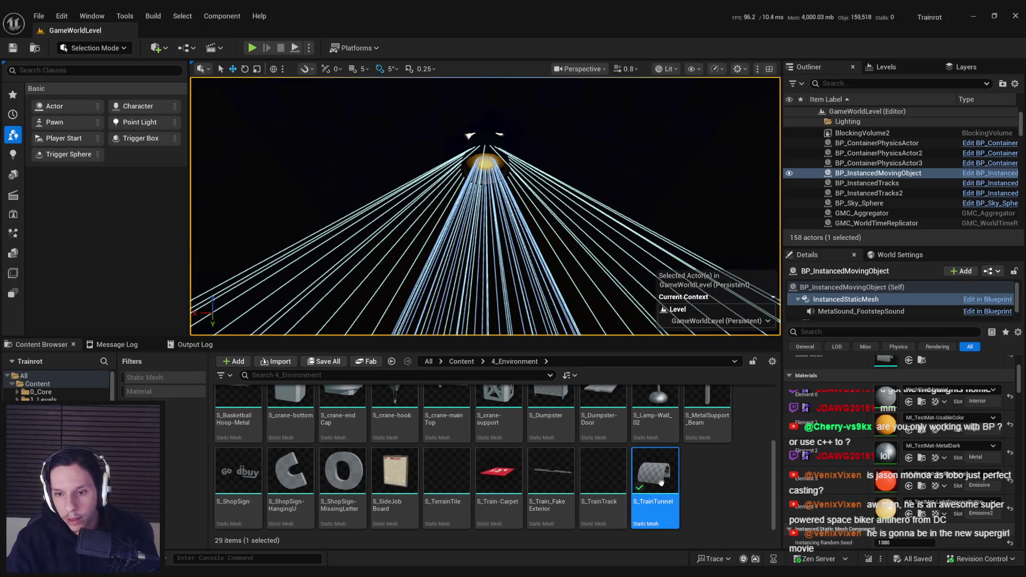
left_click(992, 271)
left_click(906, 298)
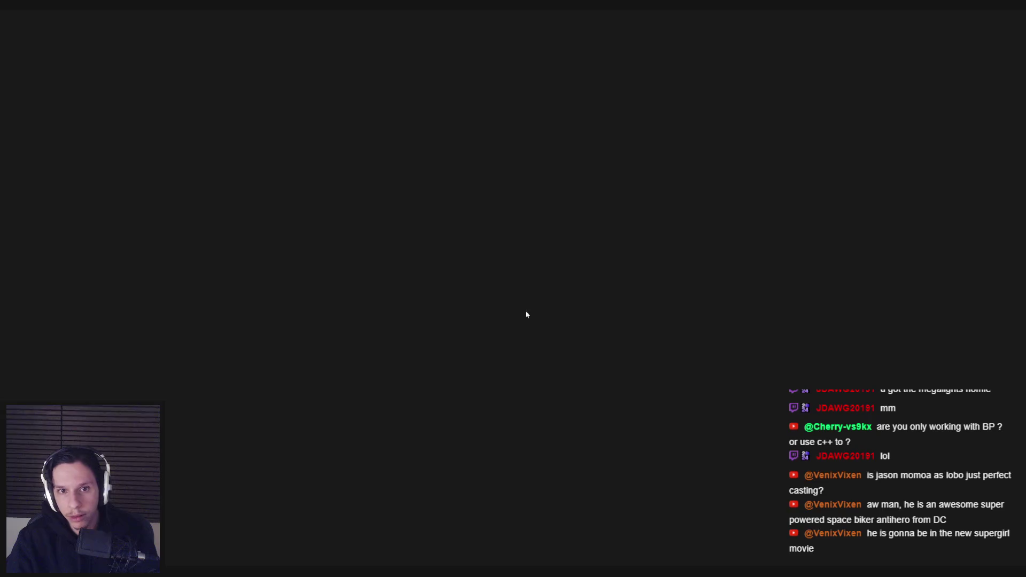
- Switch back to the GameWorldLevel editor showing the lit tunnel and glowing lamp
key("alt+Tab")
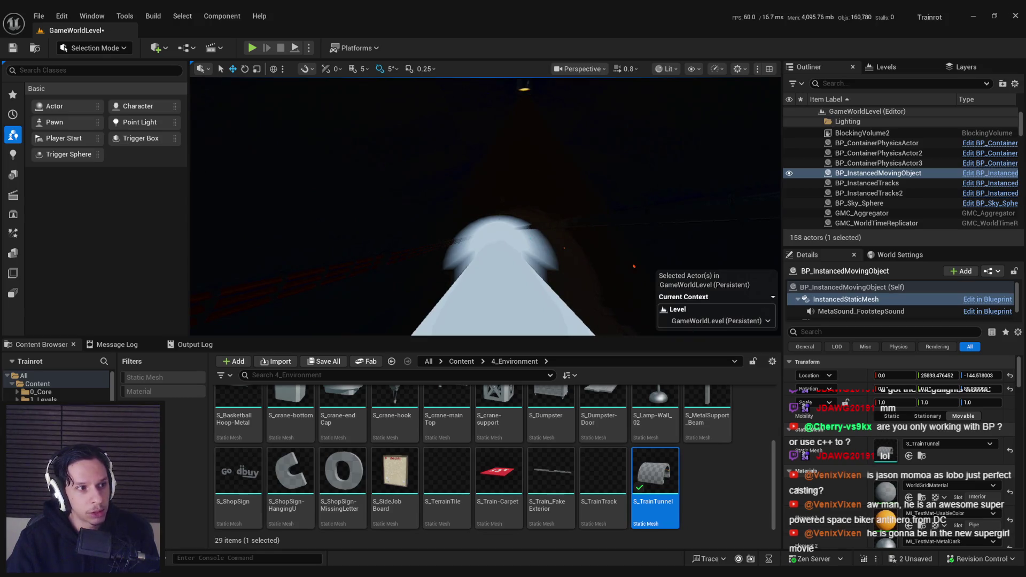
- Save all GameWorldLevel changes, pull the camera back from the train, and launch Play
key("ctrl+s")
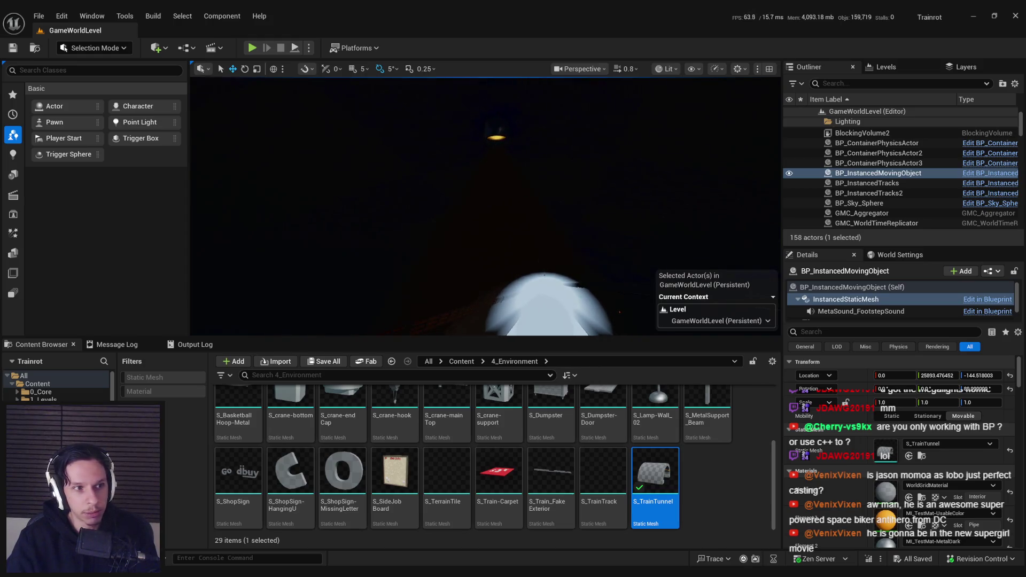
key("ctrl+s")
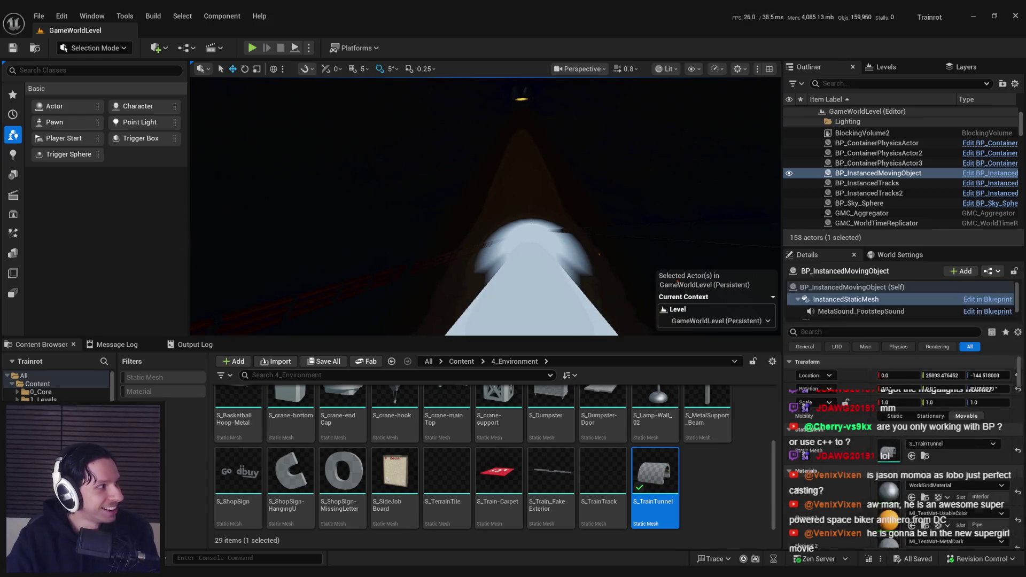
scroll(394, 158, "up", 3)
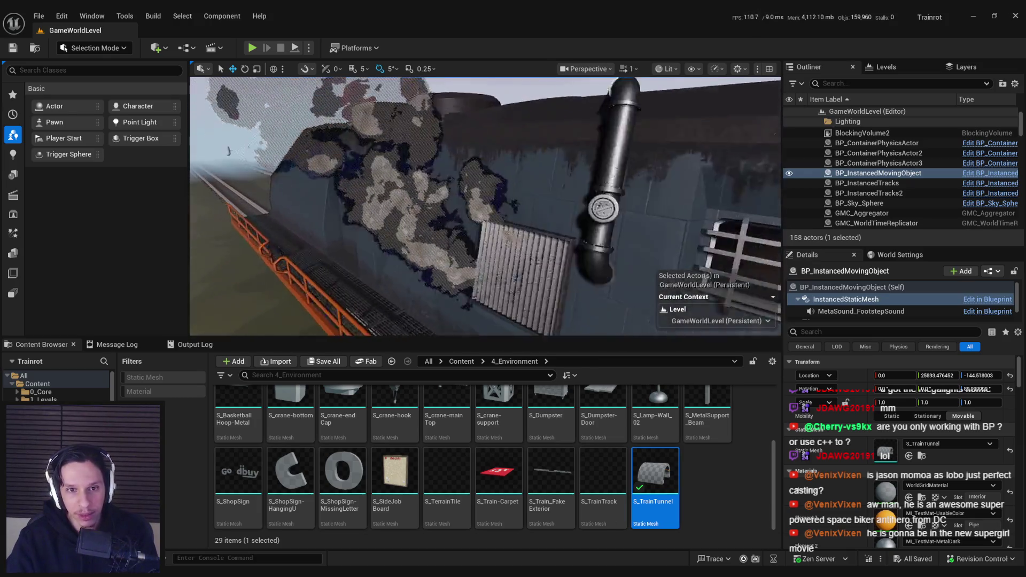
scroll(485, 207, "down", 3)
key("a")
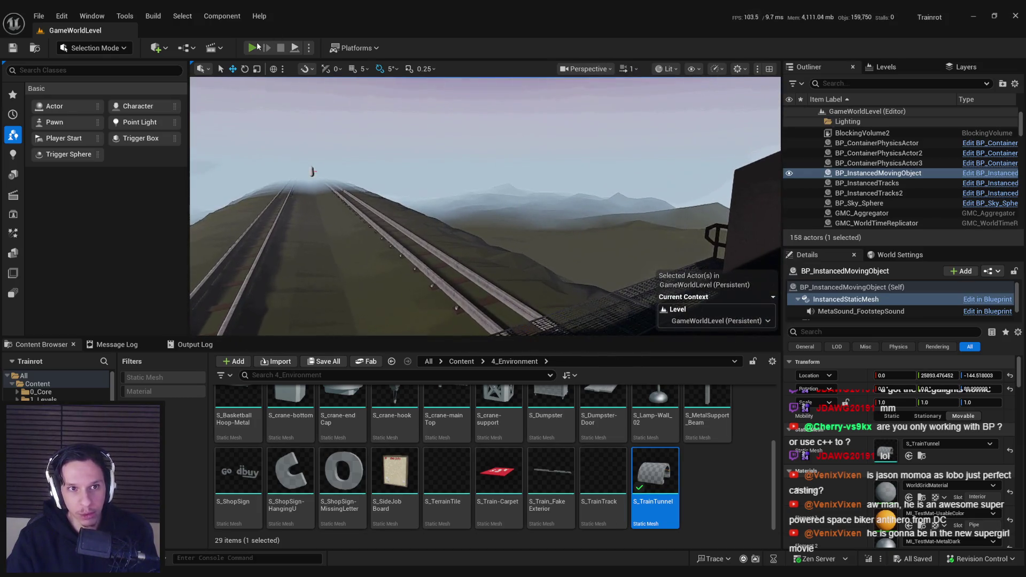
left_click(256, 47)
key("F11")
- Play-test: enter the library door, walk to the staircase, use the machine panel, then stop
key("Escape")
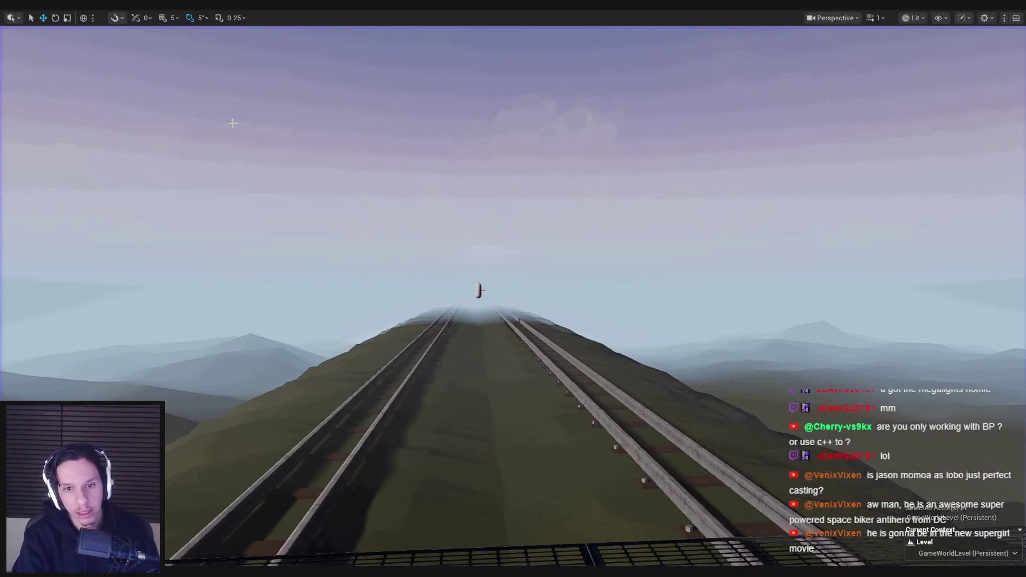
key("alt+p")
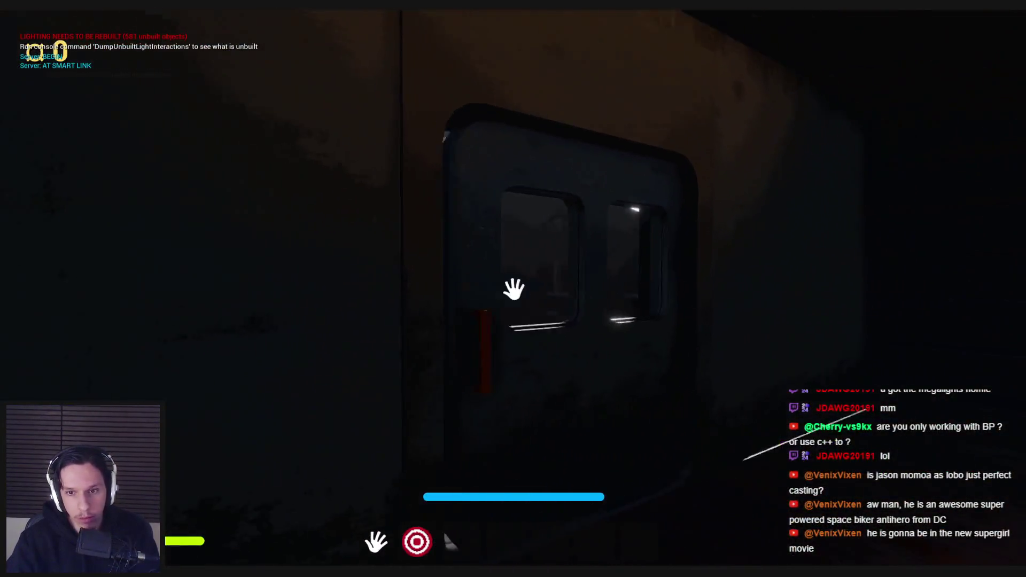
left_click(513, 289)
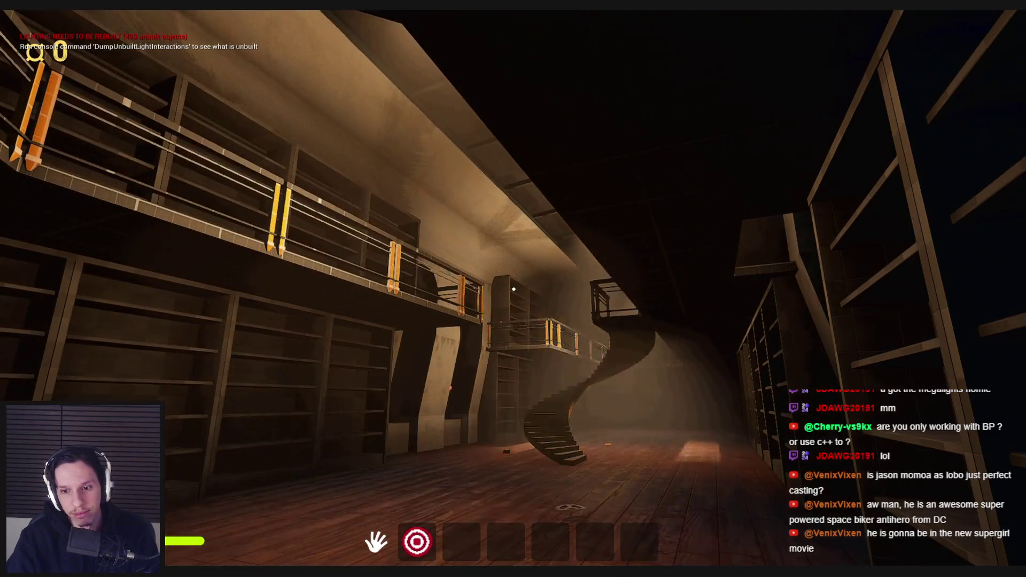
key("w")
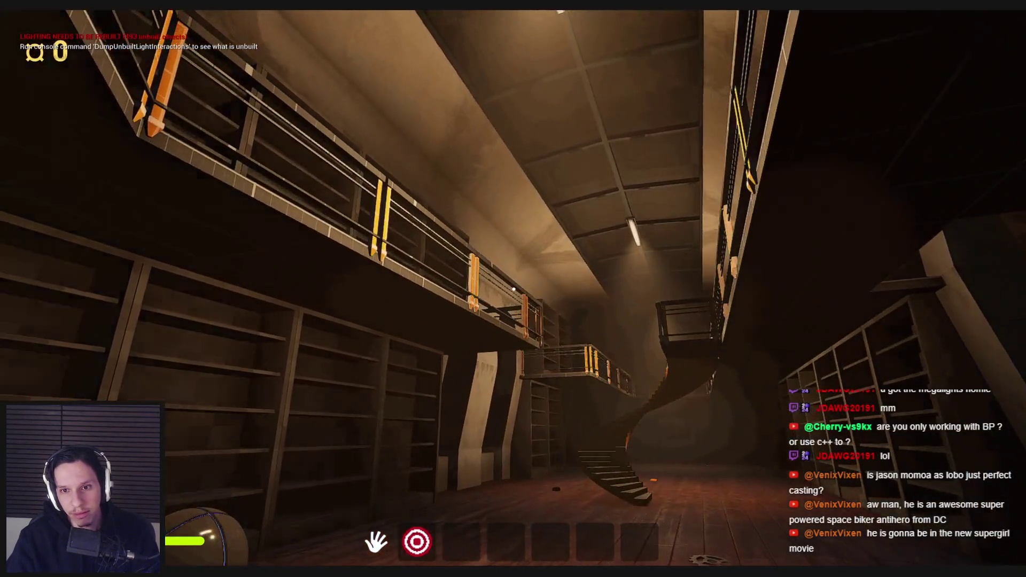
key("e")
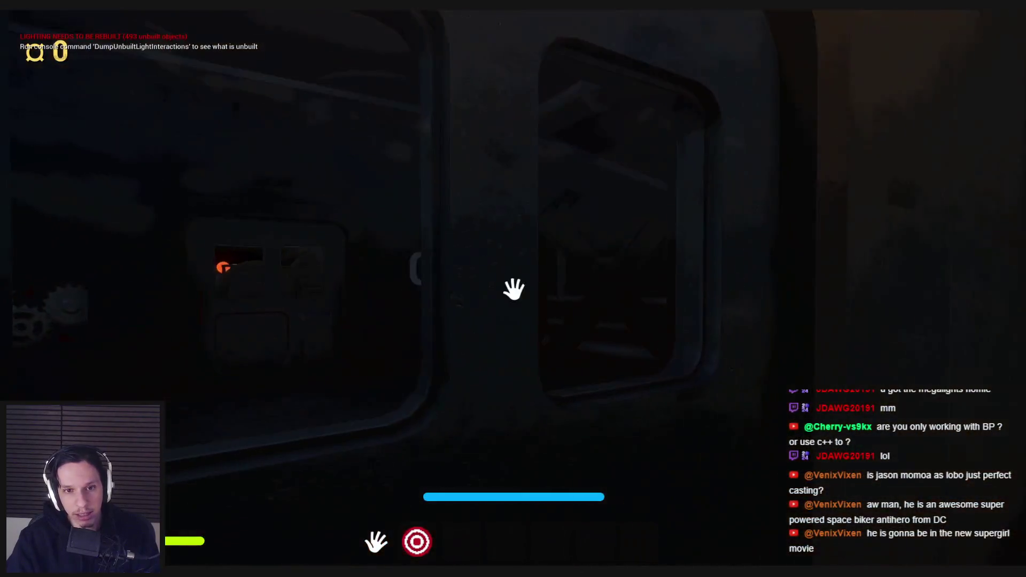
key("e")
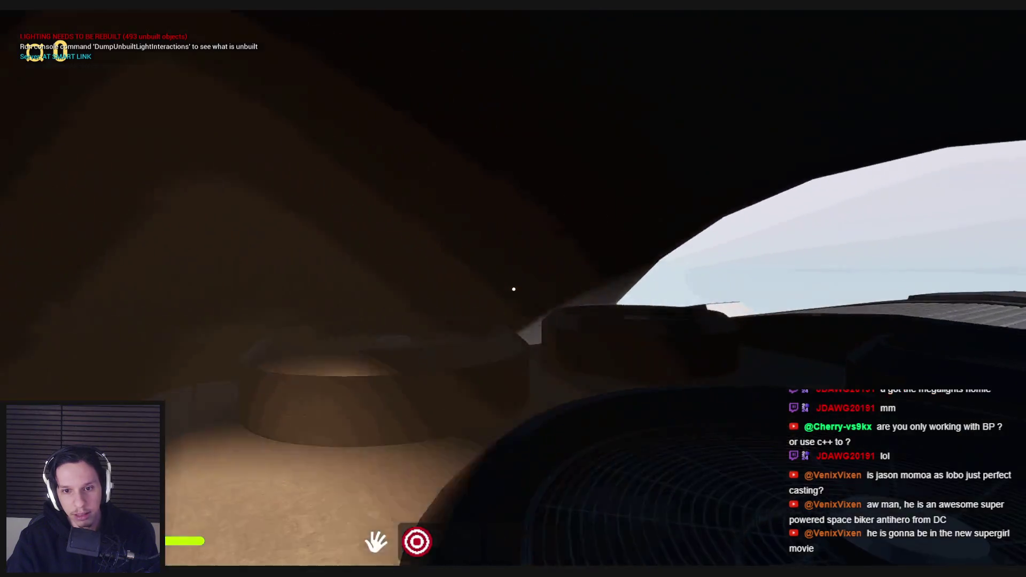
key("Escape")
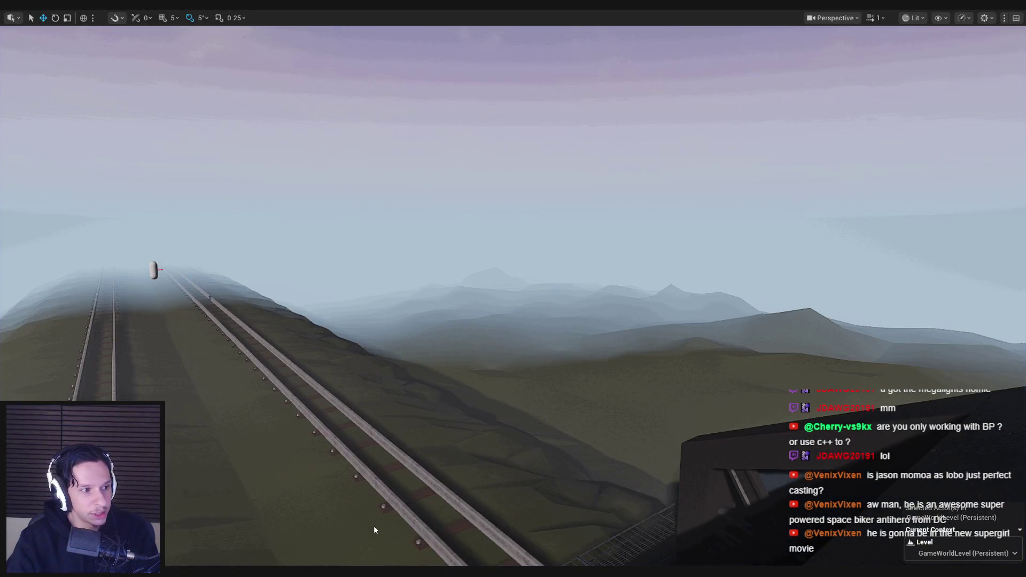
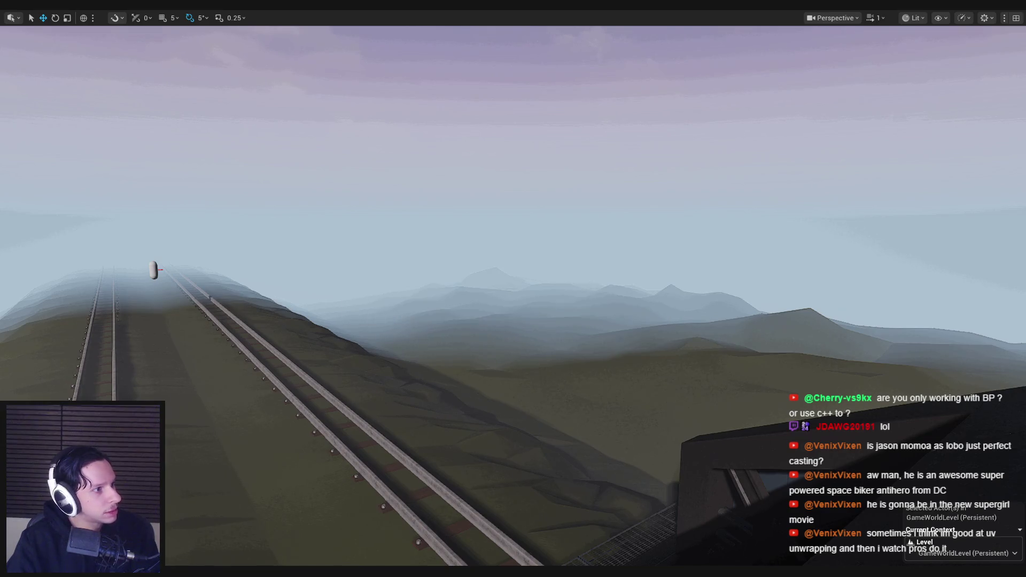
- Play-test the level, opening and closing the orange-handled door while stepping back and forth
left_click_drag(388, 309, 389, 309)
key("alt+p")
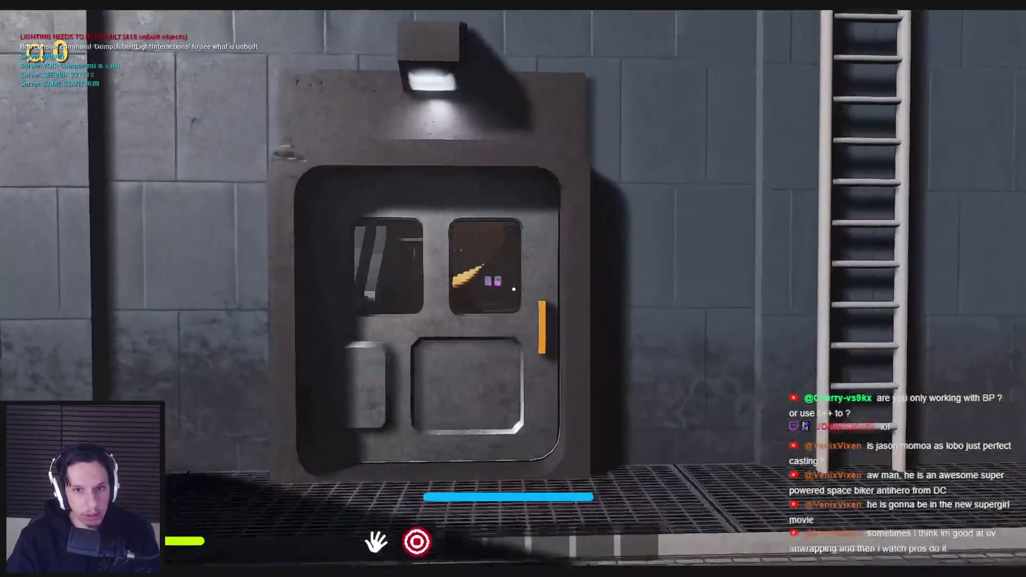
mouse_move(513, 288)
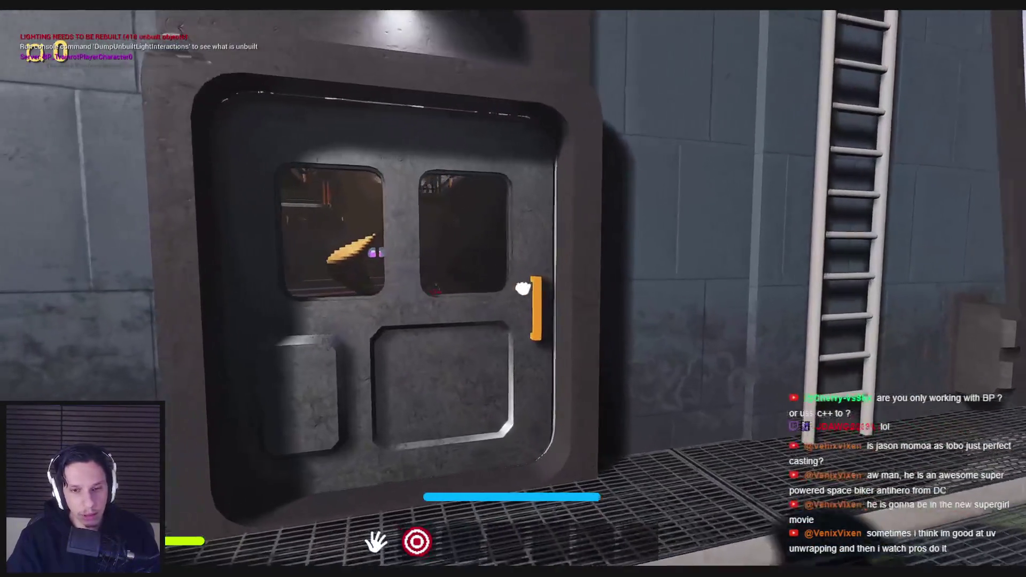
left_click(523, 288)
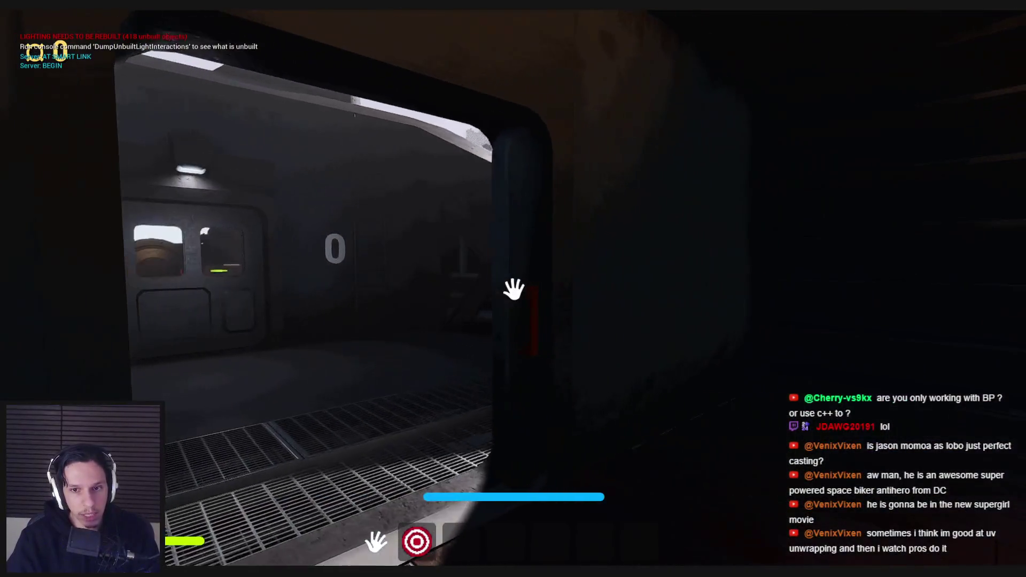
left_click(513, 289)
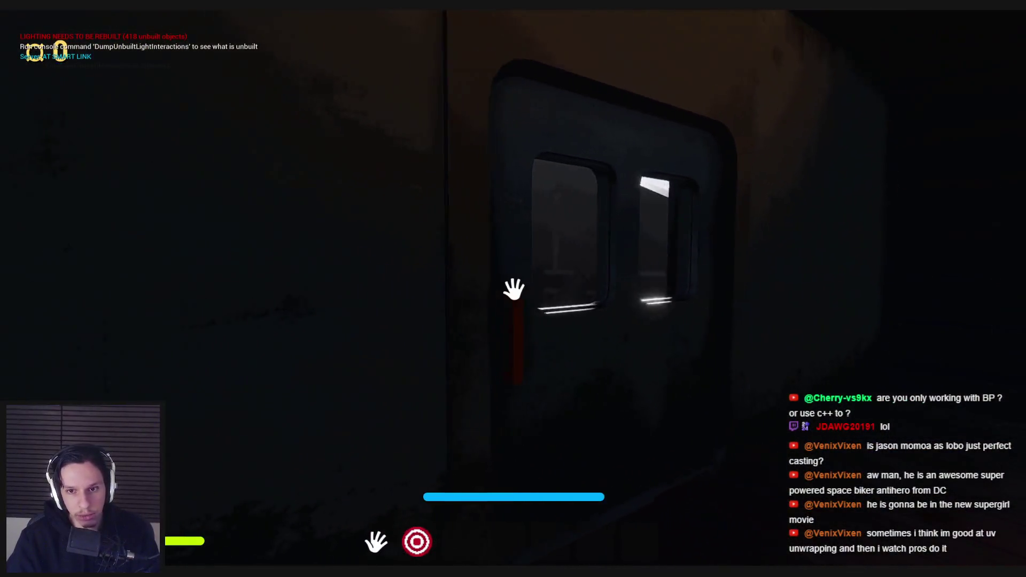
key("s")
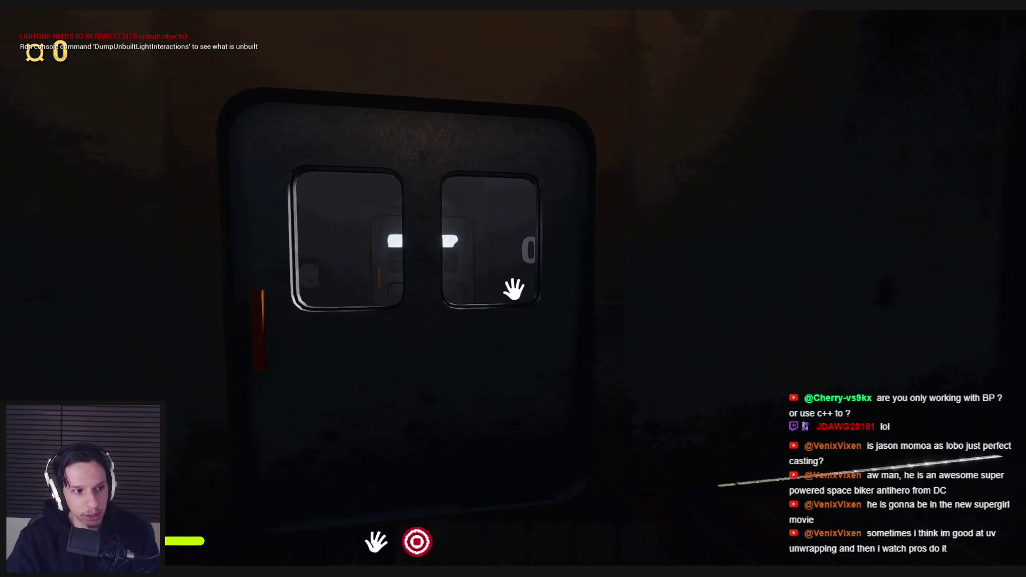
key("w")
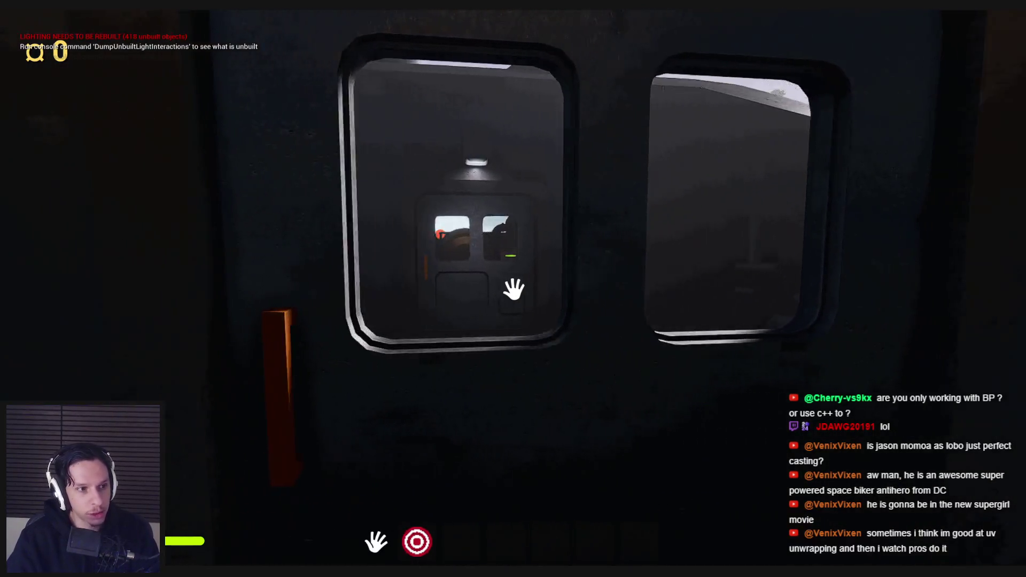
key("s")
key("w")
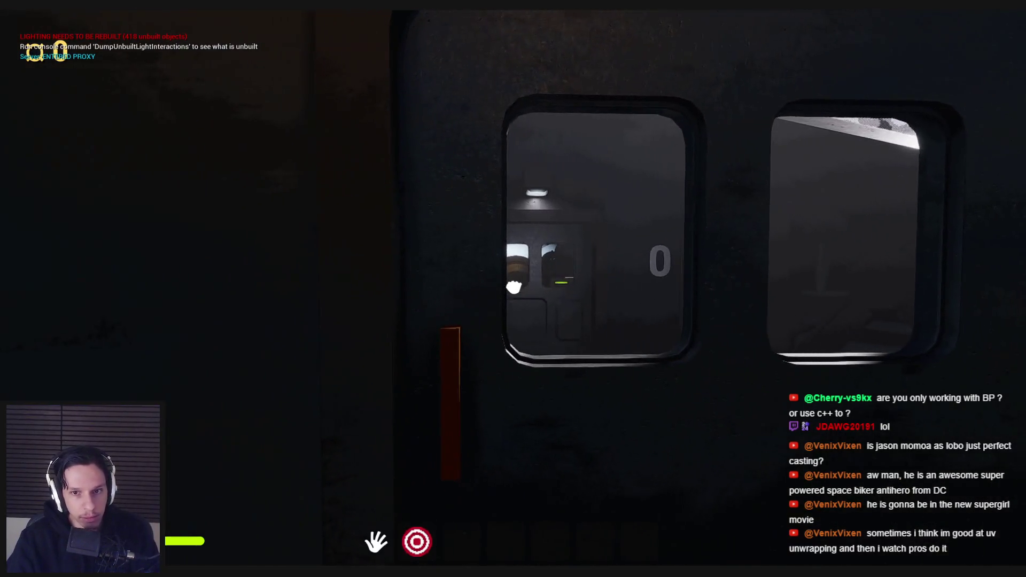
key("s")
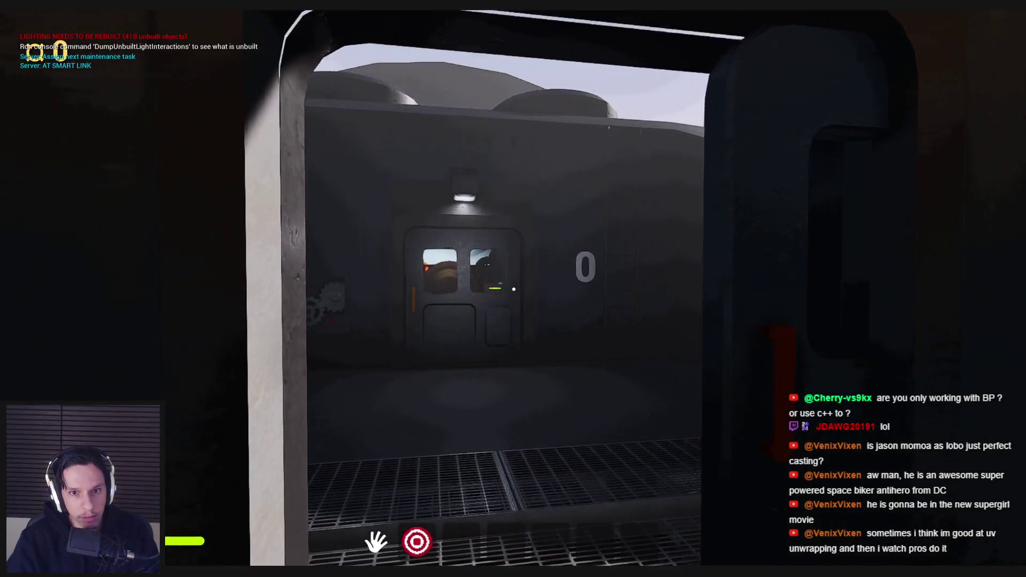
- Walk down the library hall to the lit pod door, try interacting, then stop playing
key("w")
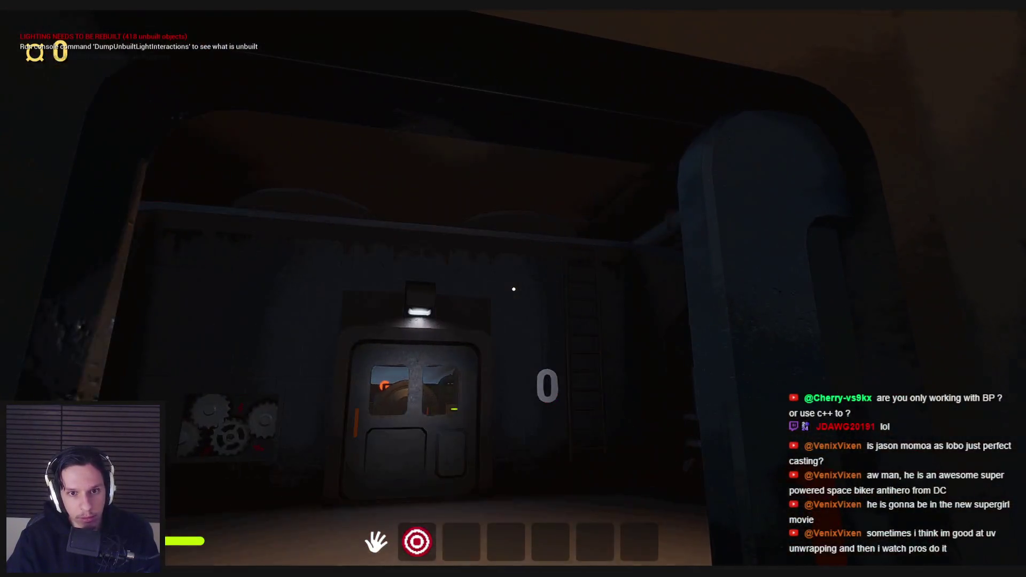
key("w")
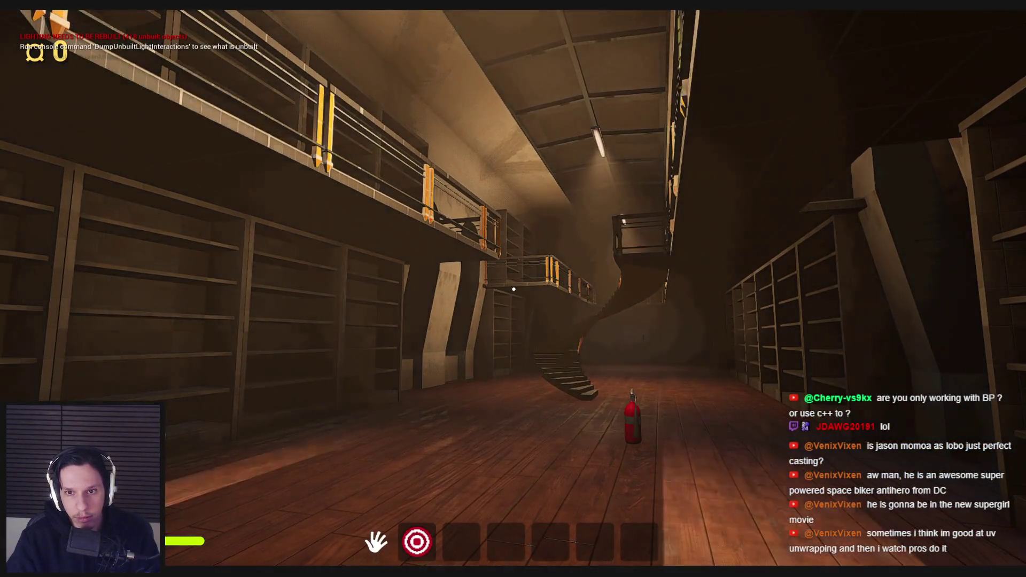
mouse_move(513, 289)
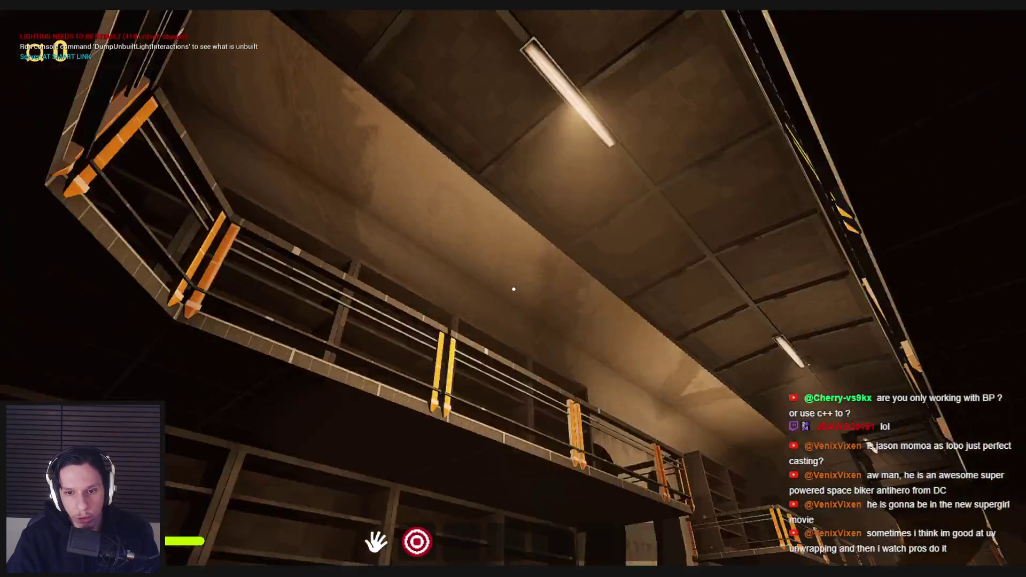
key("e")
key("w")
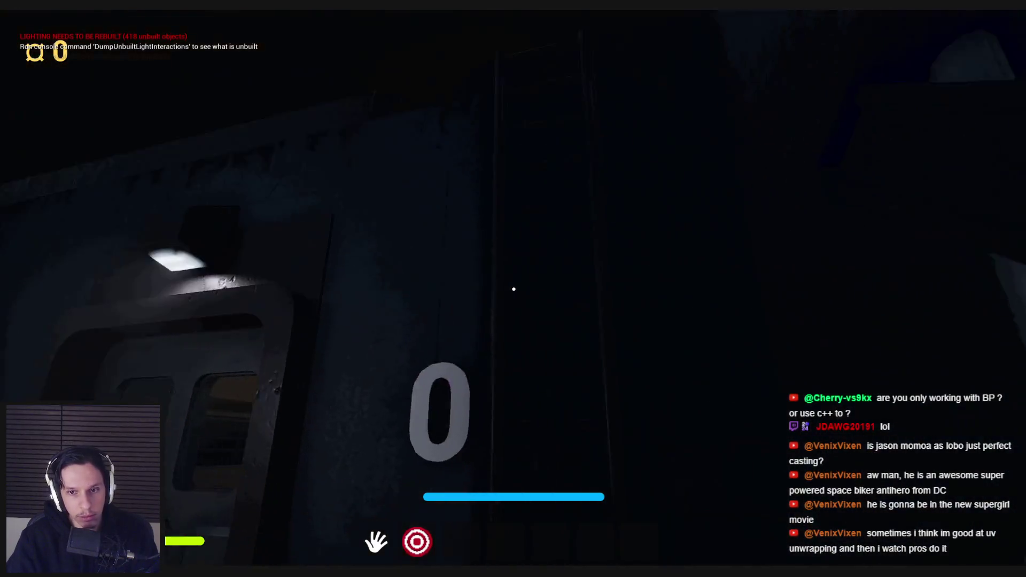
left_click(513, 289)
left_click(513, 289)
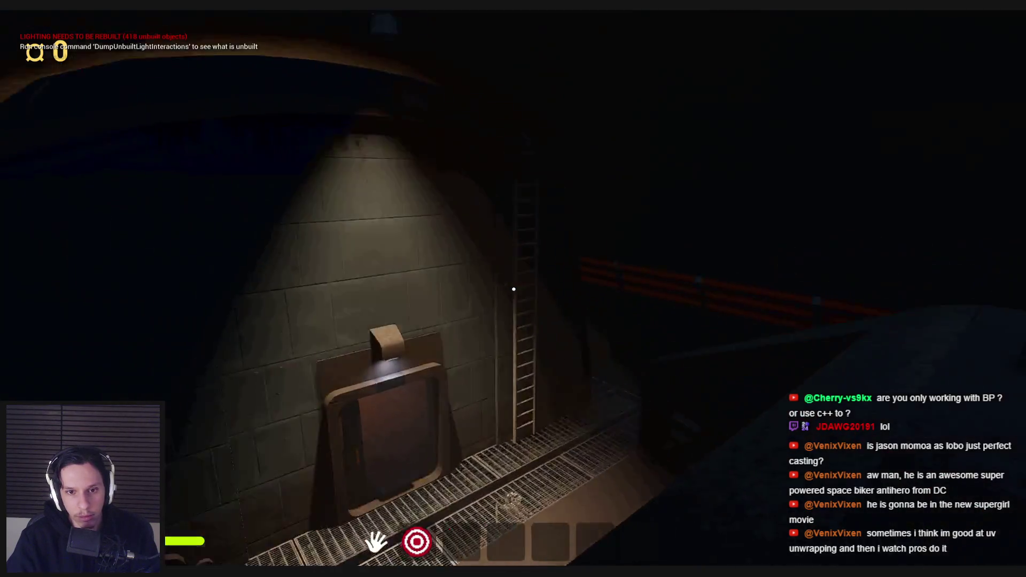
key("Escape")
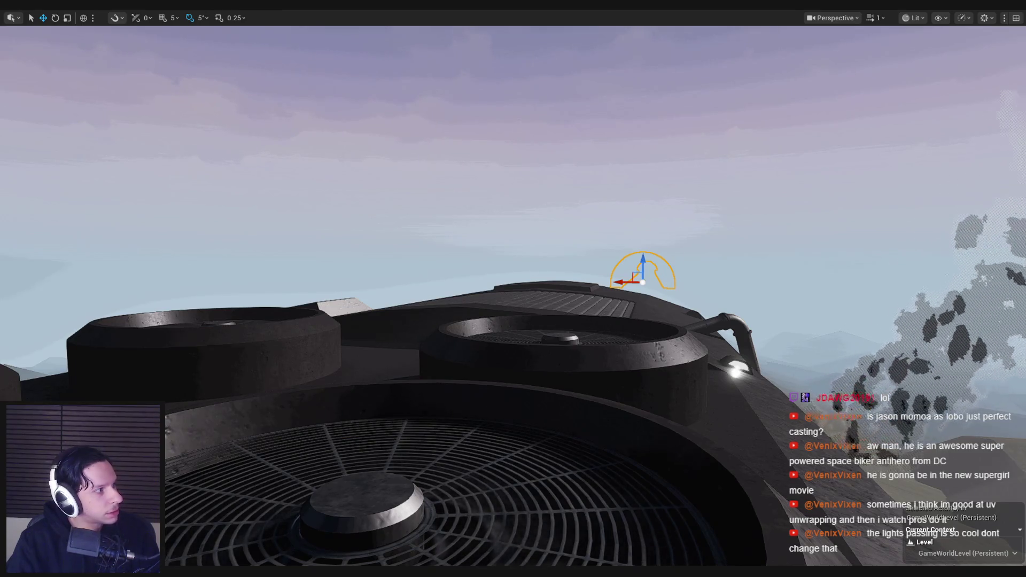
- Restore the full editor layout and open S_TrainTunnel, looking up at the ceiling light socket
left_click_drag(434, 403, 428, 403)
key("F11")
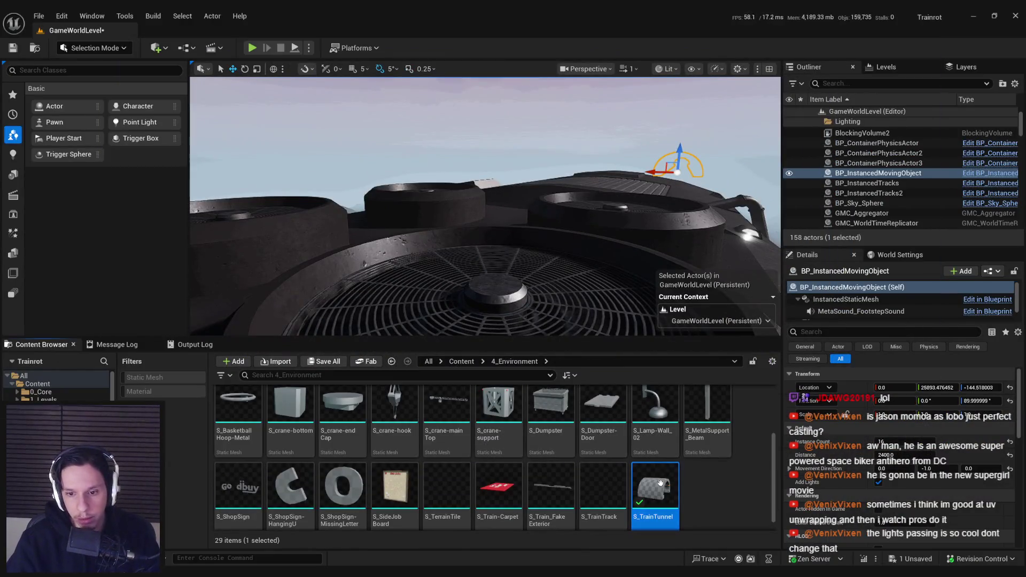
double_click(654, 486)
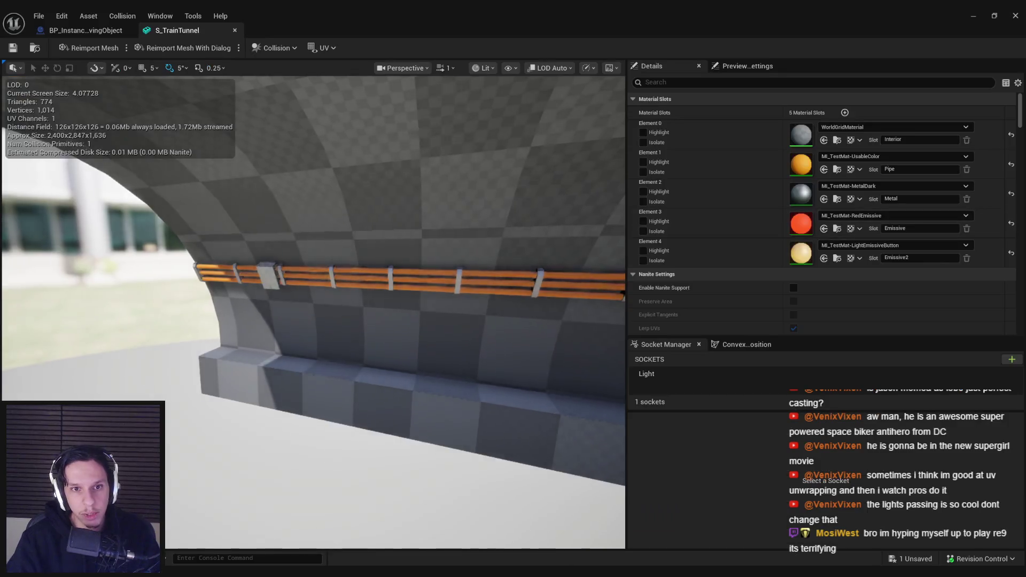
left_click_drag(235, 267, 236, 235)
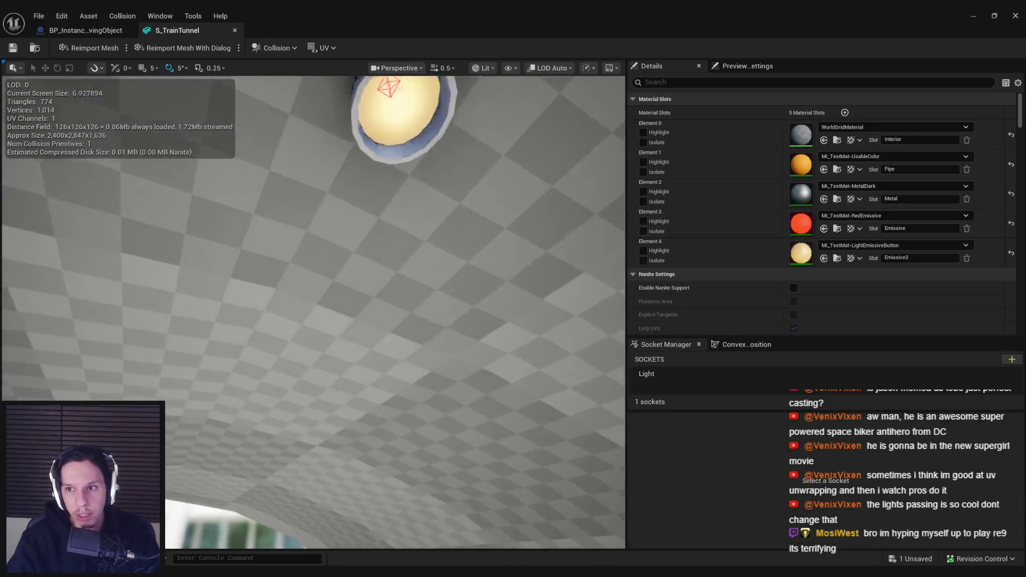
- Assign M_EmissiveLight to Element 4 (Emissive2) and check out the modified mesh
left_click(881, 246)
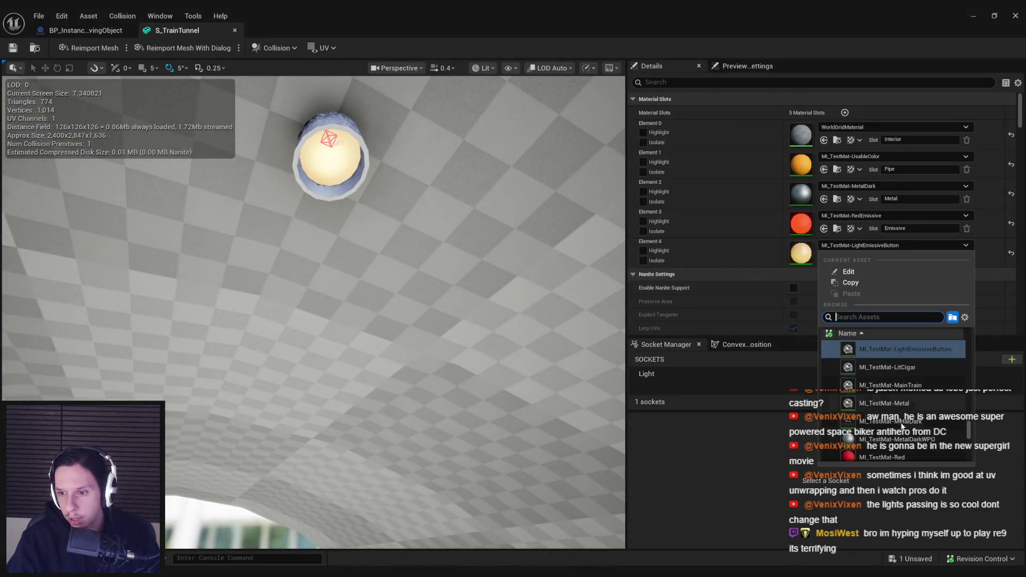
scroll(901, 428, "up", 3)
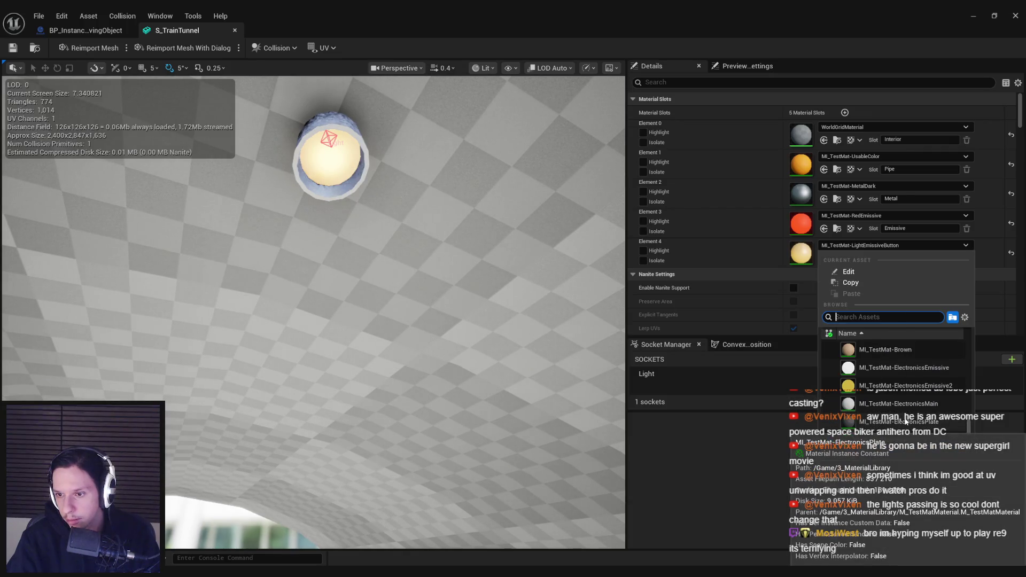
scroll(907, 422, "up", 2)
type("emiss")
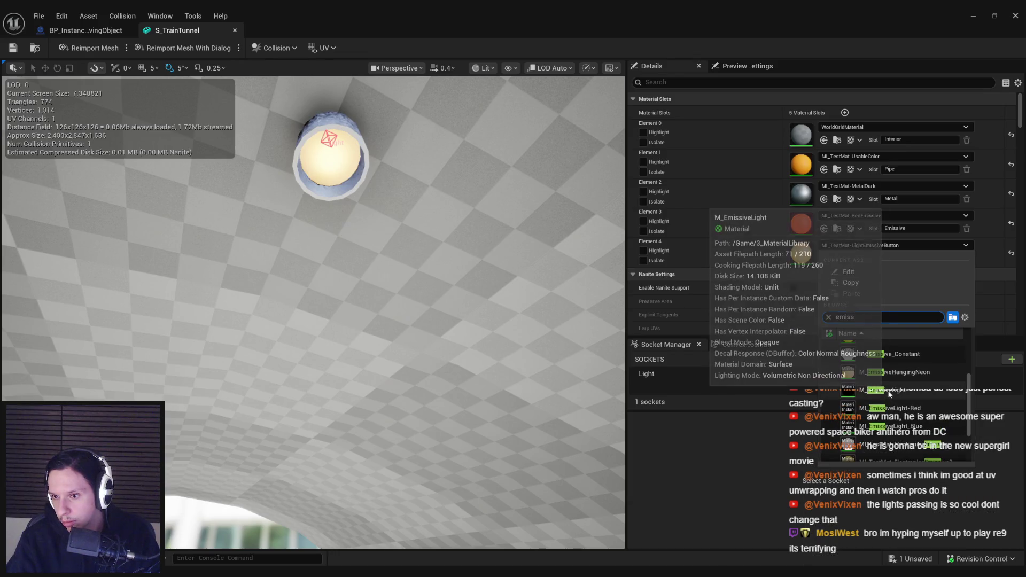
left_click(893, 392)
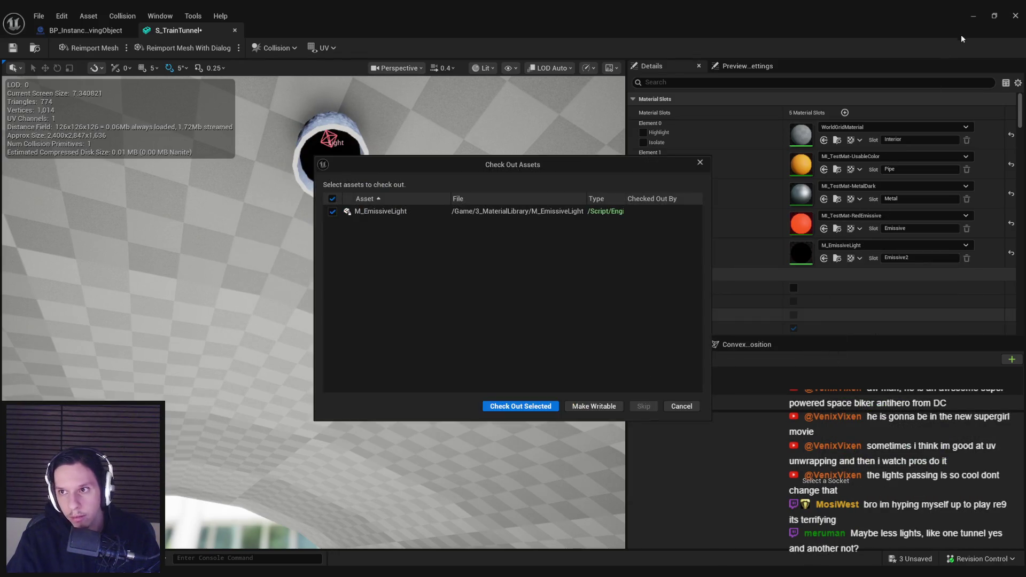
left_click(521, 406)
left_click(80, 30)
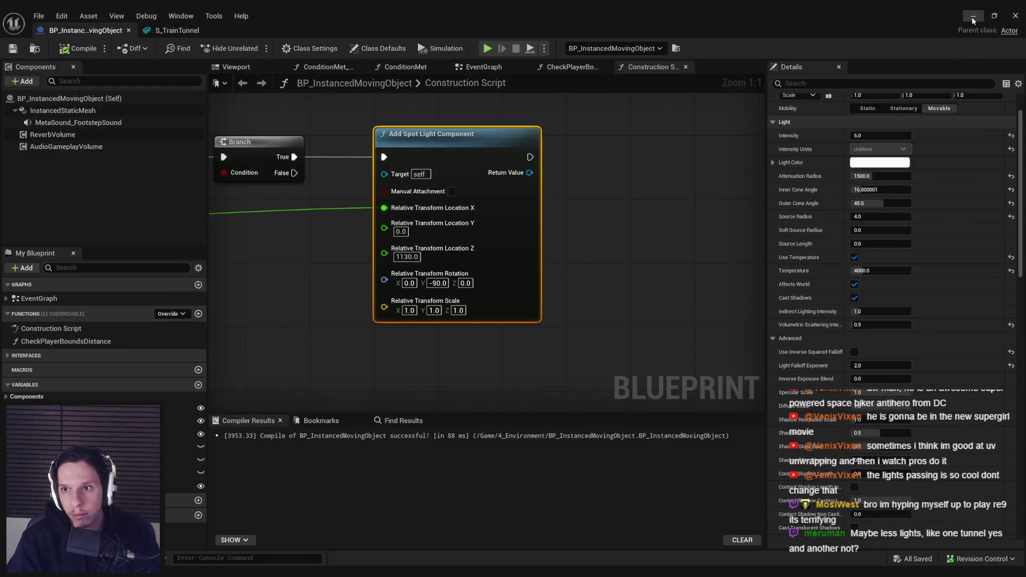
- Show InstancedStaticMesh's Custom Primitive Data Defaults via a 'primit' search, then minimize the blueprint
left_click(62, 110)
left_click(868, 83)
type("primit")
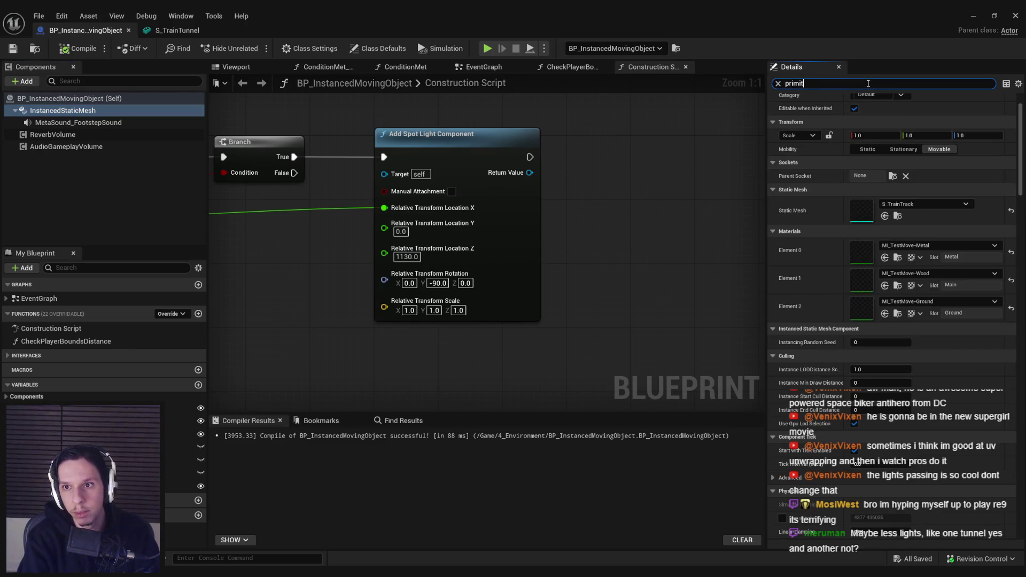
left_click(773, 114)
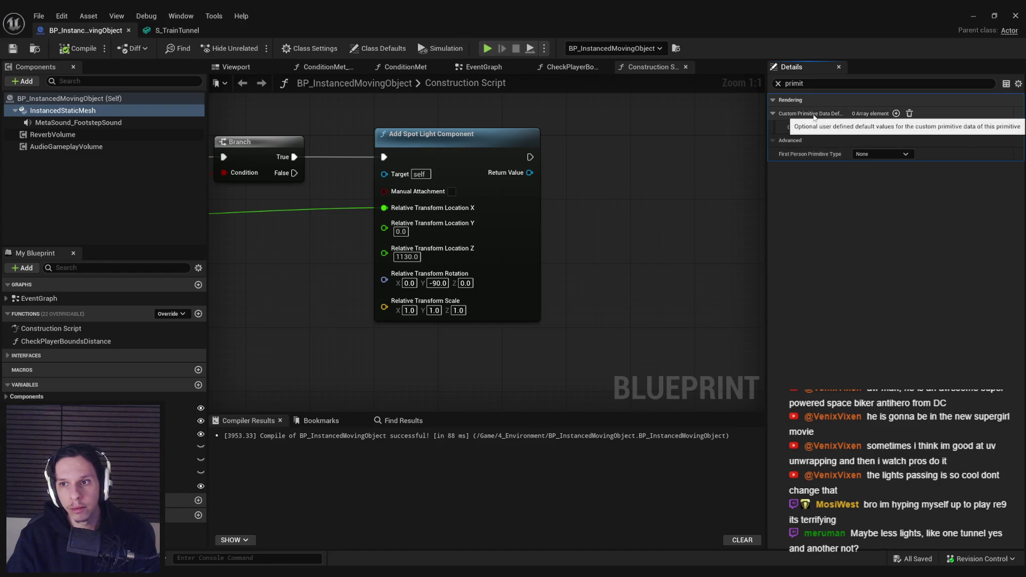
left_click(972, 14)
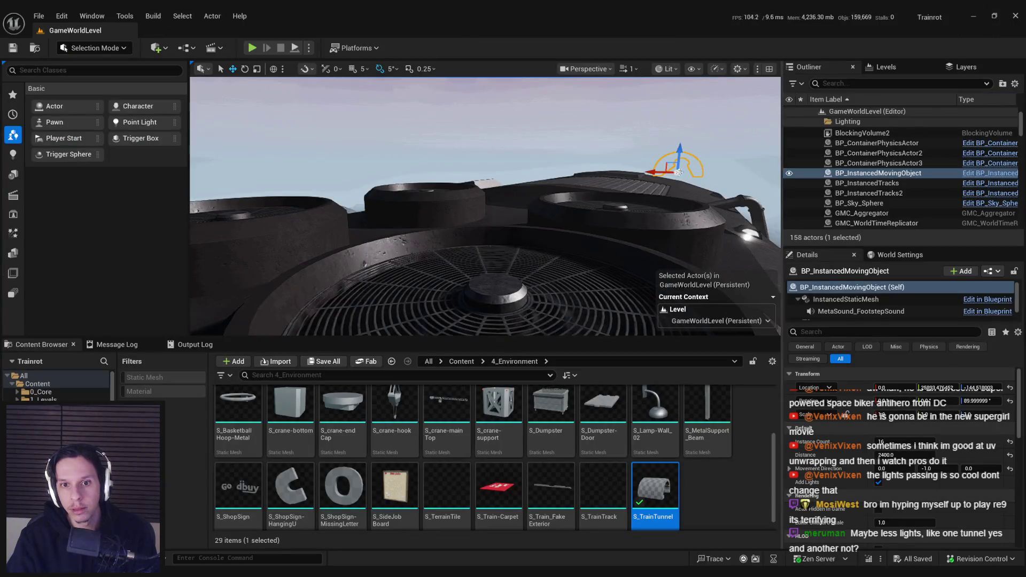
- Add a custom primitive data element of 1.0 on the placed actor and save the level
left_click(847, 332)
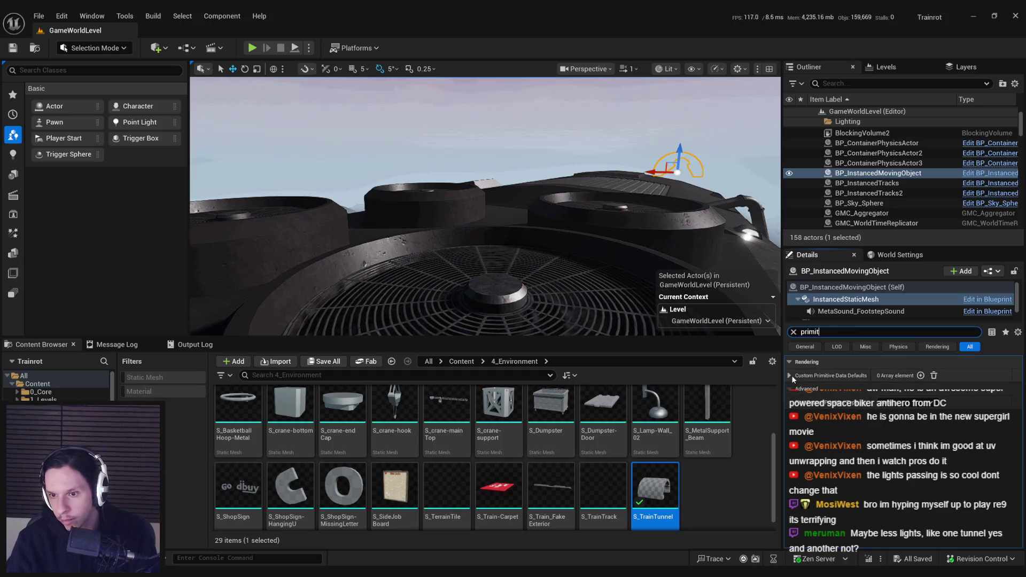
left_click(791, 375)
left_click(920, 375)
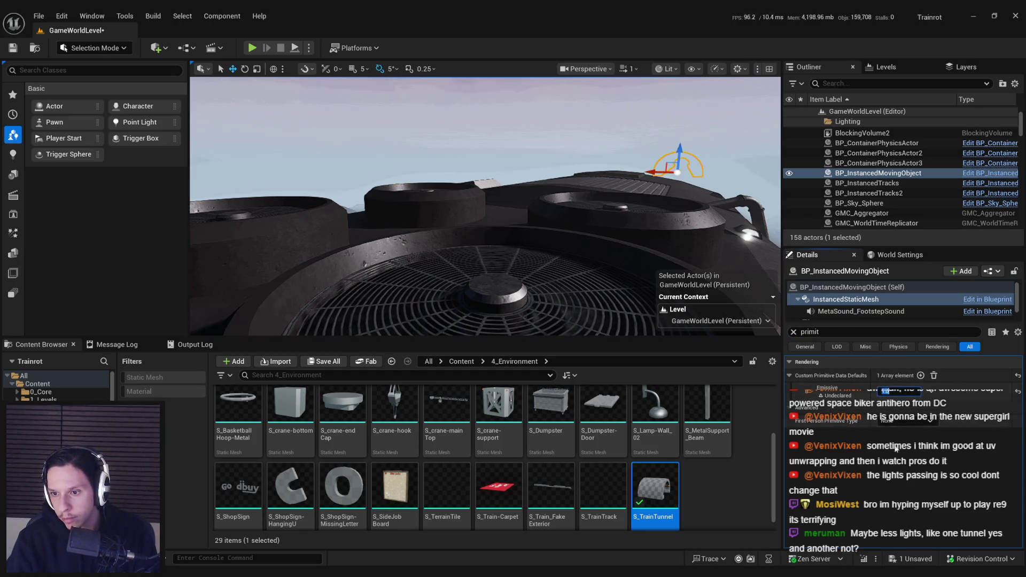
key("ctrl+s")
left_click(794, 332)
- Try a different Element 4 material, undo it, and open M_EmissiveLight in the Material Editor
mouse_move(454, 252)
left_mouse_down()
mouse_move(515, 274)
mouse_move(481, 256)
mouse_move(481, 235)
left_mouse_up()
key("f")
scroll(480, 235, "down", 1)
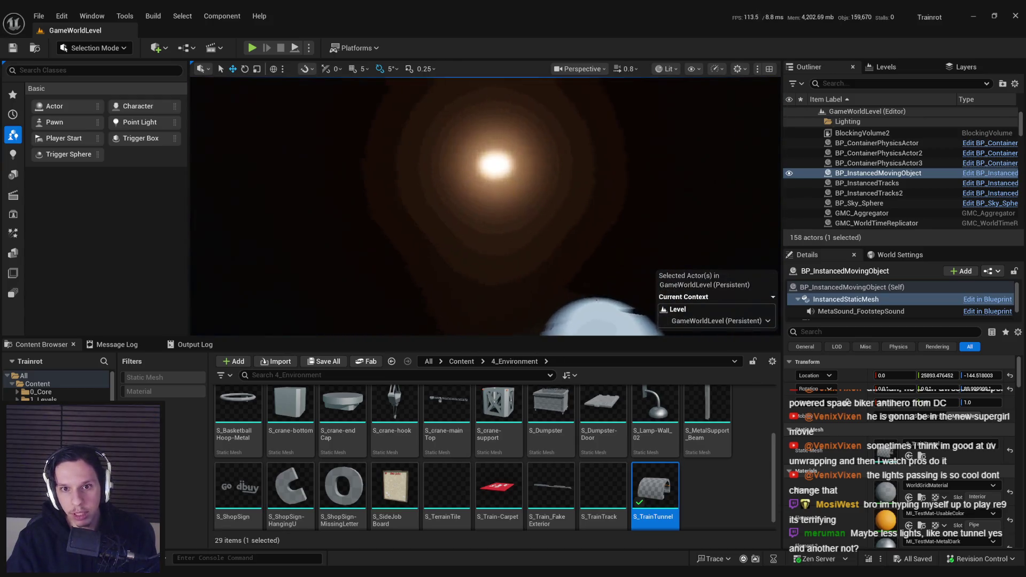
scroll(481, 235, "down", 1)
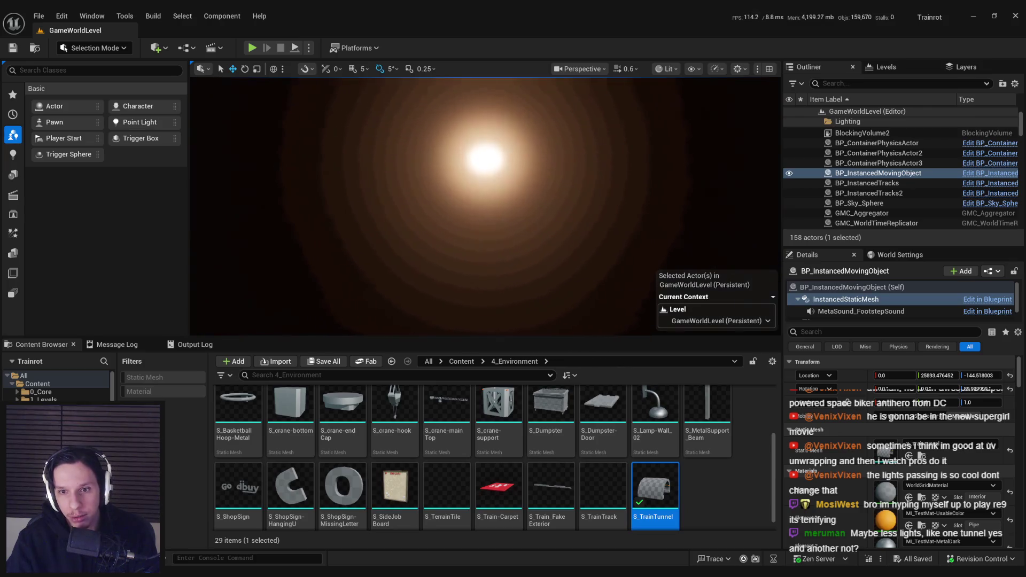
scroll(902, 515, "down", 3)
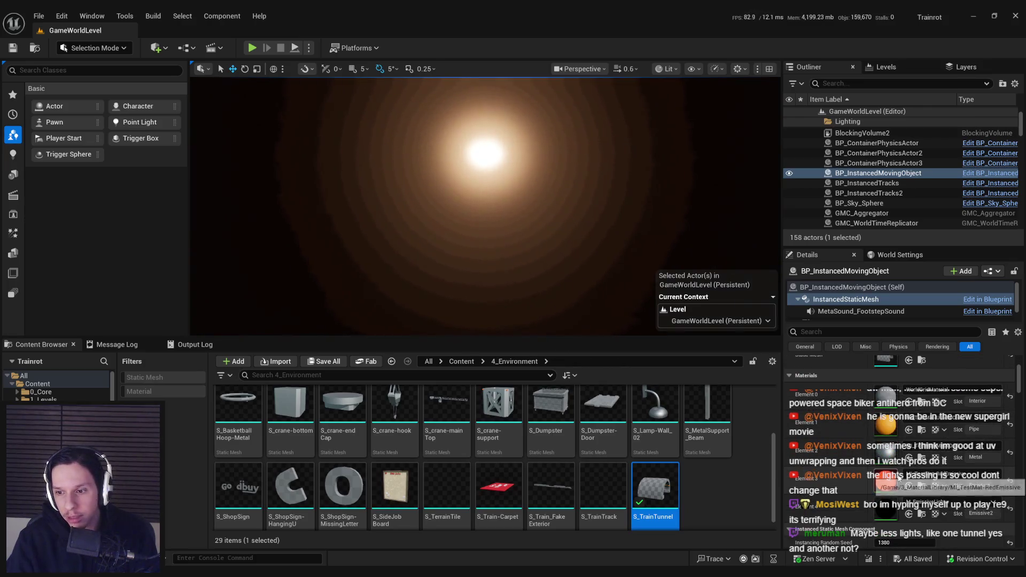
left_click(929, 508)
left_click(909, 315)
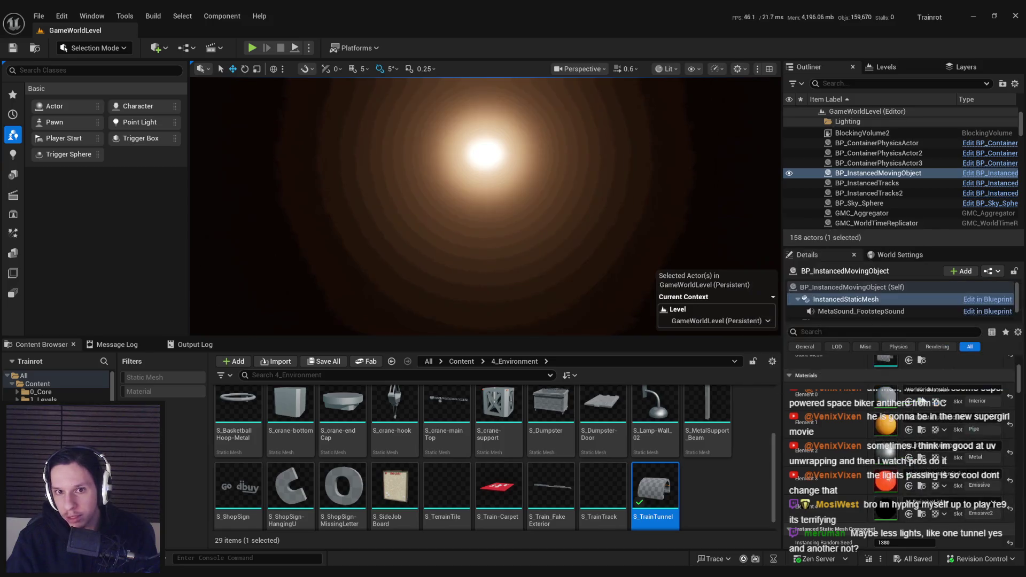
key("ctrl+z")
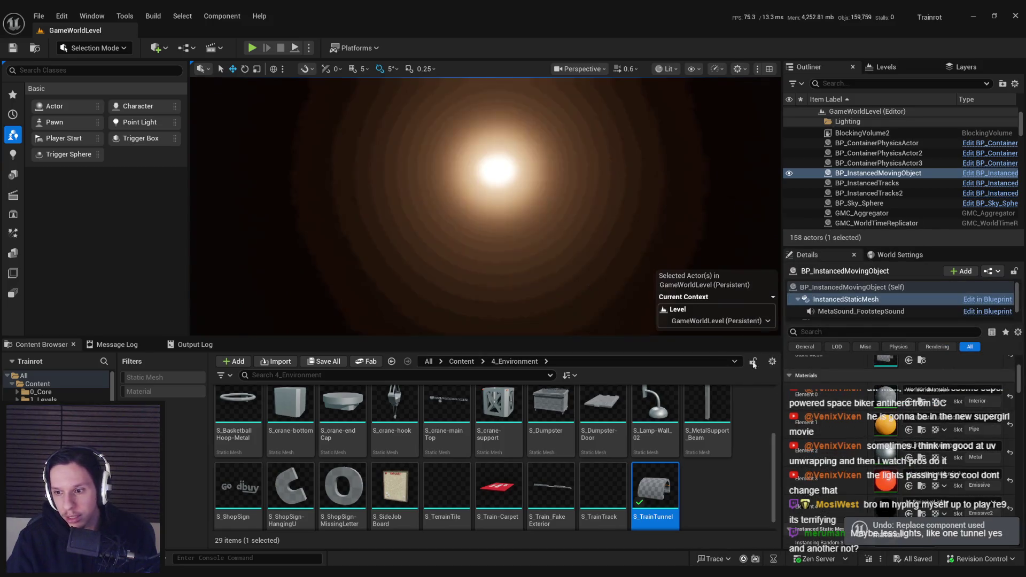
double_click(891, 507)
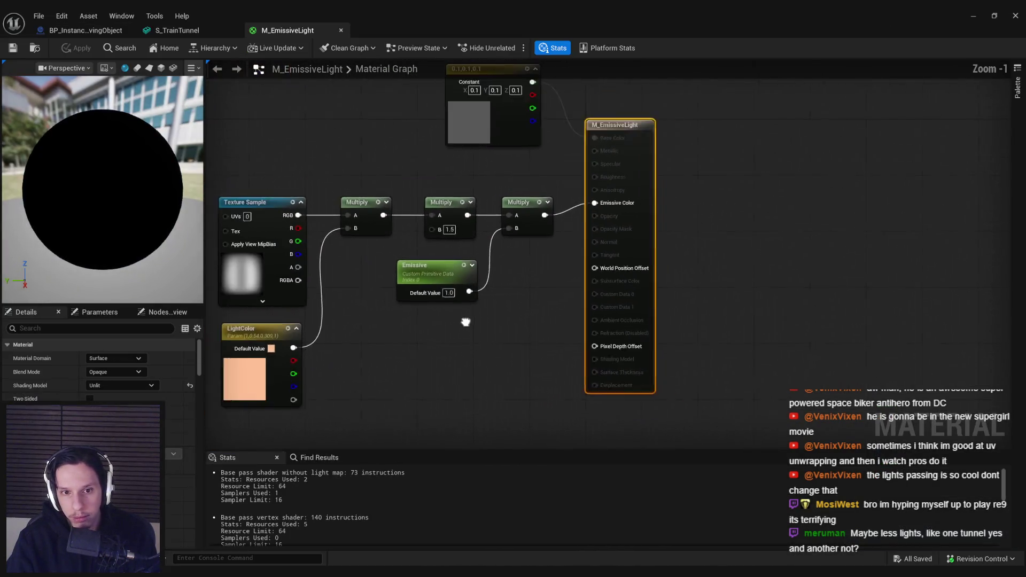
- Pan the M_EmissiveLight graph, then close the material, mesh and blueprint editors
left_click_drag(465, 322, 546, 321)
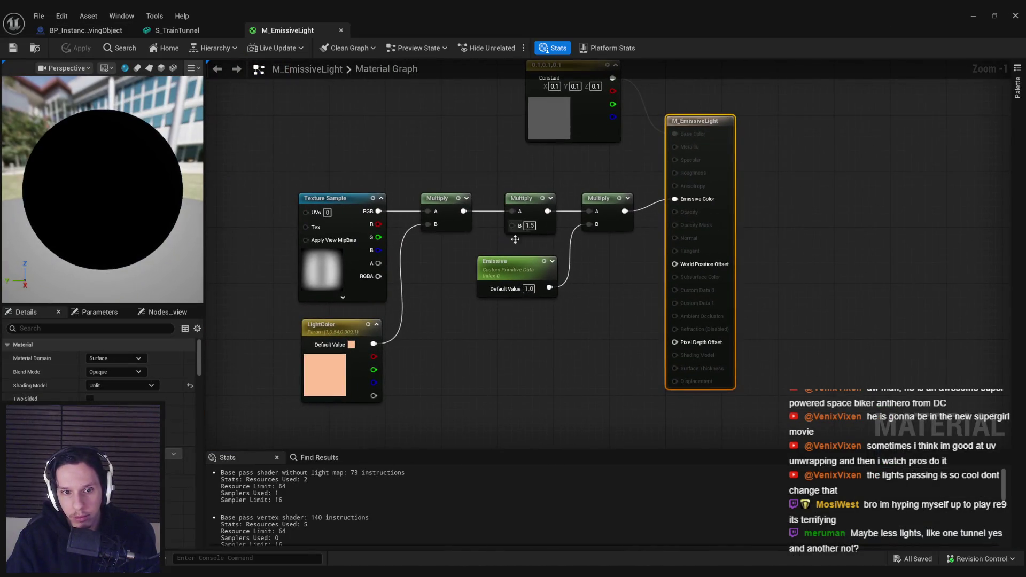
left_click(341, 30)
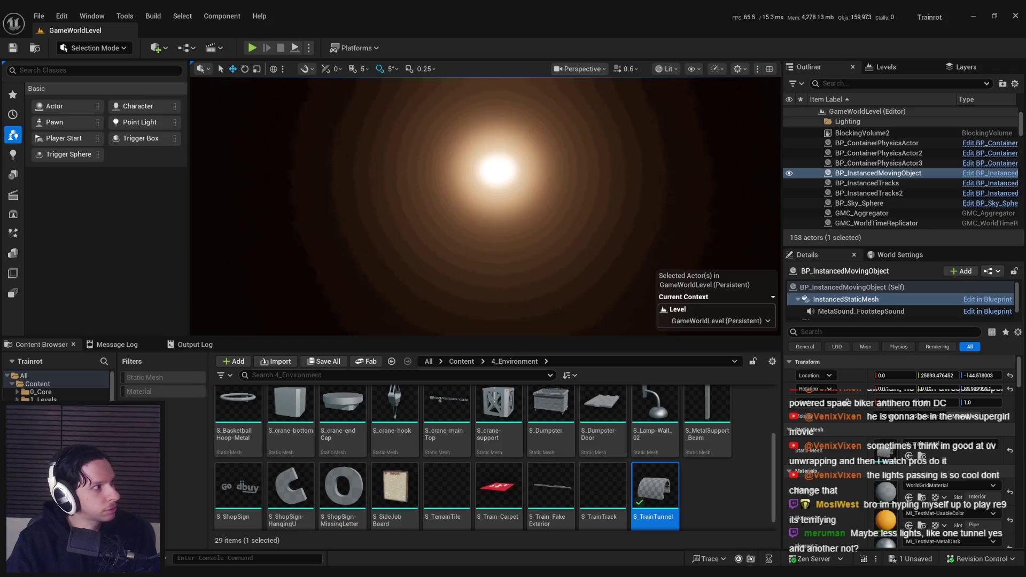
- Edit the placed actor's Emissive custom primitive data value and save GameWorldLevel
scroll(341, 208, "down", 5)
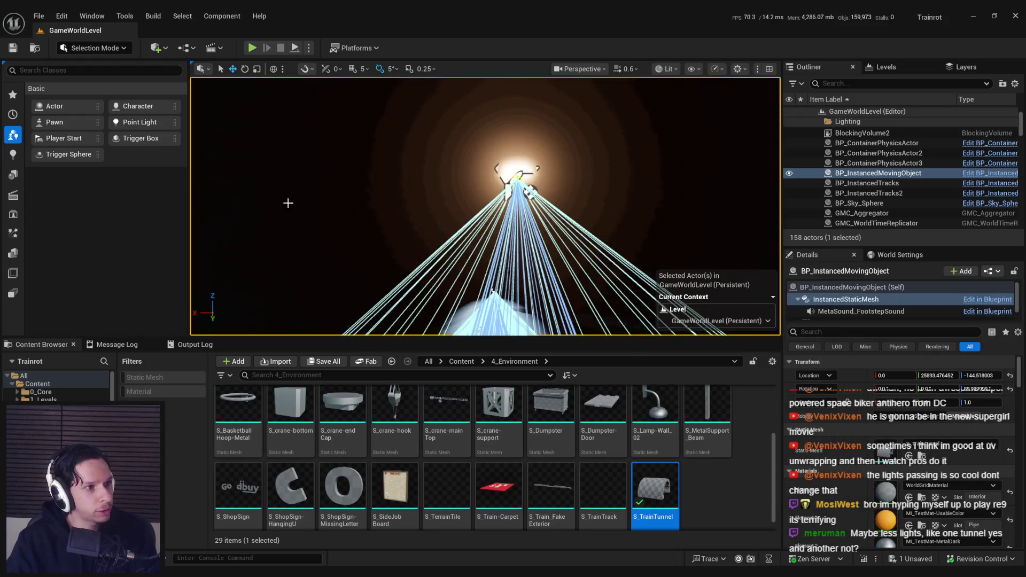
key("ctrl+s")
type("primi")
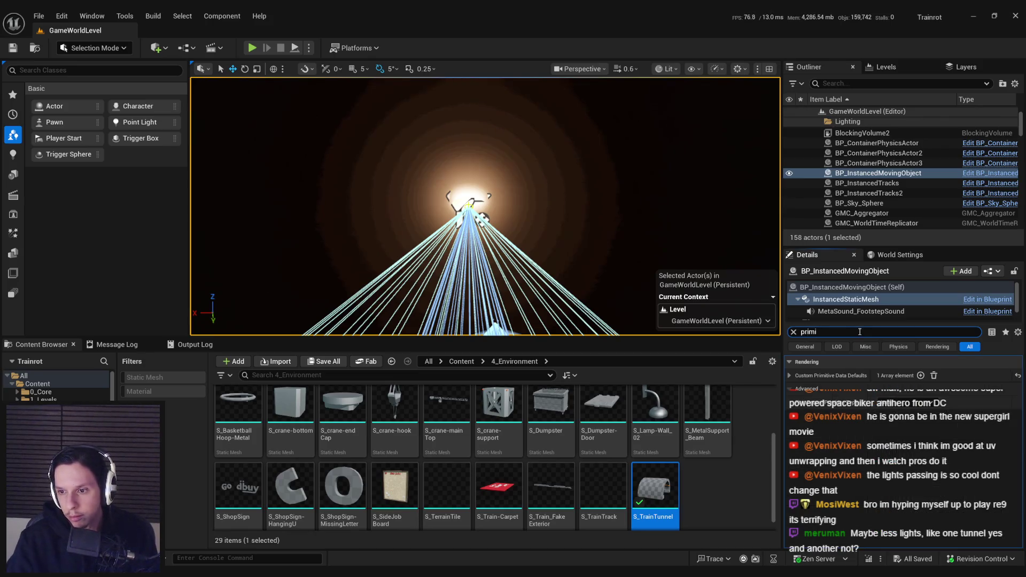
left_click(789, 376)
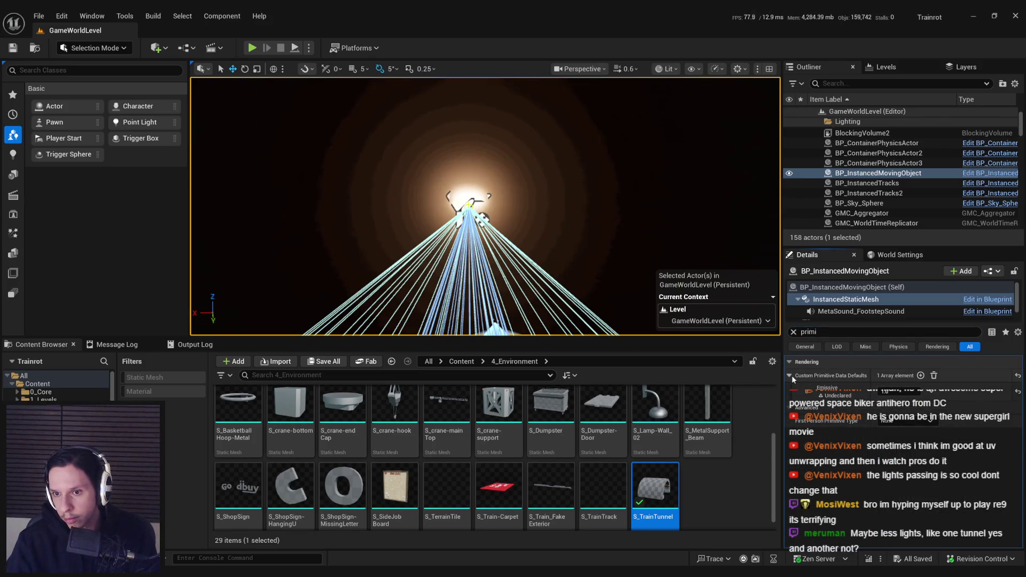
left_click(891, 392)
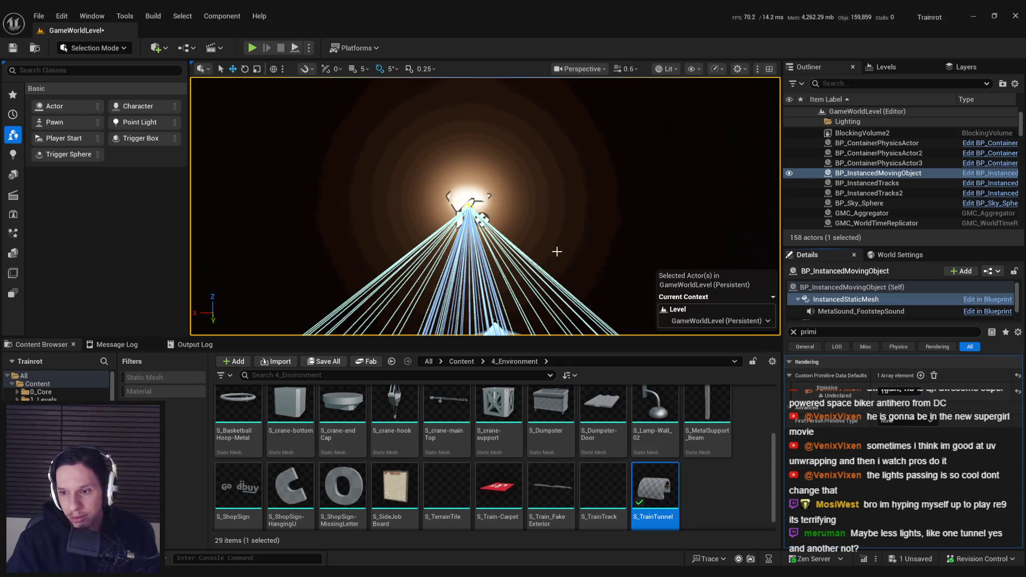
key("ctrl+s")
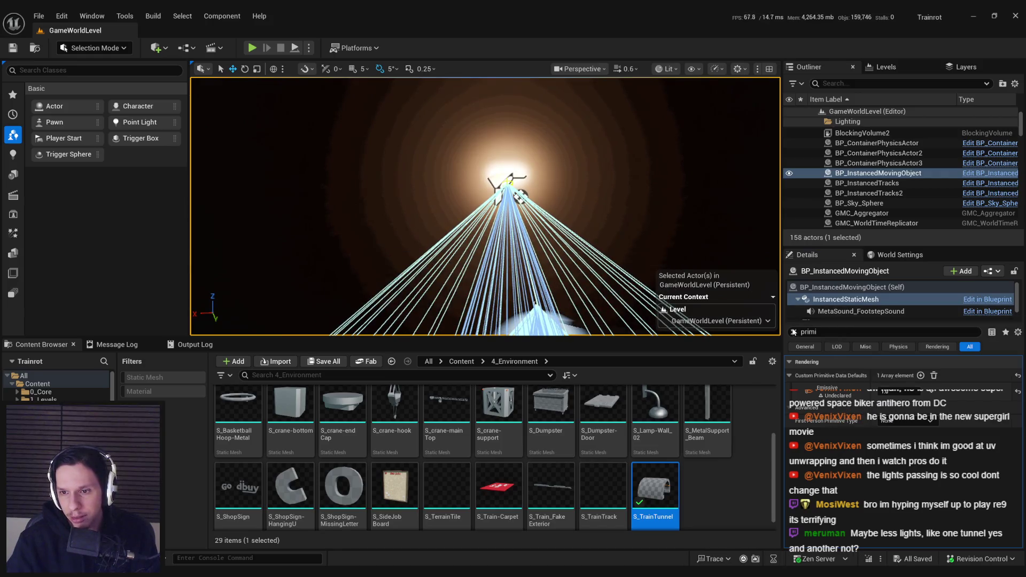
key("Escape")
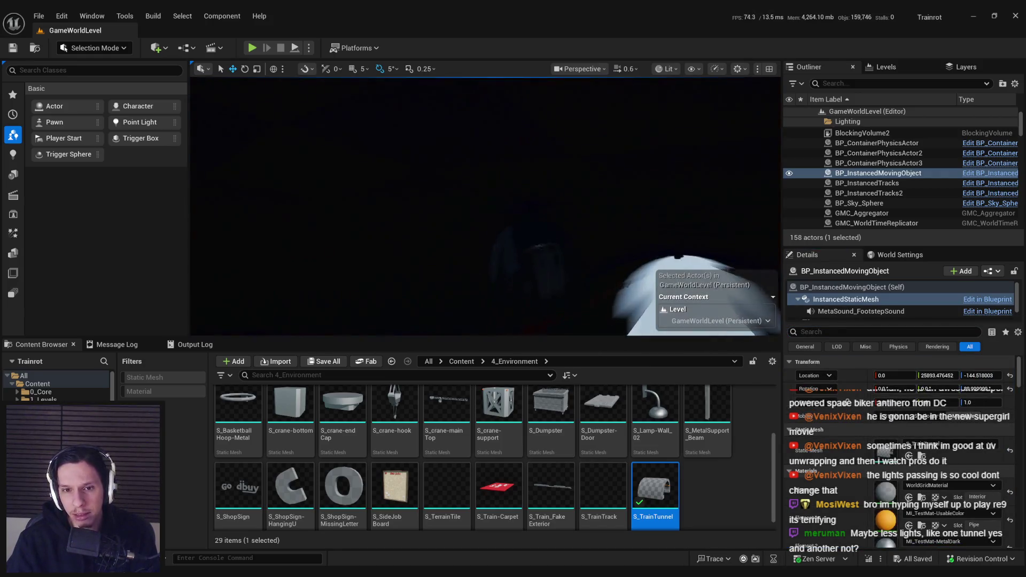
scroll(508, 284, "up", 2)
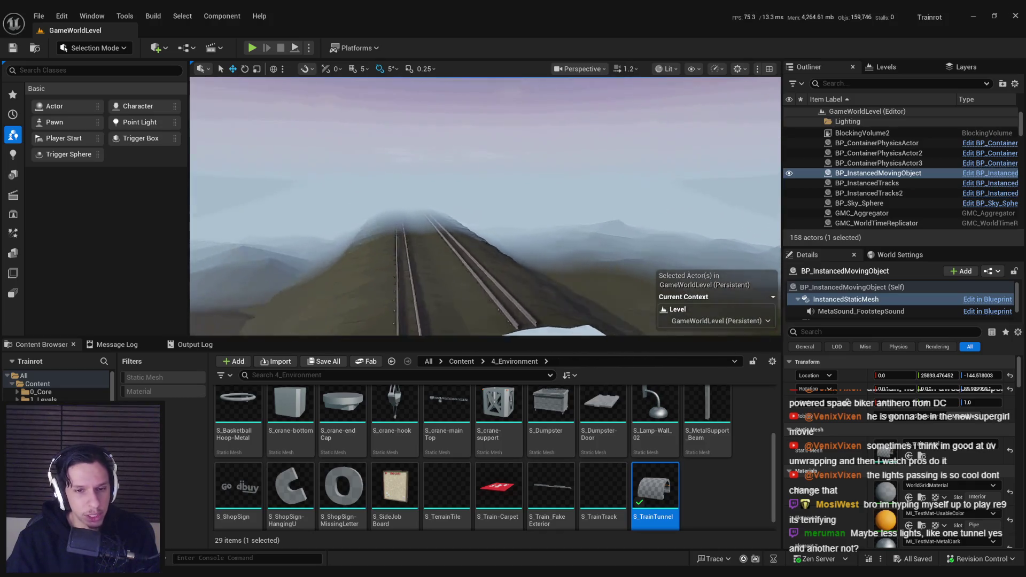
scroll(509, 284, "up", 2)
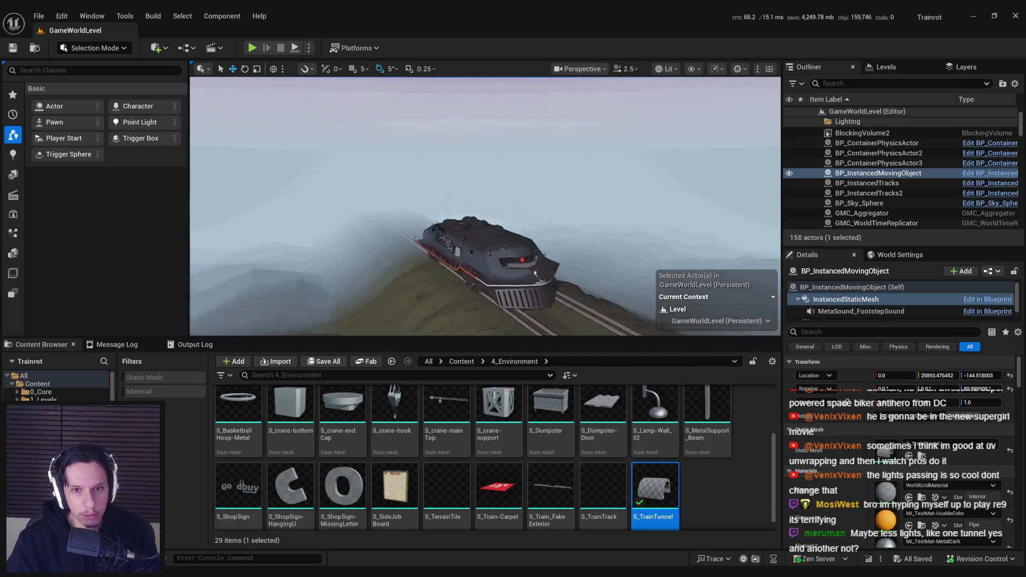
scroll(508, 284, "down", 3)
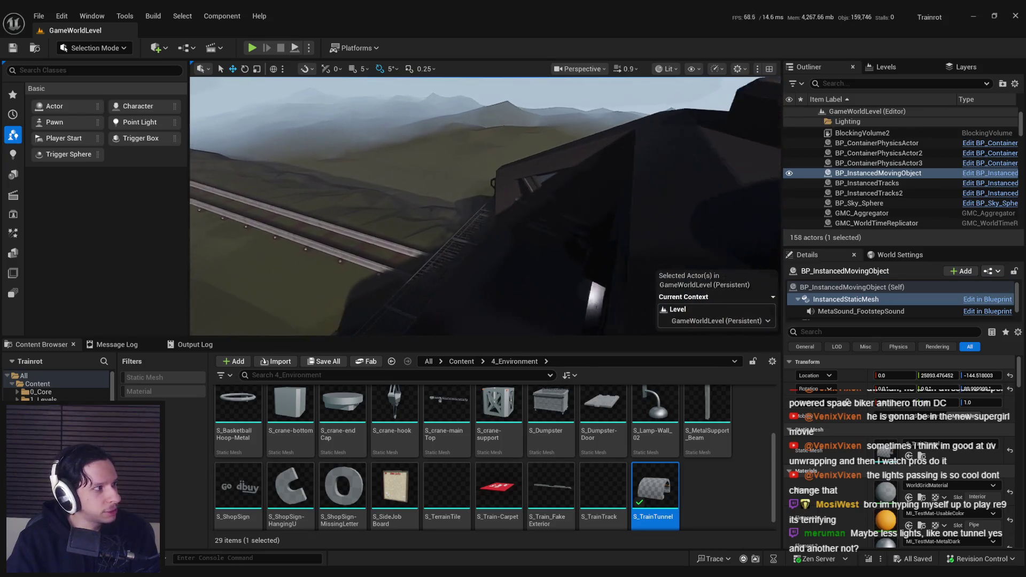
key("w")
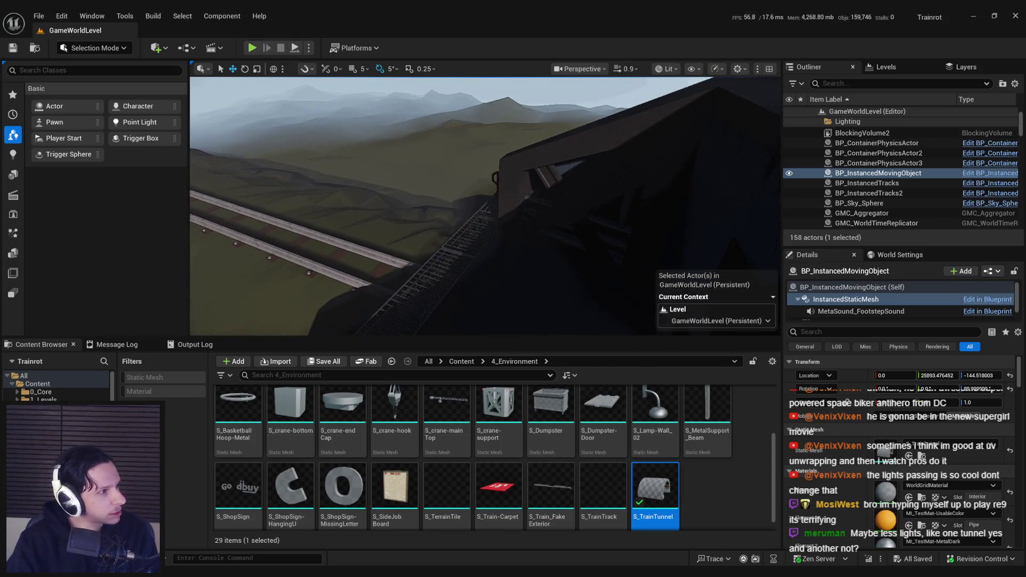
key("w")
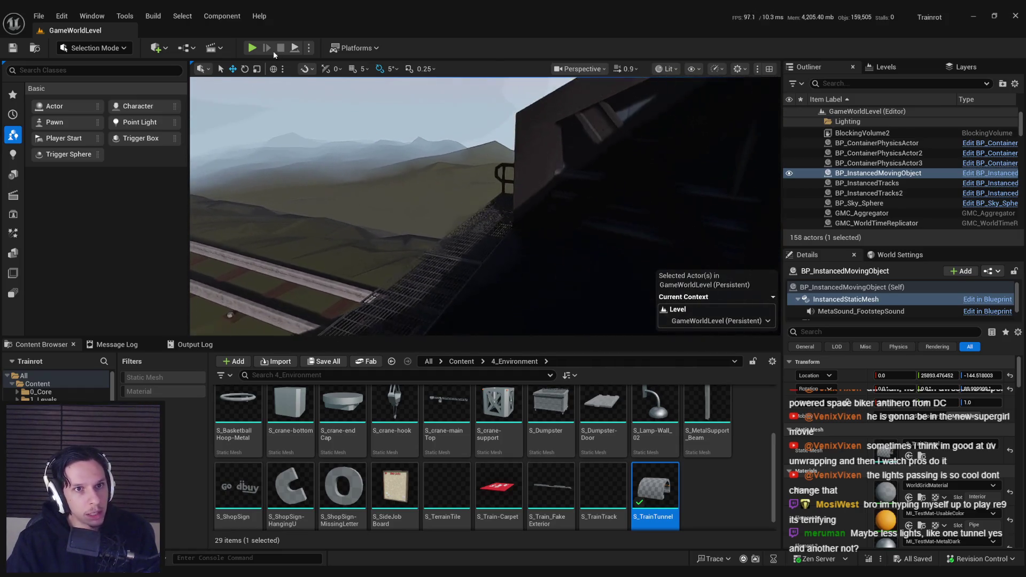
left_click(251, 48)
key("F11")
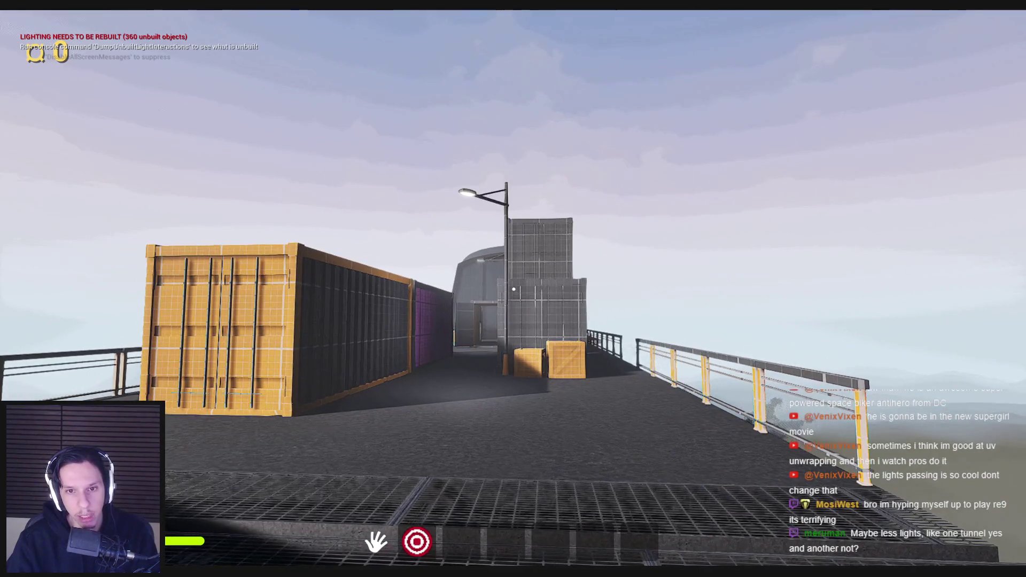
key("w")
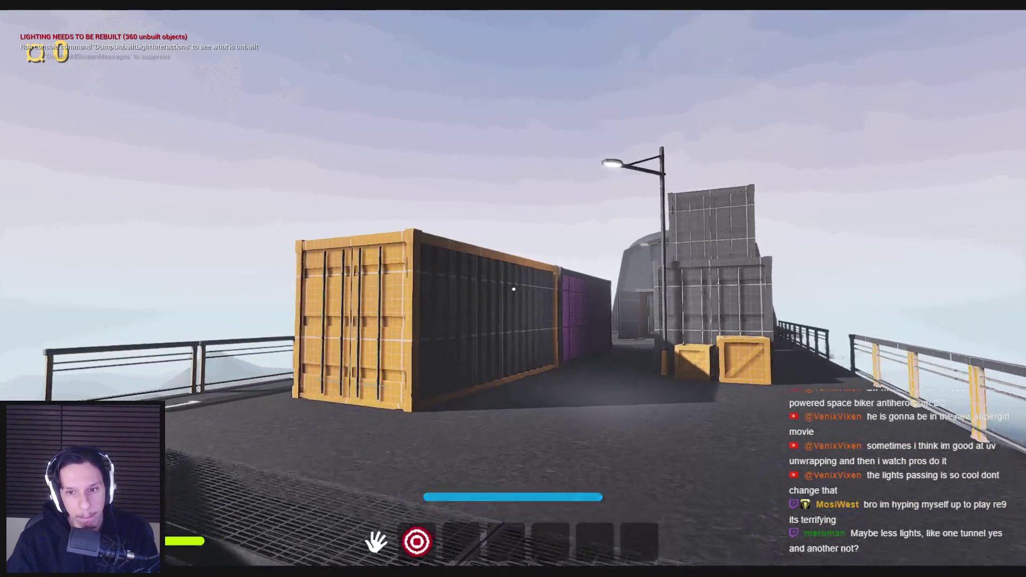
key("w")
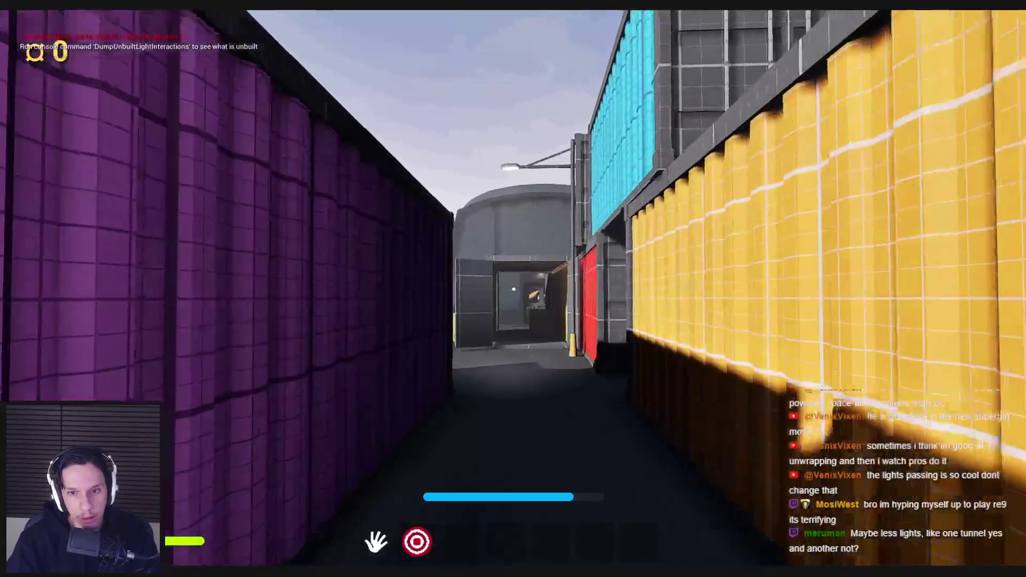
key("w")
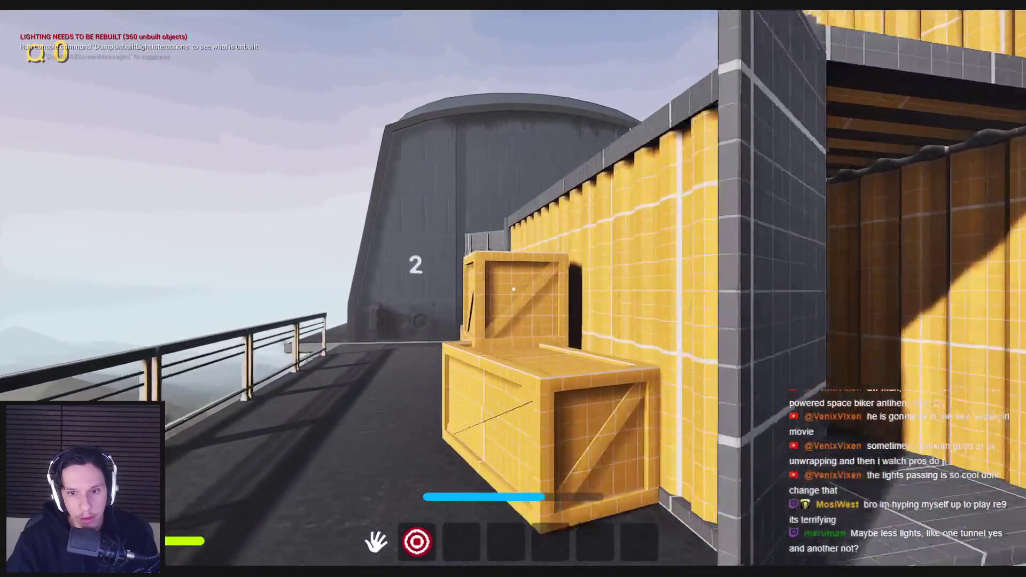
key("space")
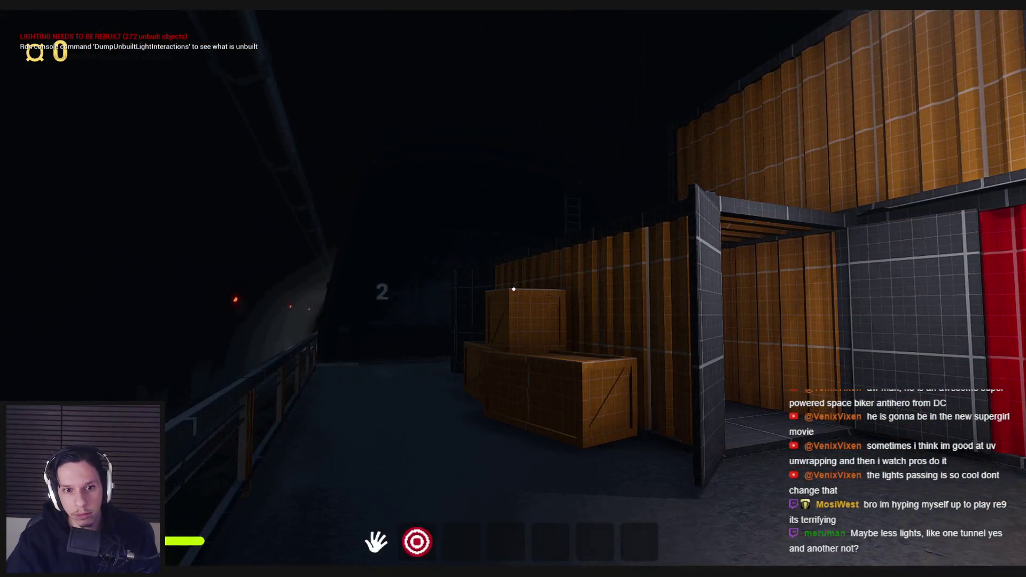
key("s")
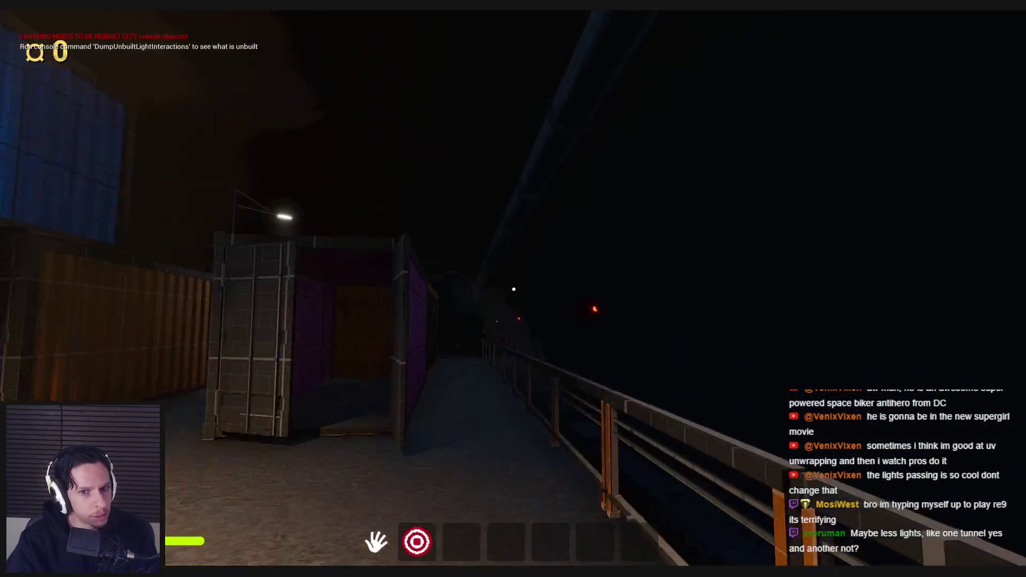
key("s")
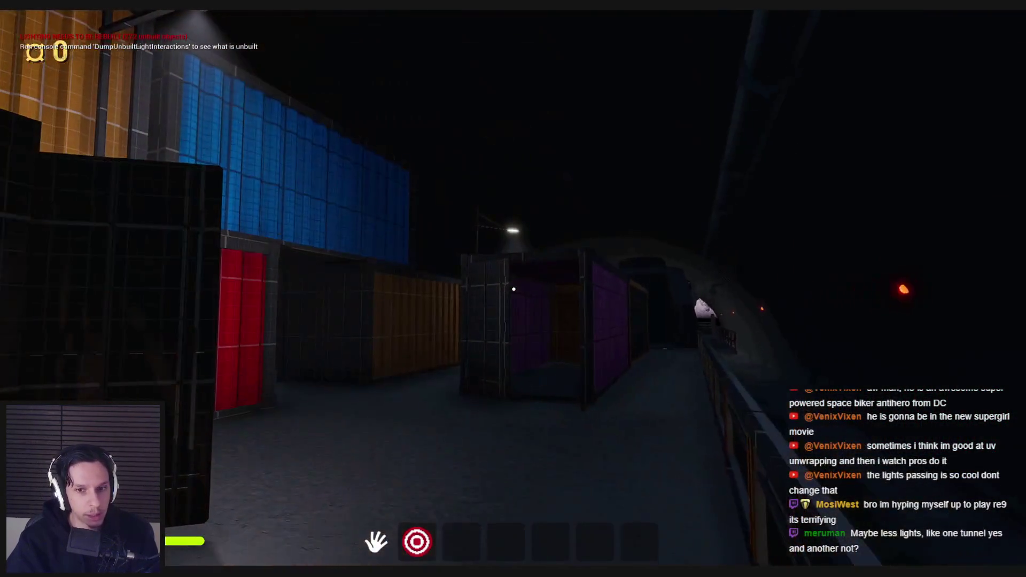
key("n")
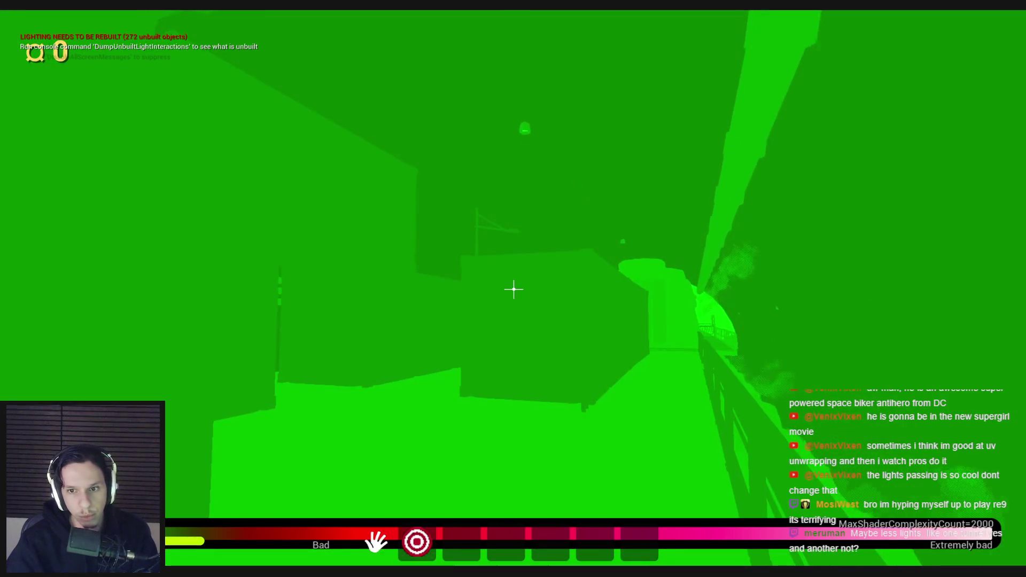
key("n")
key("n")
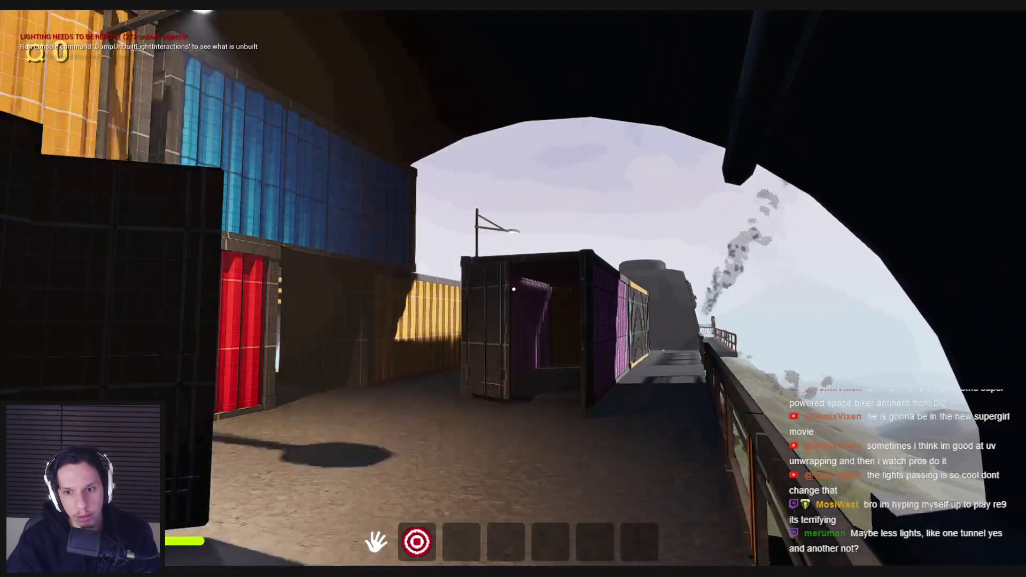
key("Escape")
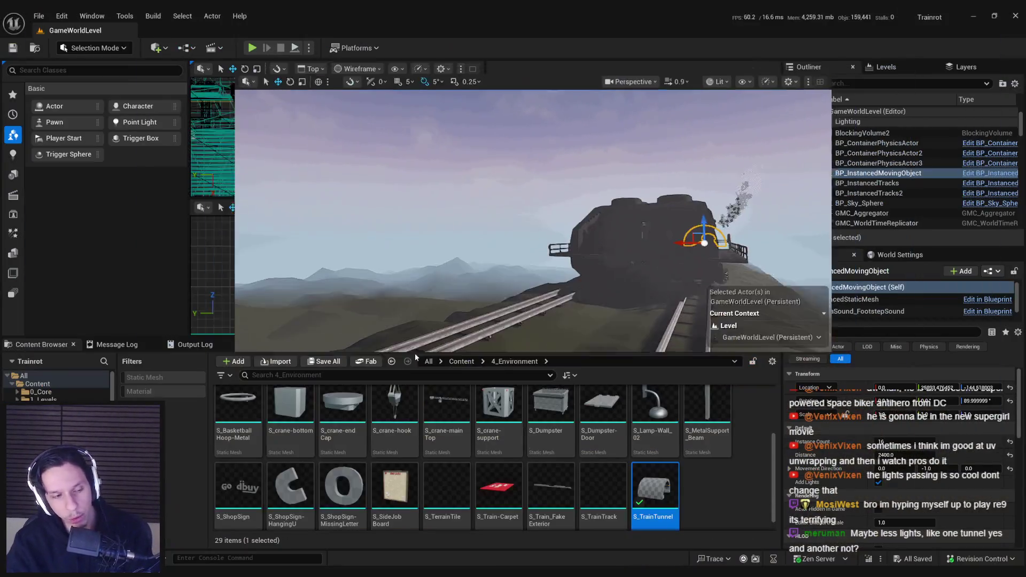
- Restore the full editor layout and bring up the InstancedStaticMesh component's properties
key("F11")
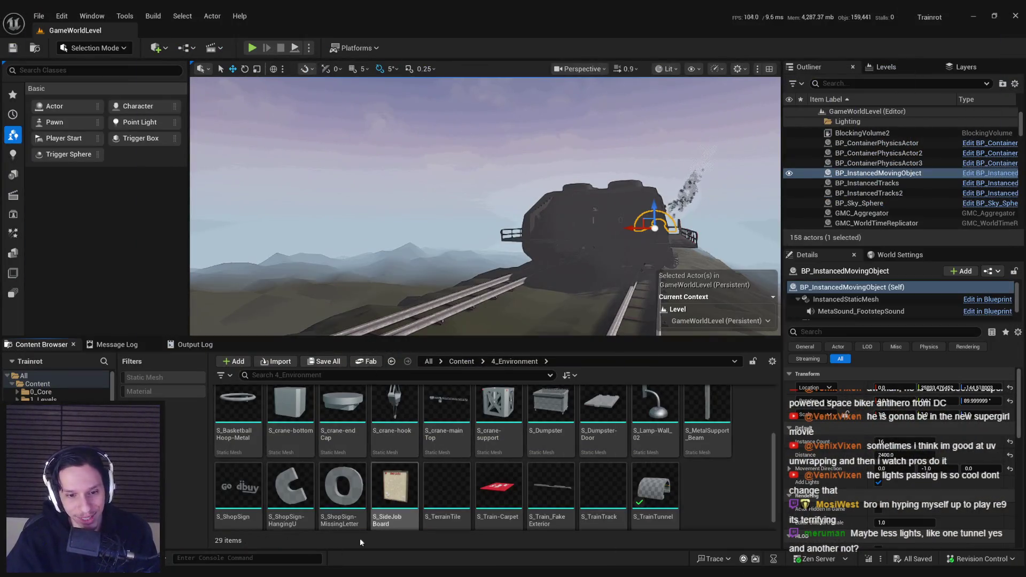
left_click(991, 271)
left_click(903, 297)
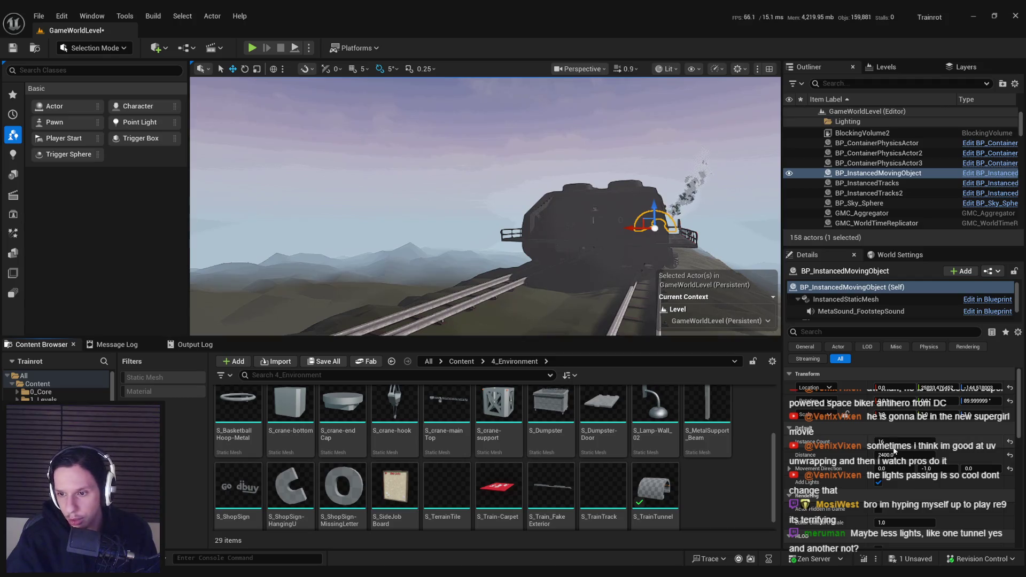
left_click(845, 299)
scroll(887, 498, "down", 4)
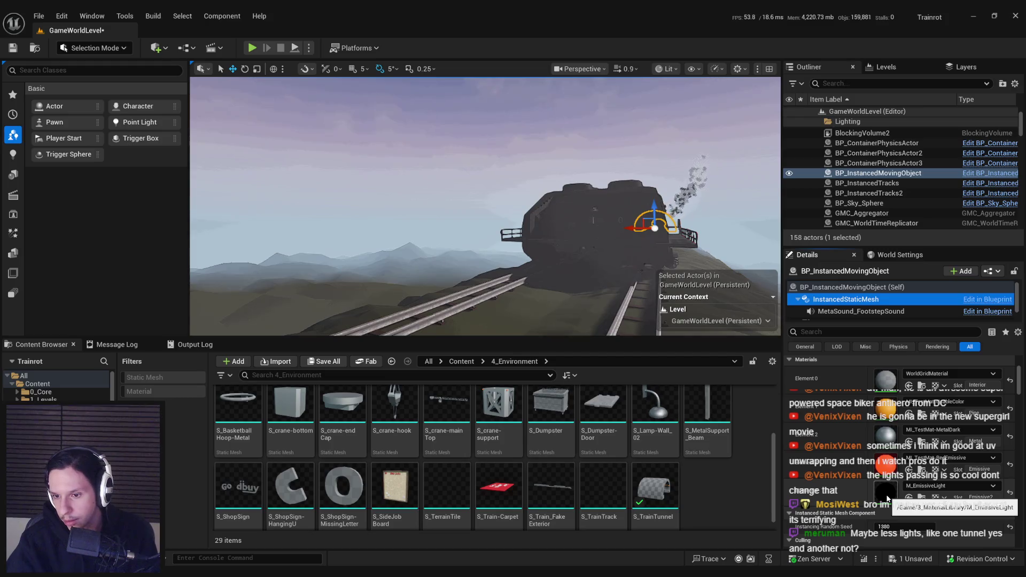
scroll(887, 498, "down", 5)
scroll(861, 444, "down", 5)
scroll(861, 445, "down", 6)
scroll(860, 447, "down", 6)
- Set Num Custom Data Floats to 6, then reset it to zero elements
left_click(789, 443)
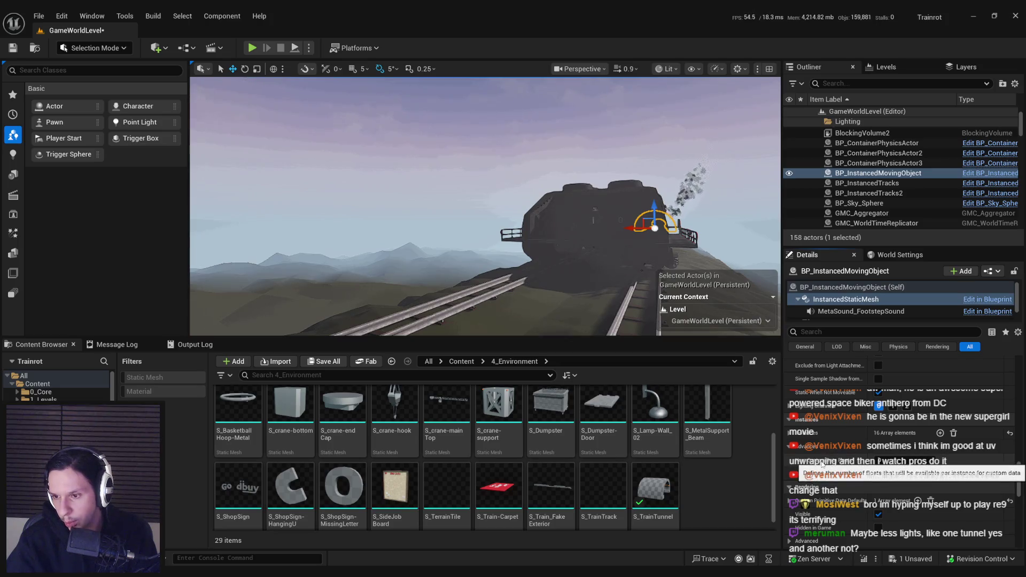
scroll(822, 464, "down", 3)
left_click(789, 454)
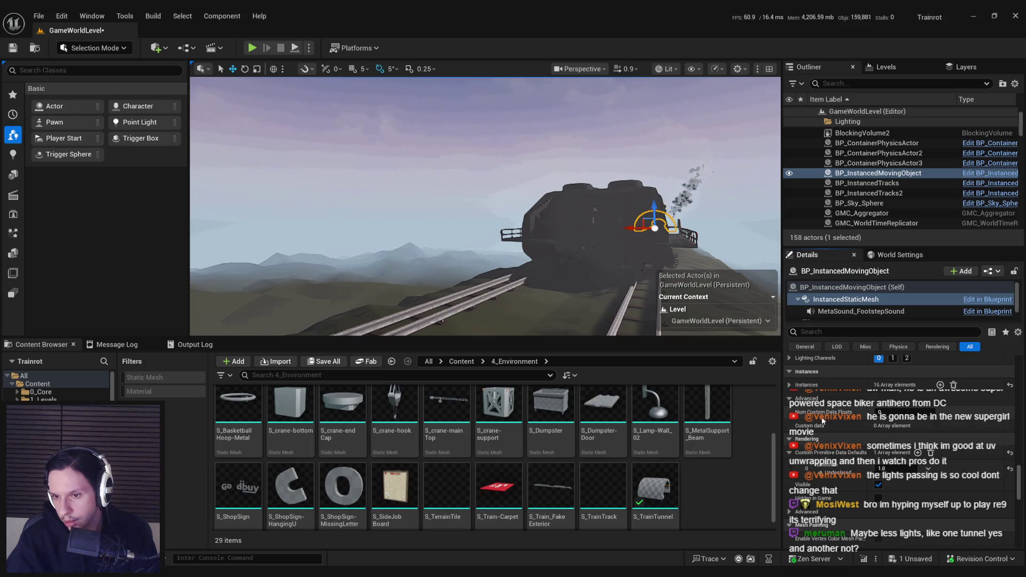
type("6")
key("Return")
left_click(789, 426)
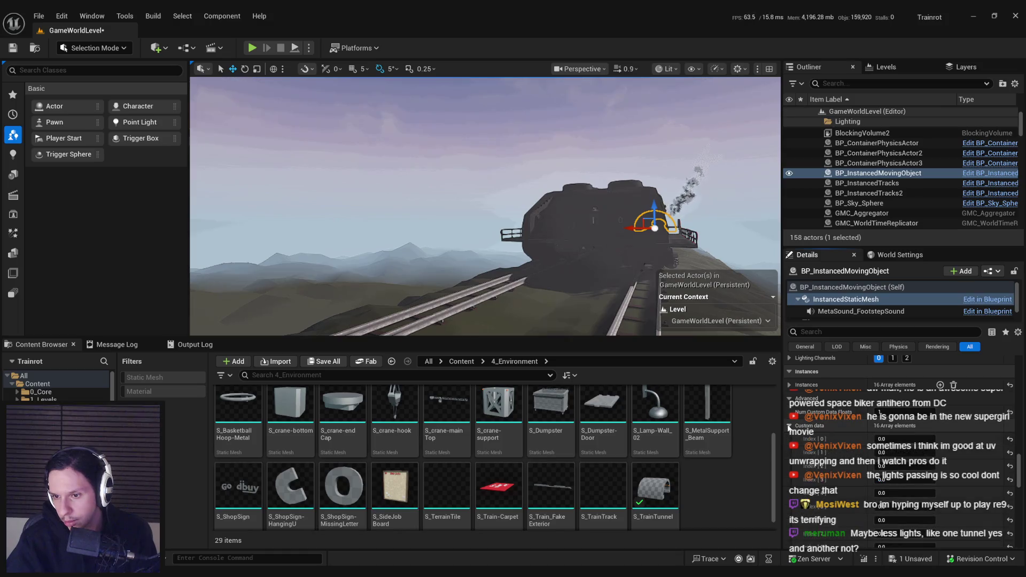
left_click(1010, 413)
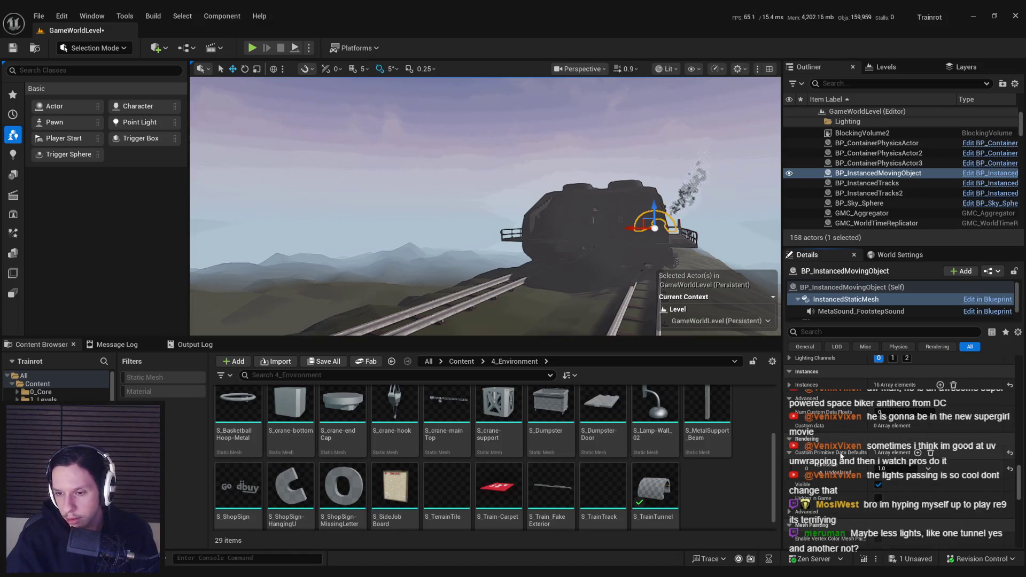
- Scroll to the Materials section and locate M_EmissiveLight in the content browser
scroll(842, 454, "up", 3)
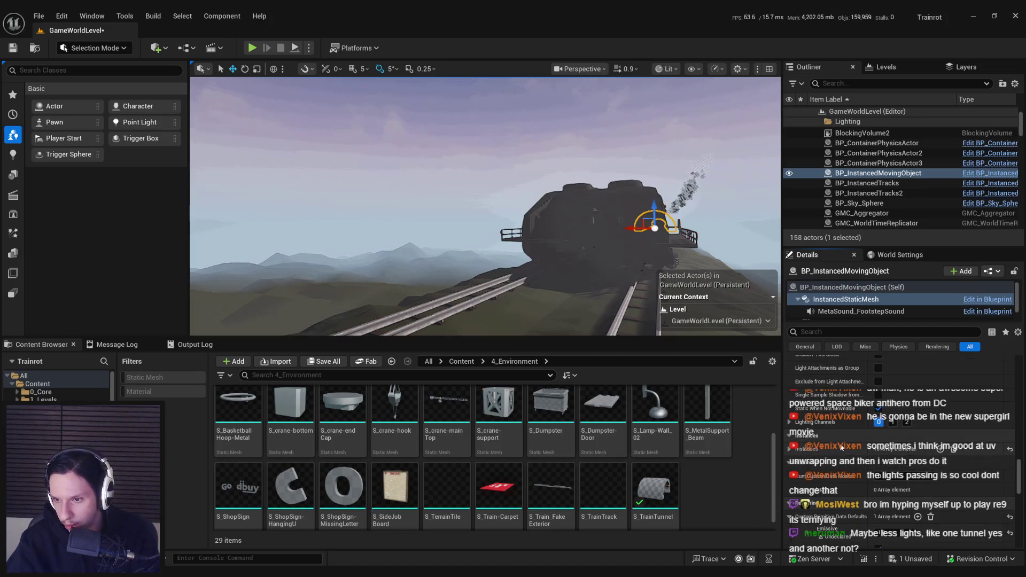
scroll(817, 455, "down", 1)
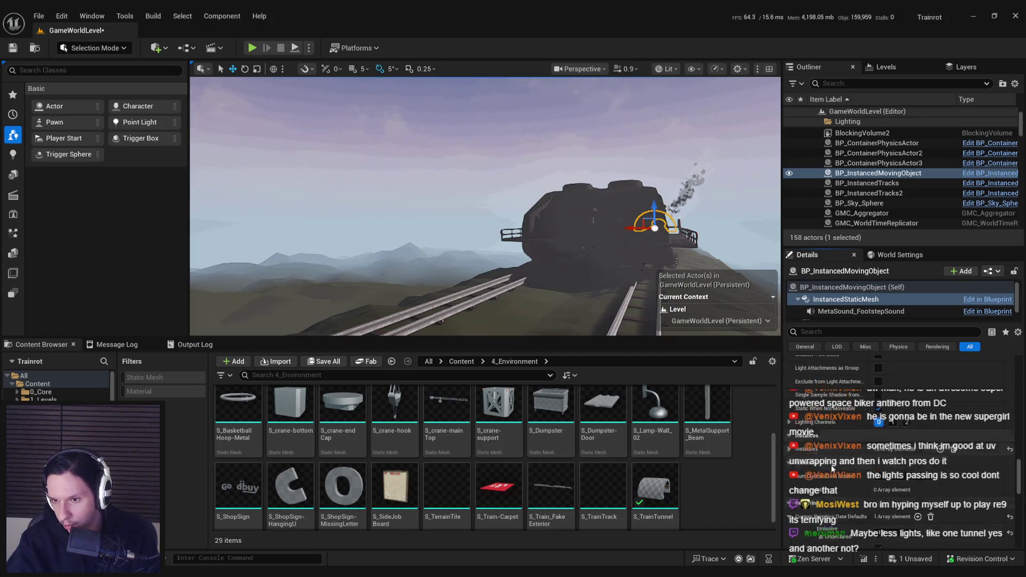
left_click_drag(1019, 477, 1021, 494)
scroll(880, 459, "up", 10)
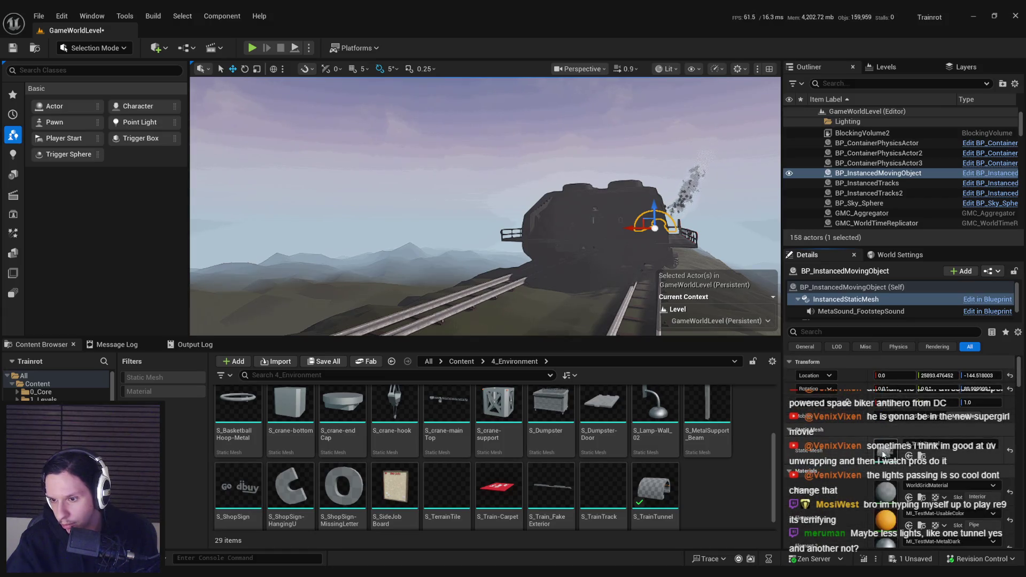
scroll(881, 458, "down", 3)
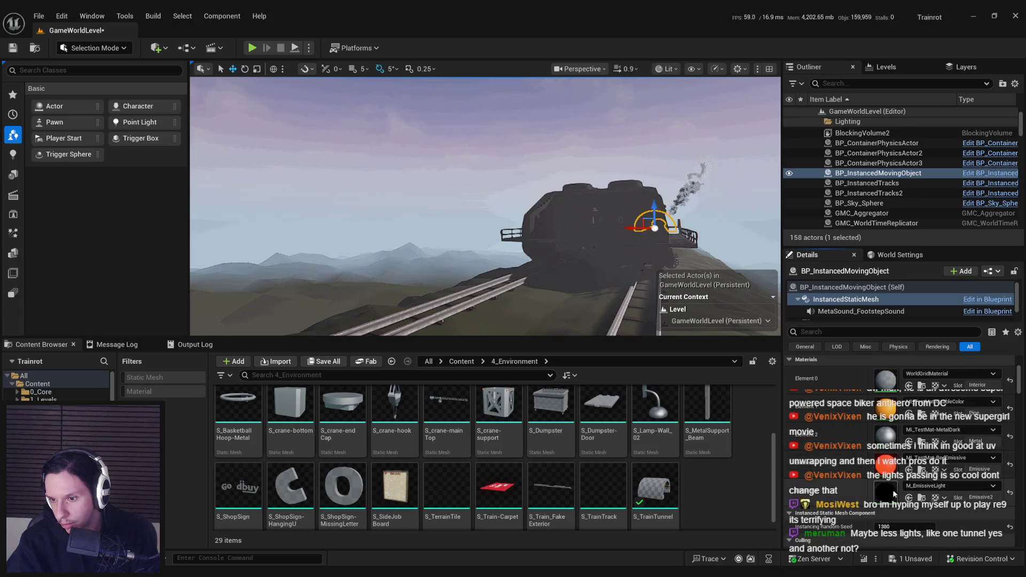
left_click(921, 499)
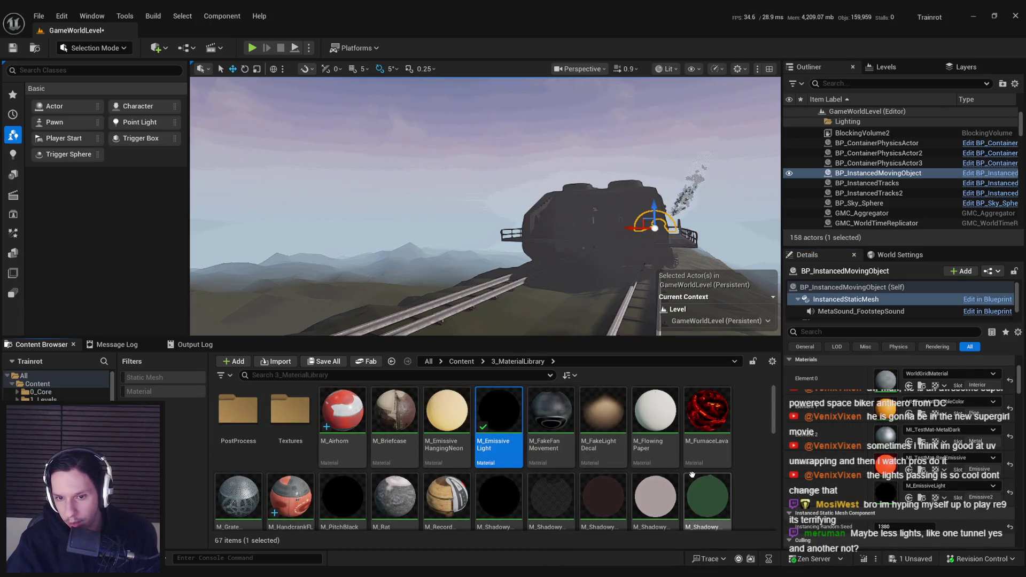
- Save the level and scroll 3_MaterialLibrary down to the MI_TestMat emissive instances
scroll(735, 457, "down", 1)
scroll(718, 458, "down", 1)
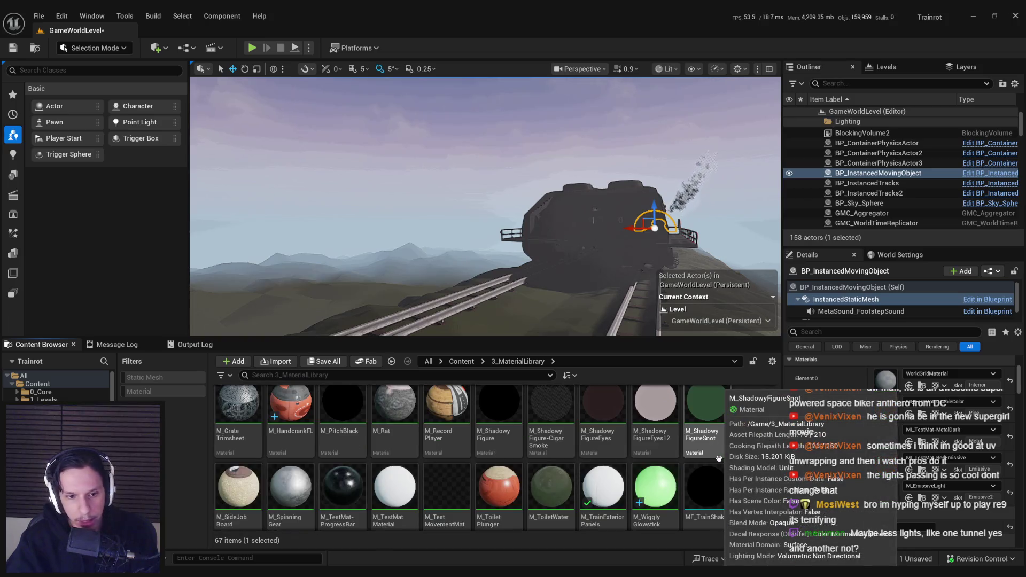
scroll(718, 458, "down", 1)
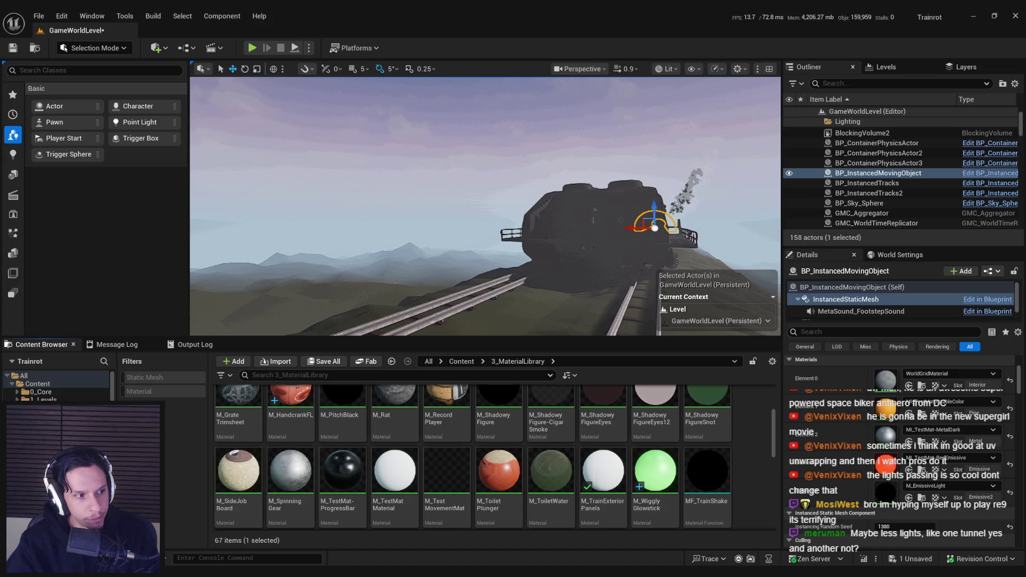
scroll(551, 465, "down", 2)
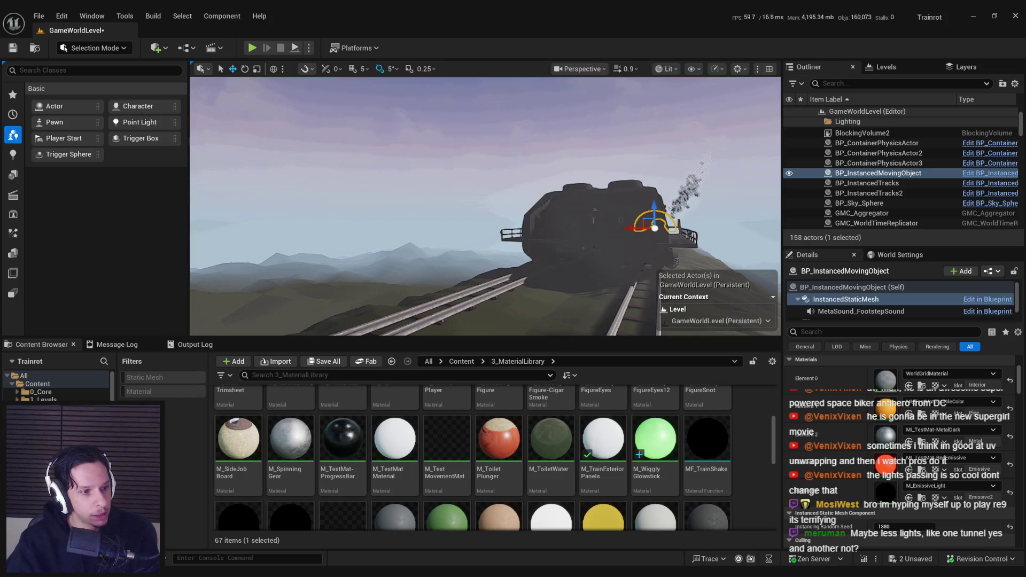
key("ctrl+s")
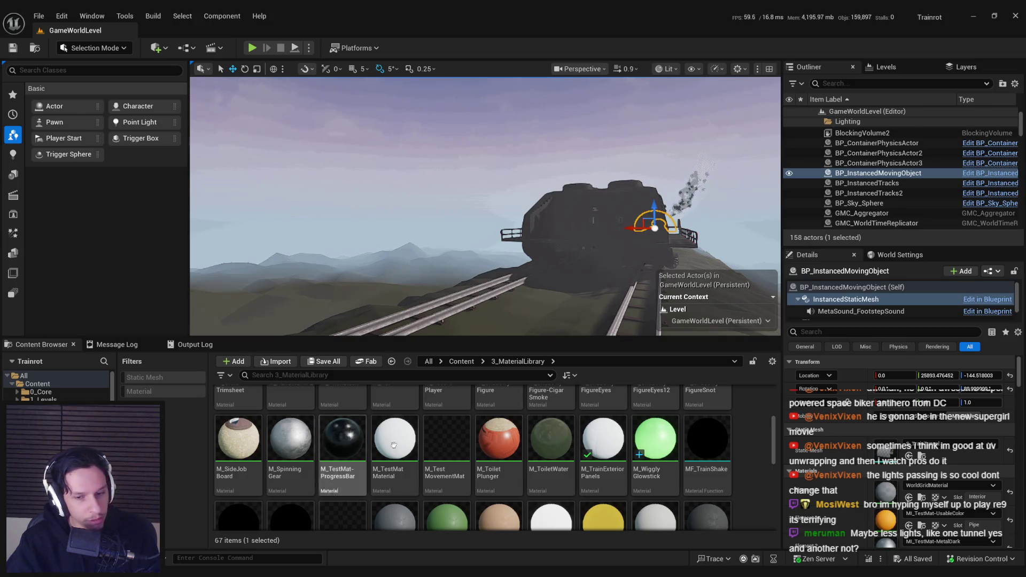
left_click_drag(775, 458, 776, 502)
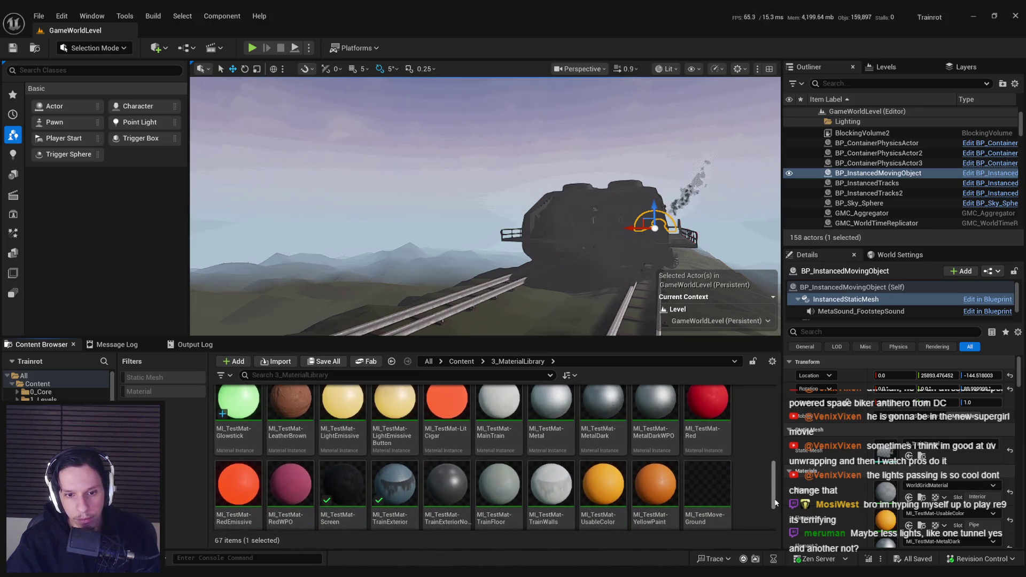
- Duplicate MI_TestMat-LightEmissiveButton as MI_TestMat-CircleEmissive and open it for editing
right_click(406, 414)
left_click(445, 185)
key("BackSpace")
key("BackSpace")
key("BackSpace")
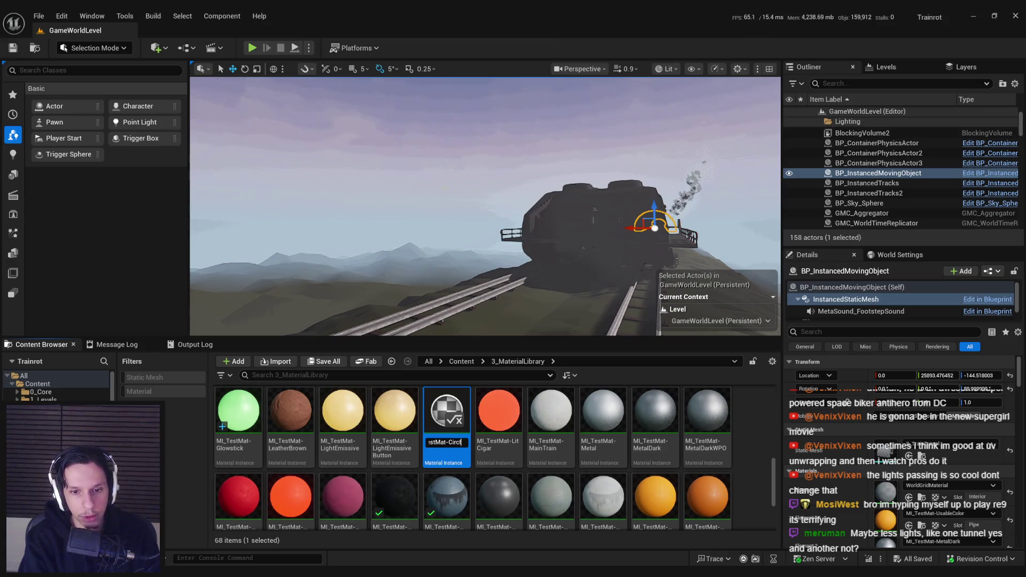
key("Return")
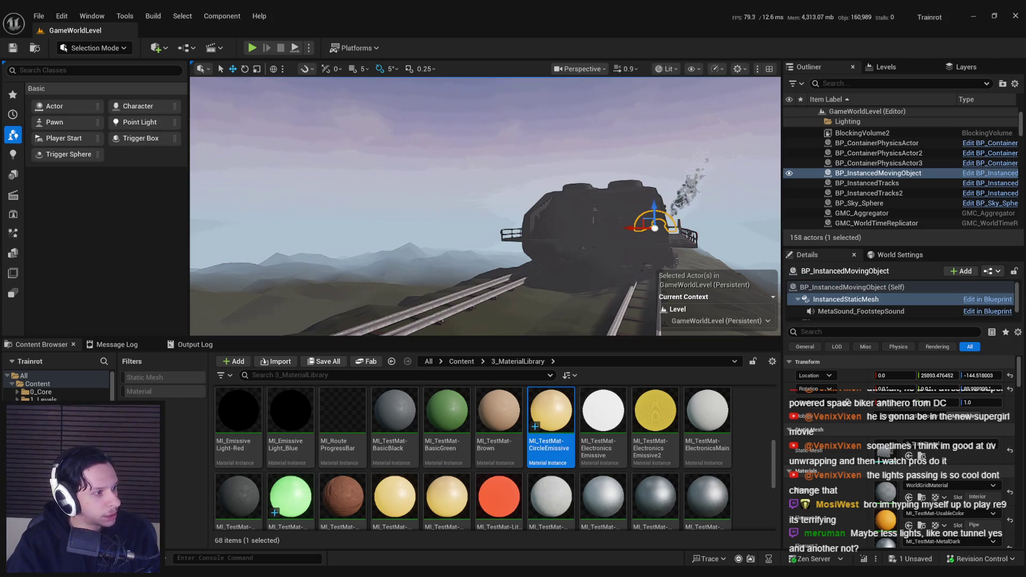
left_click(538, 415)
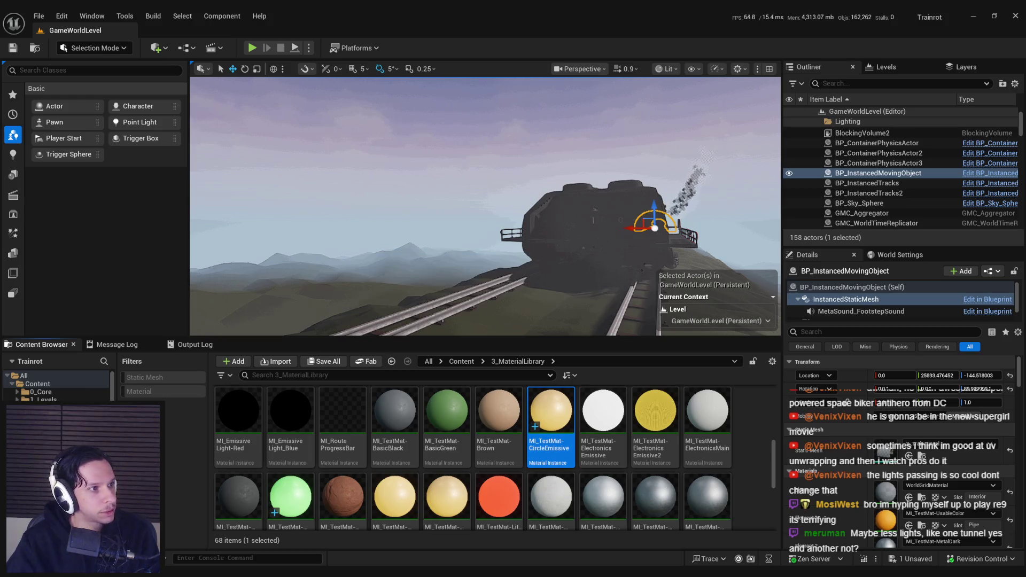
double_click(538, 415)
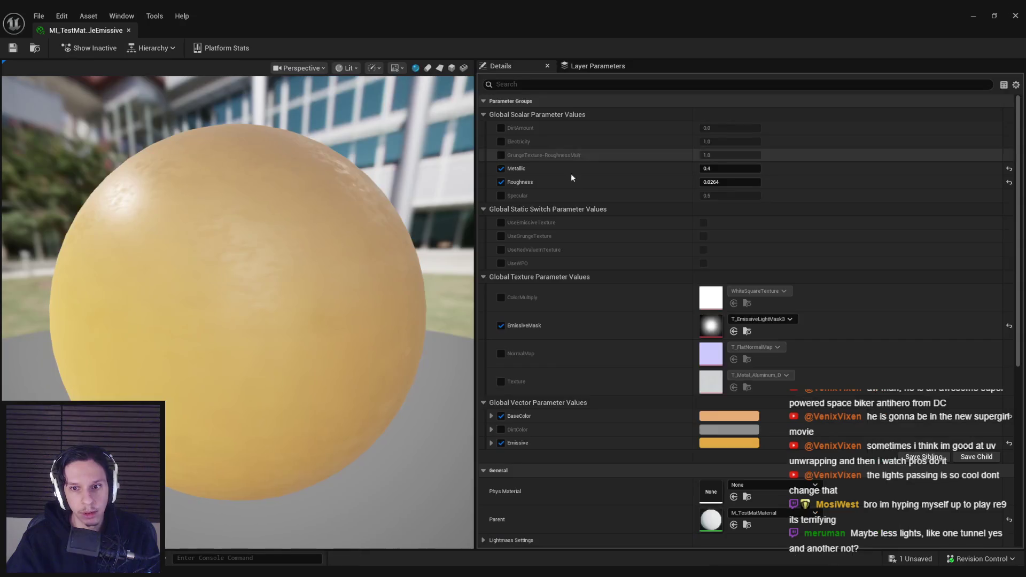
- Set MI_TestMat-CircleEmissive's Metallic value to 0.4
left_click(721, 170)
type("0")
key("Return")
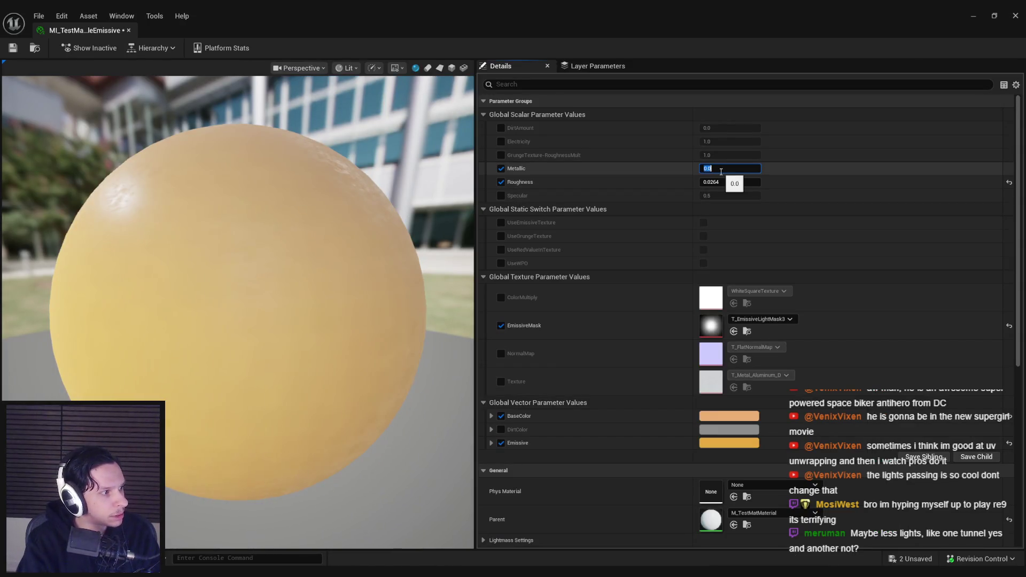
key("Return")
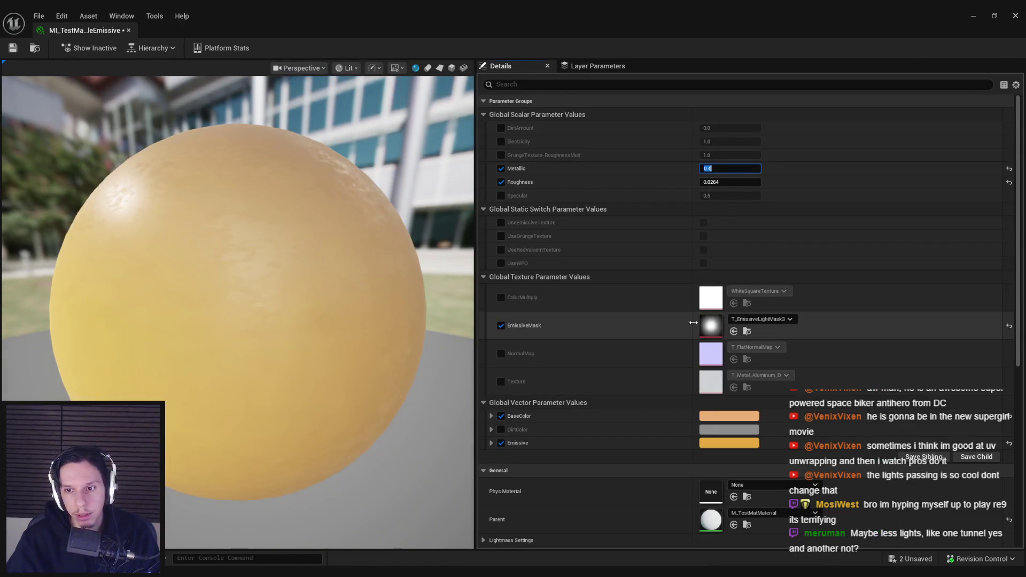
- Brighten the Emissive colour to vivid yellow, accept it, and close the instance editor
left_click(728, 443)
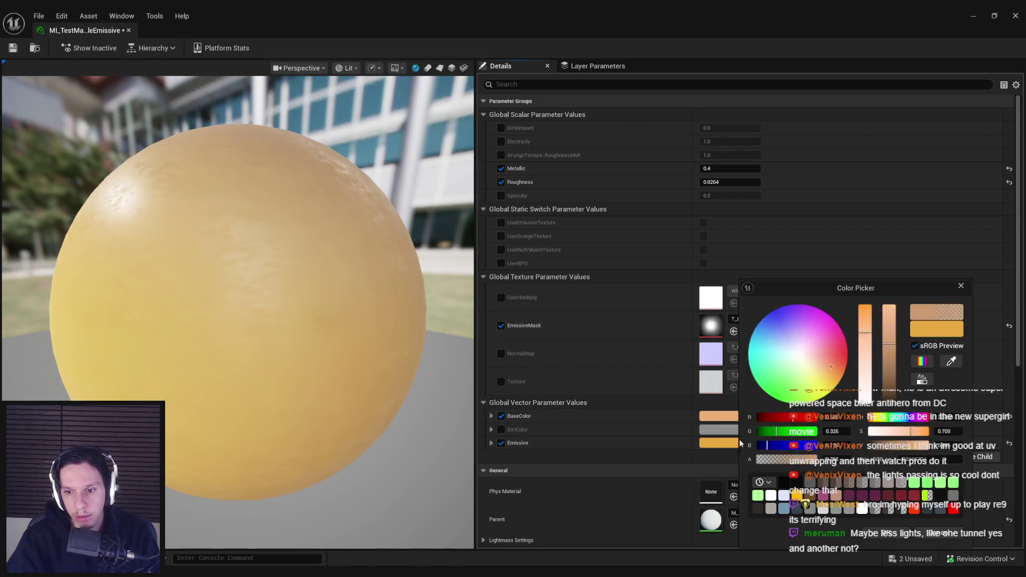
left_click_drag(952, 444, 937, 445)
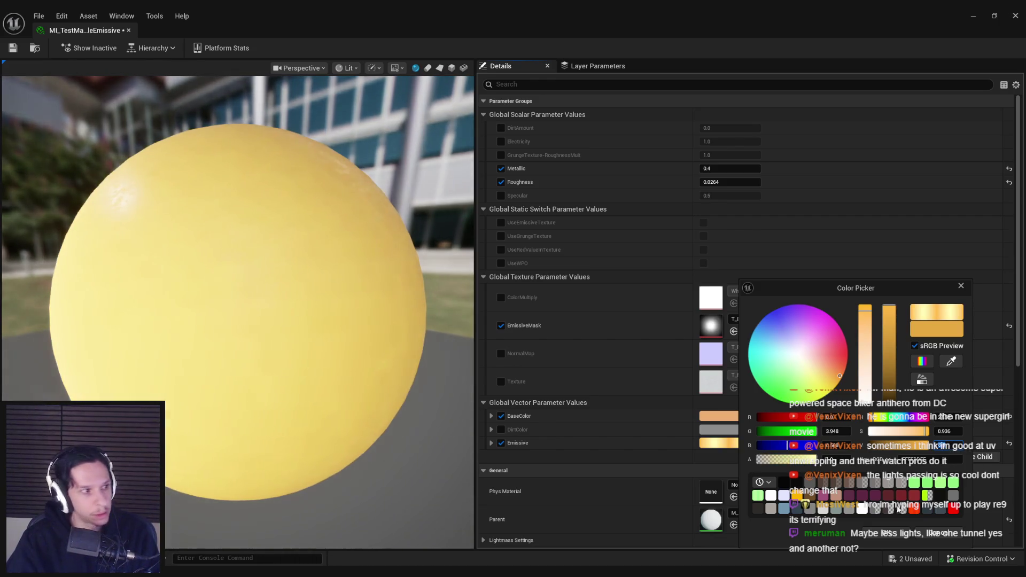
left_click(889, 534)
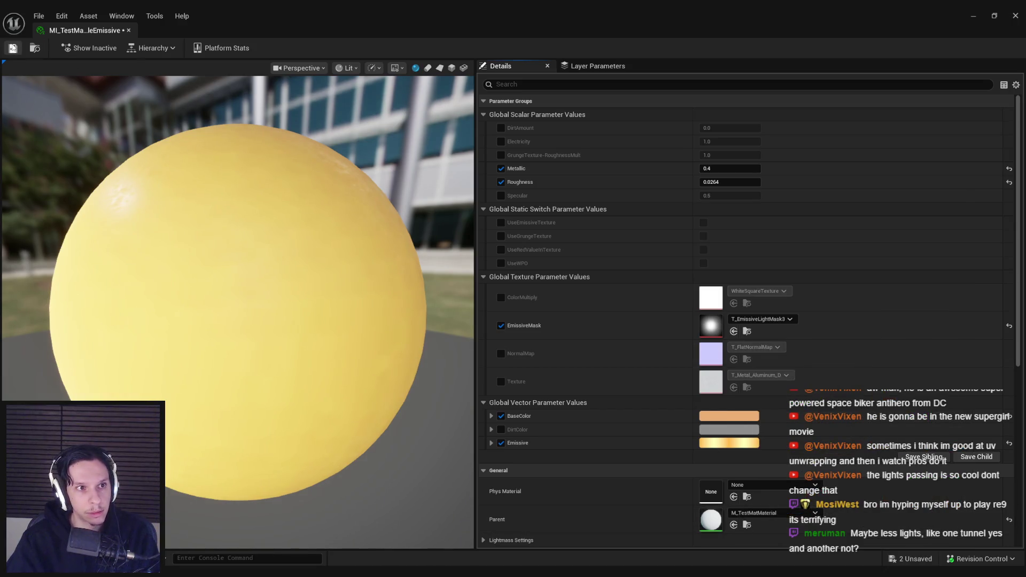
left_click(128, 29)
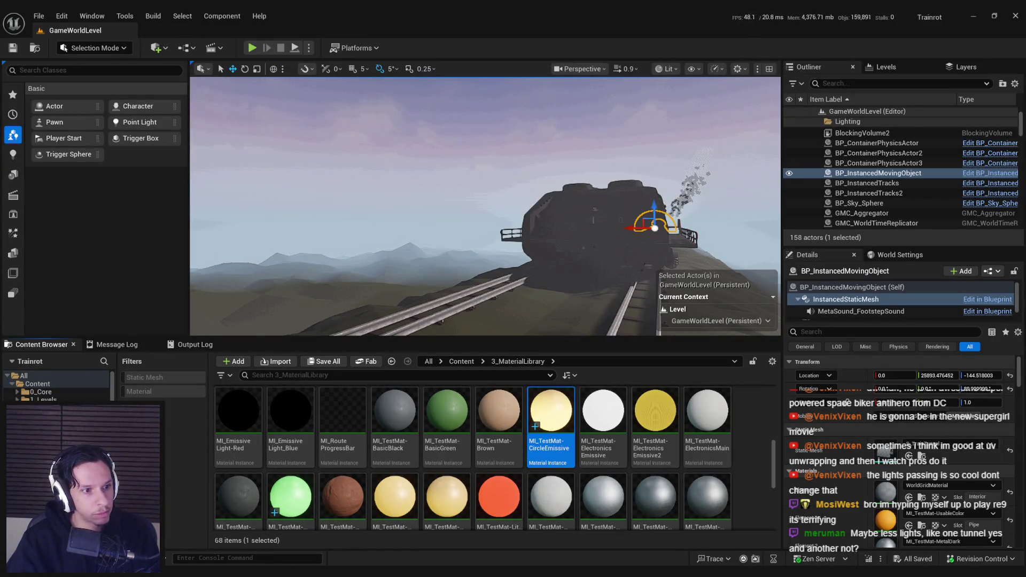
- Play the level and walk through the container alley up onto the container roofs
scroll(485, 206, "up", 2)
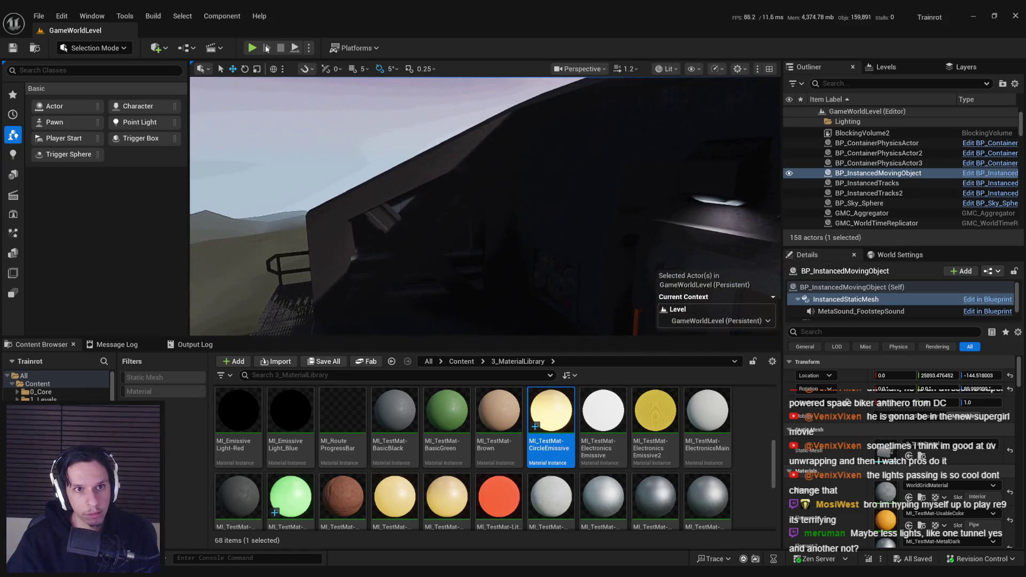
key("alt+p")
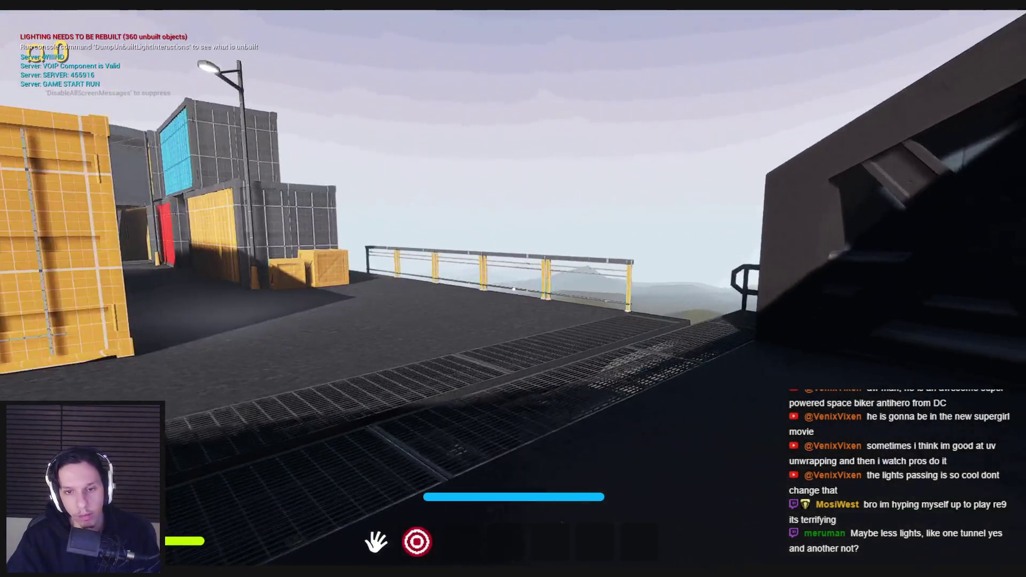
key("w")
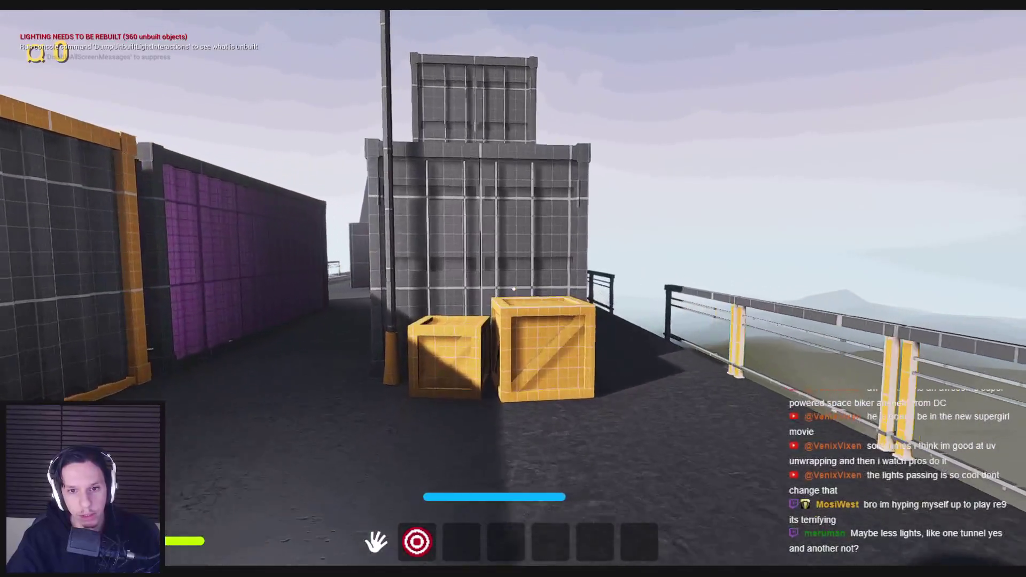
key("w")
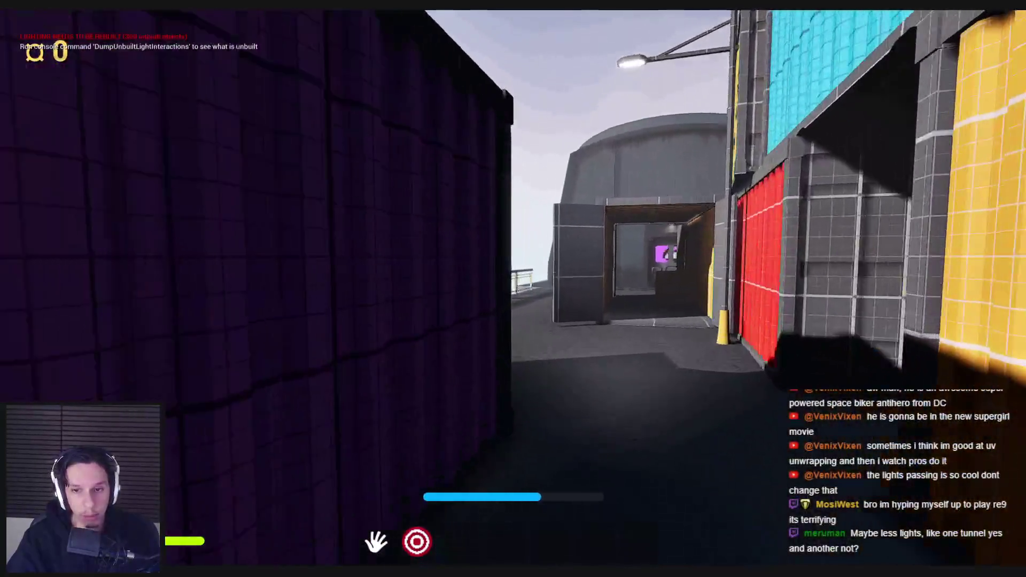
key("w")
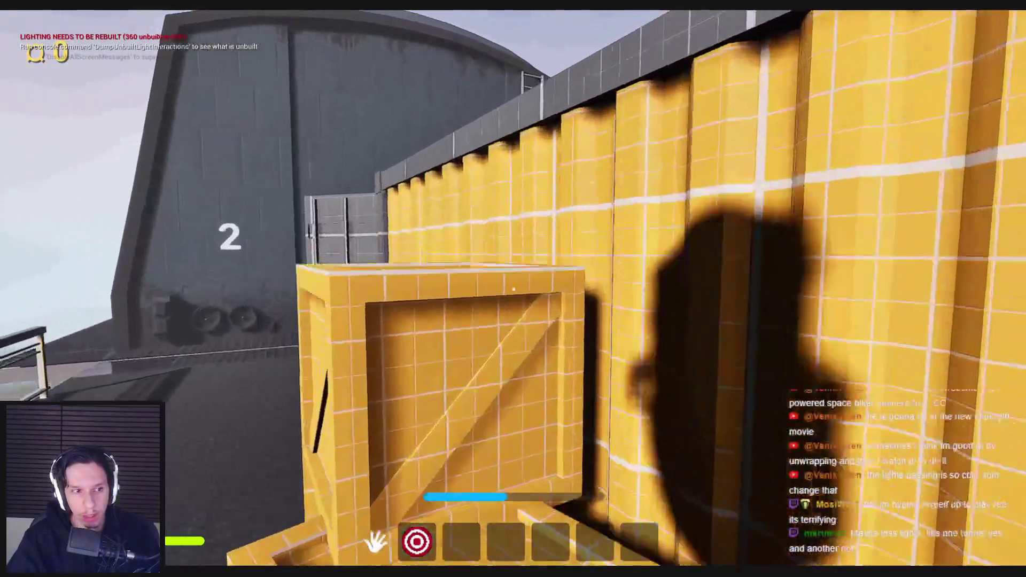
key("w")
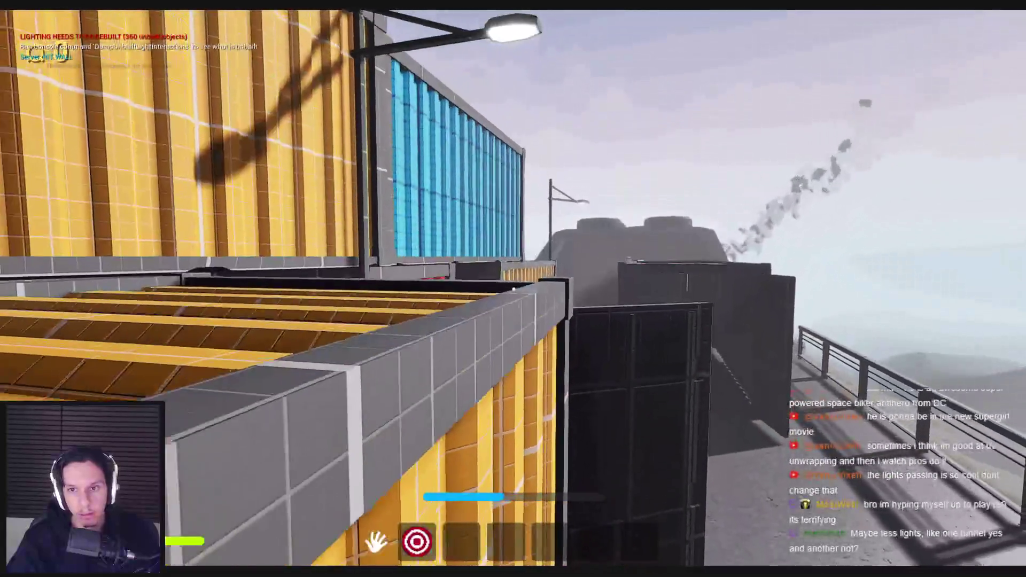
key("w")
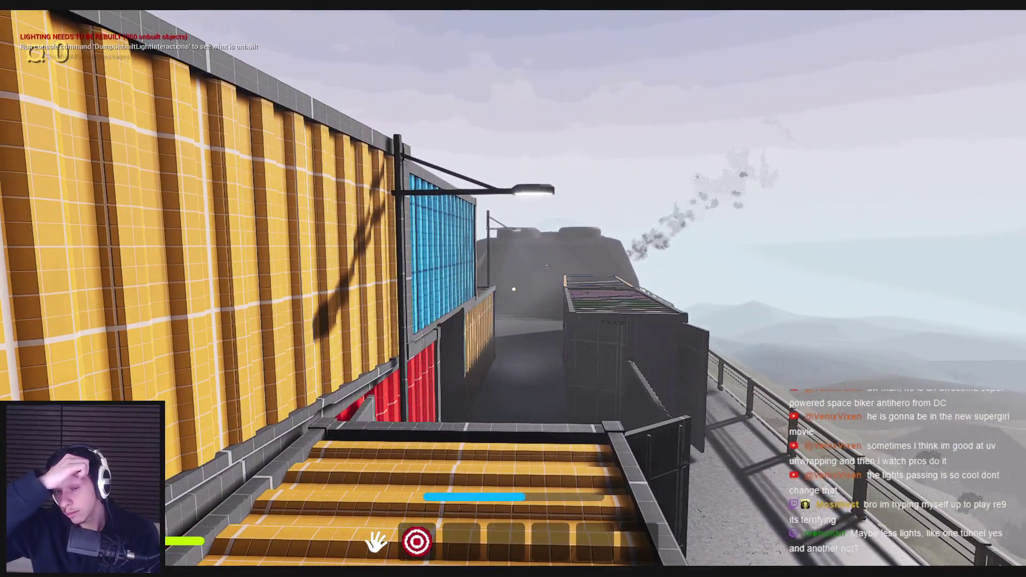